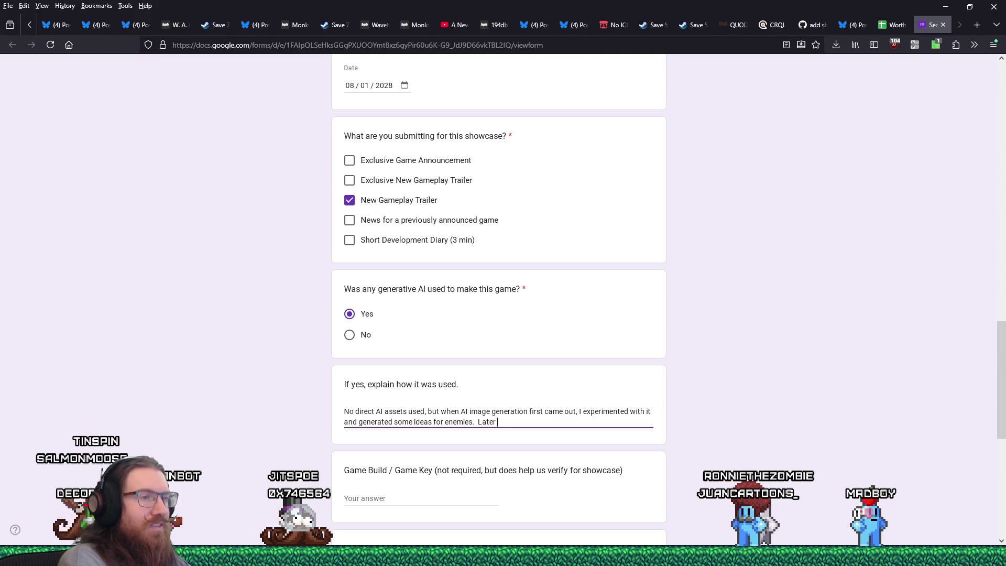
Step: Complete the AI-use explanation with 'a concept artist to try to make up for it!', fixing typos
text(ed a concept artes)
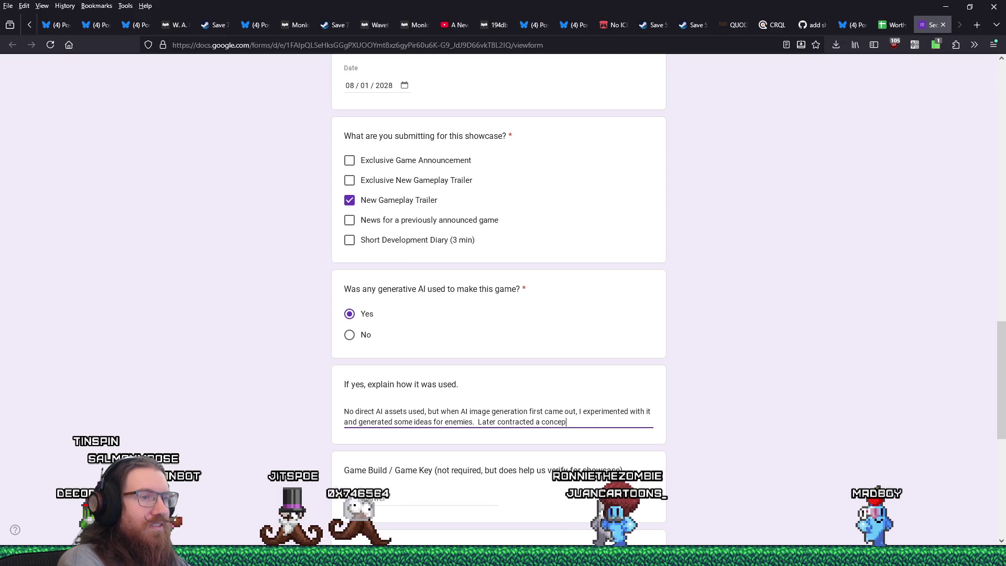
key(BackSpace)
key(BackSpace)
text(ist sto tr)
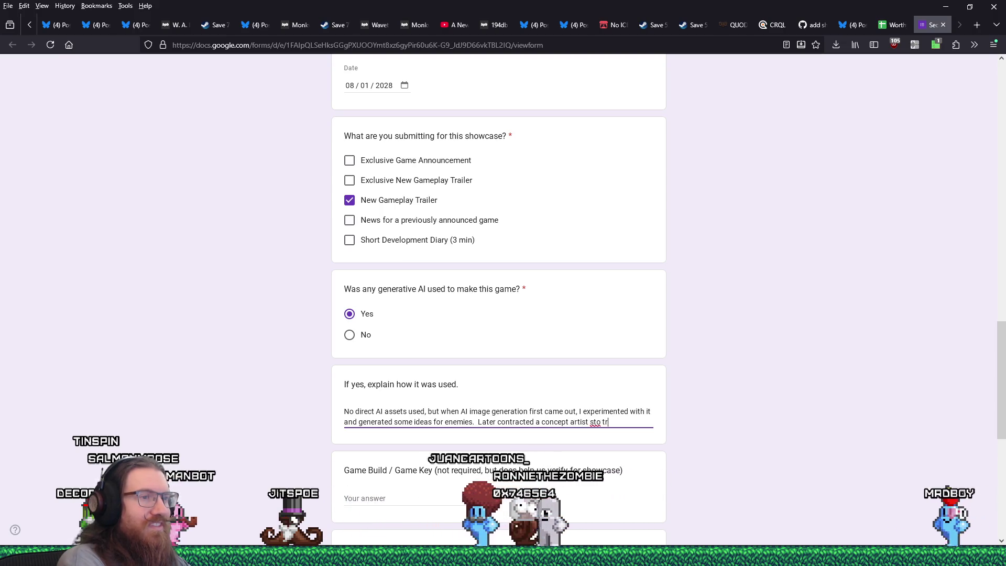
key(BackSpace)
key(BackSpace)
key(BackSpace)
text(t)
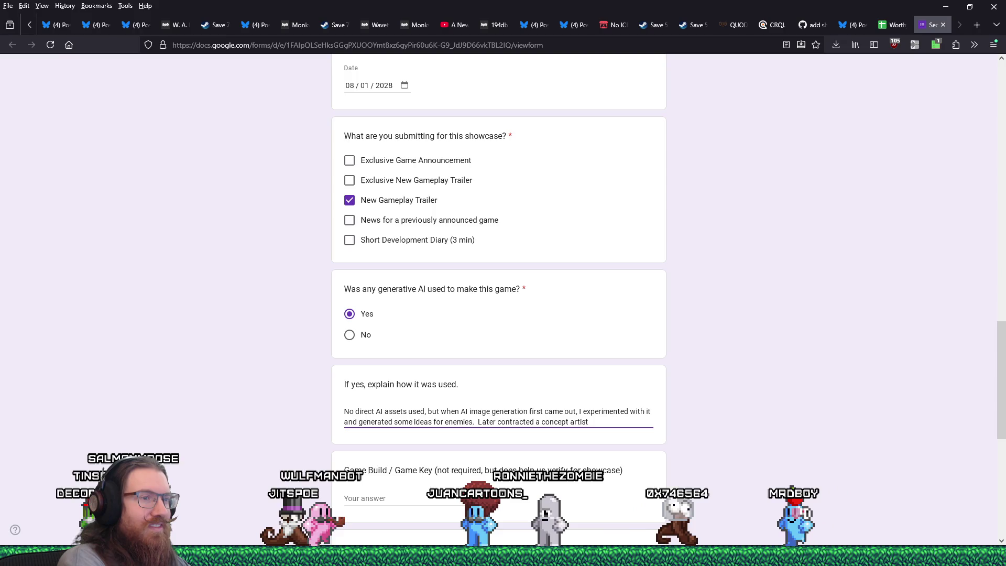
text( to try to make up for i)
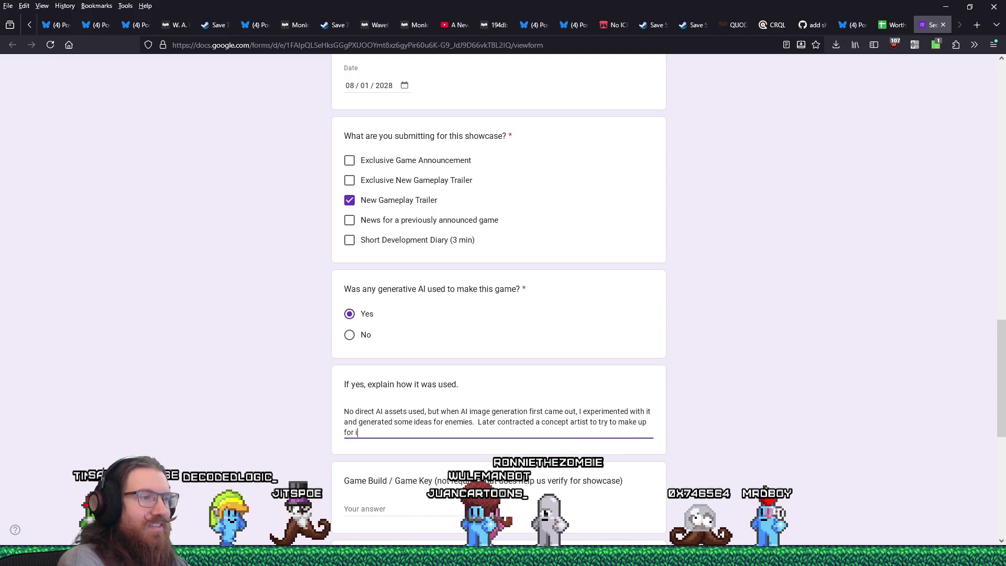
text(t!)
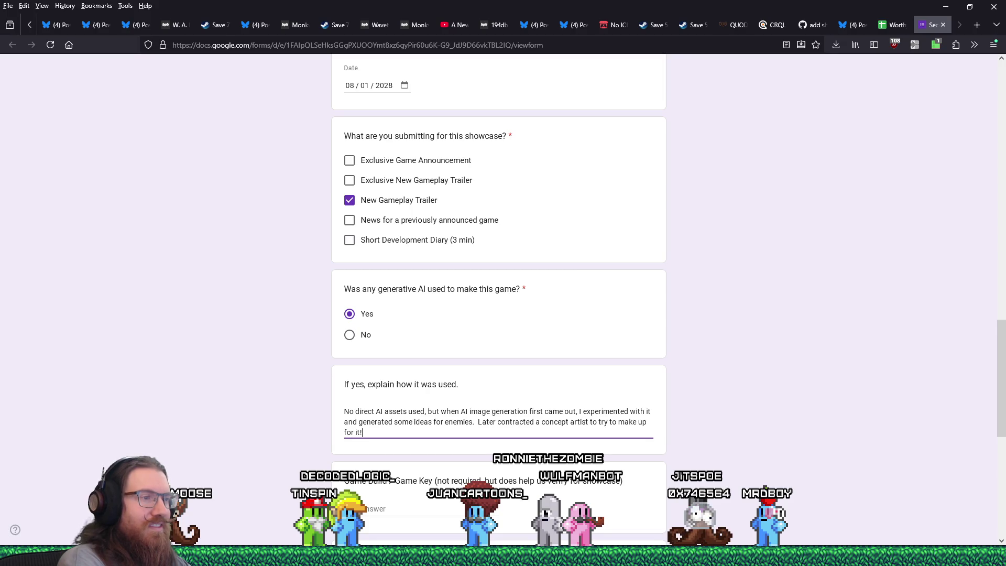
scroll(702, 446, down, 2)
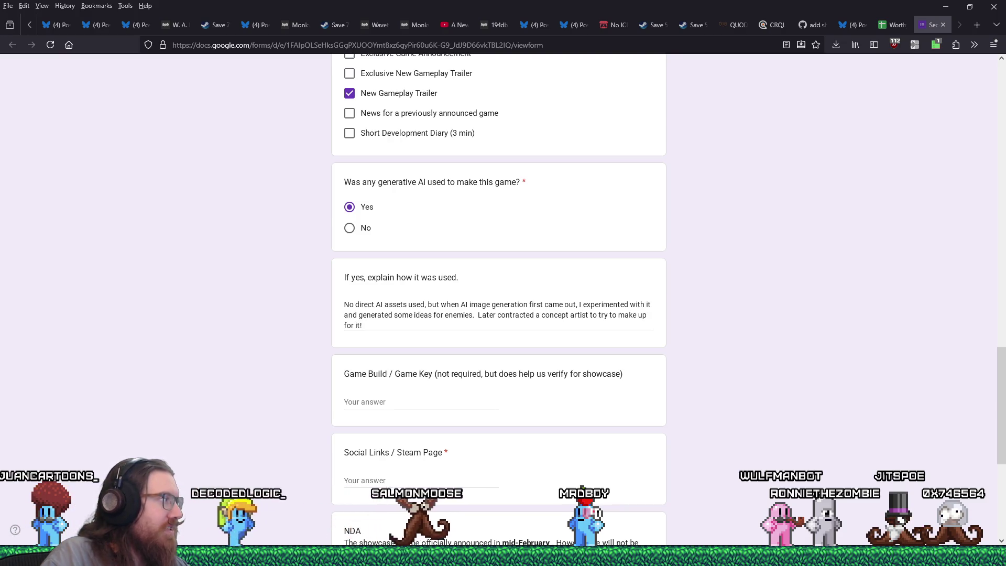
Step: Paste the game's store and social links into the Social Links / Steam Page answer, then close the form tab
click(436, 478)
key(ctrl+v)
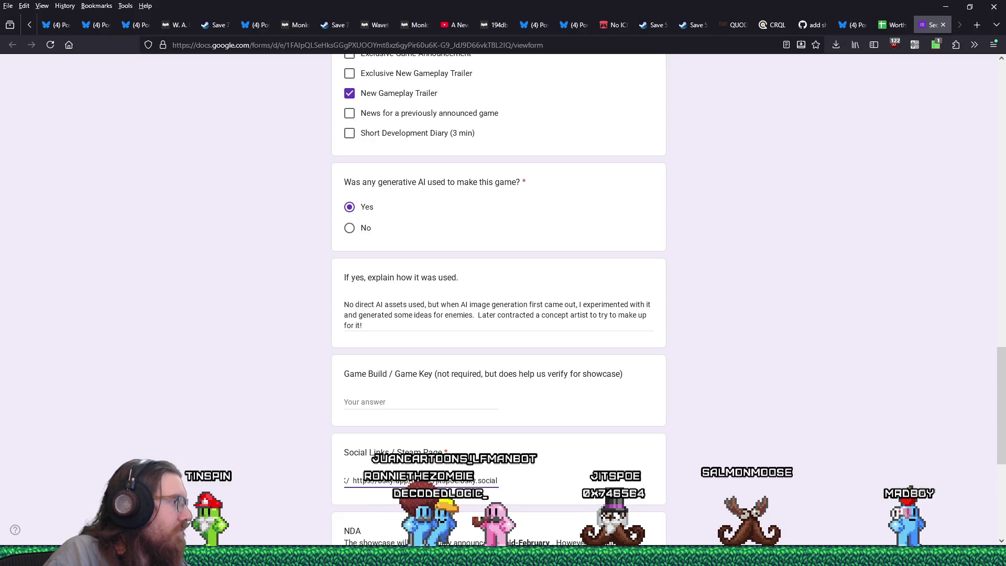
scroll(413, 438, down, 2)
scroll(412, 438, down, 1)
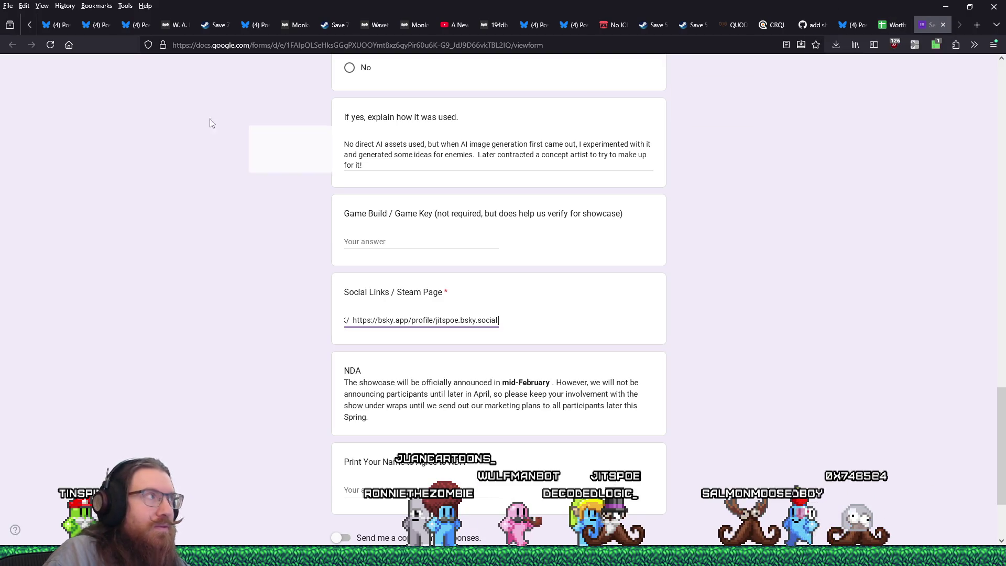
key(ctrl+w)
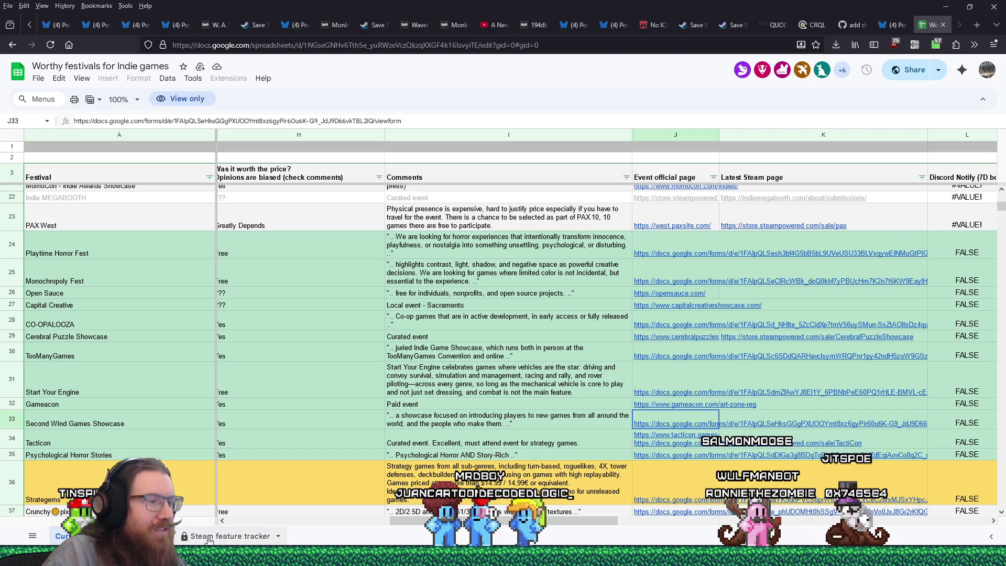
mouse_move(503, 557)
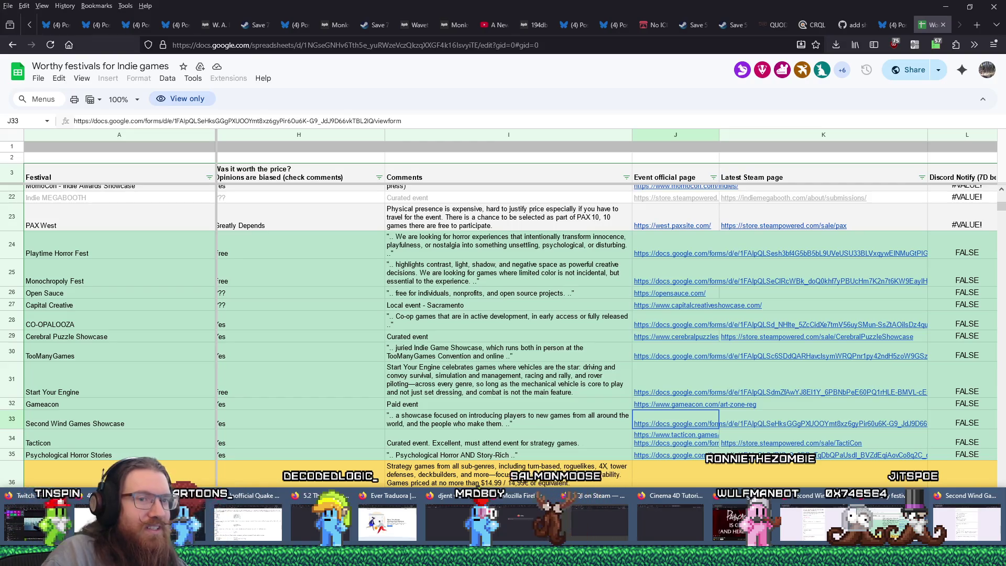
mouse_move(299, 173)
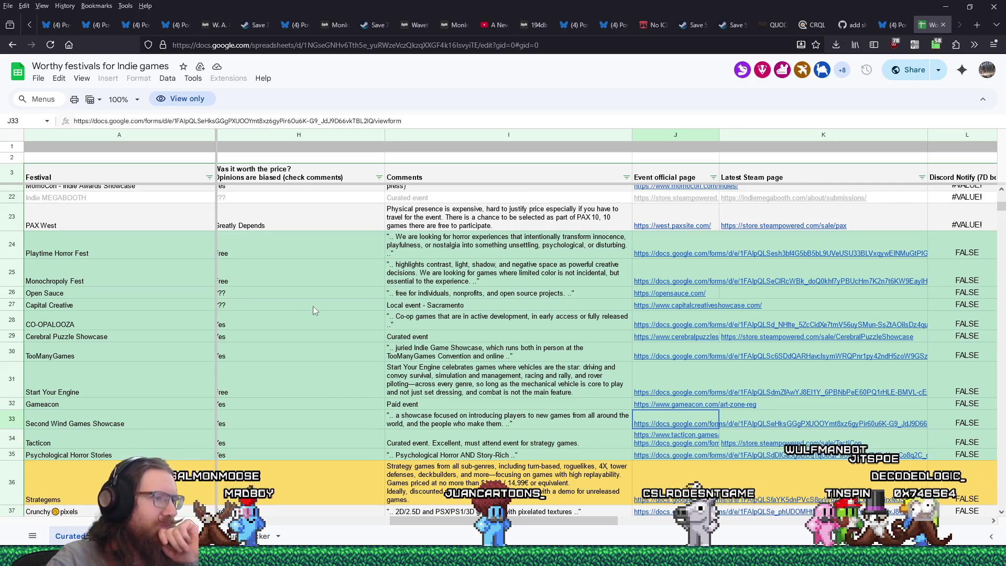
drag(442, 518, 246, 511)
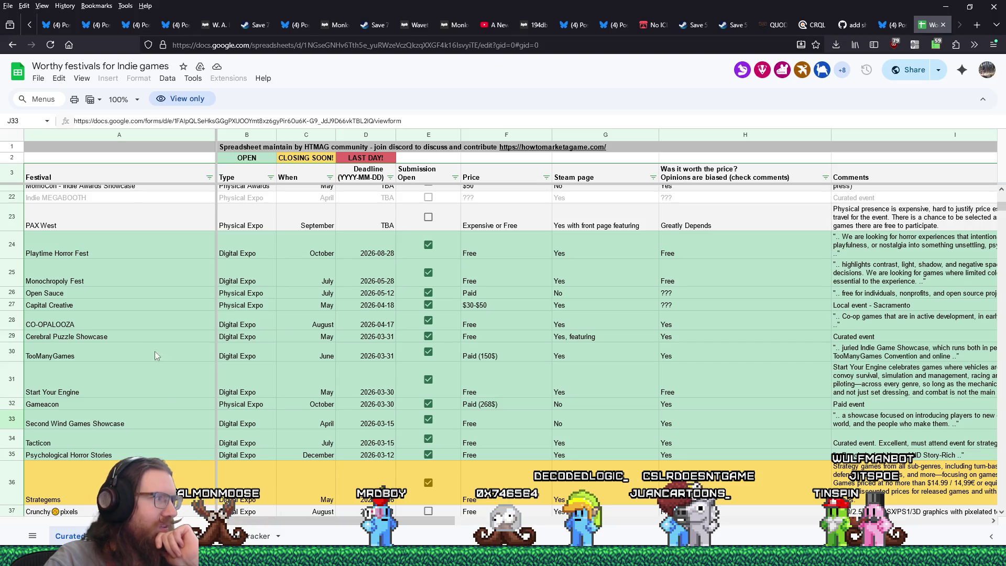
click(82, 339)
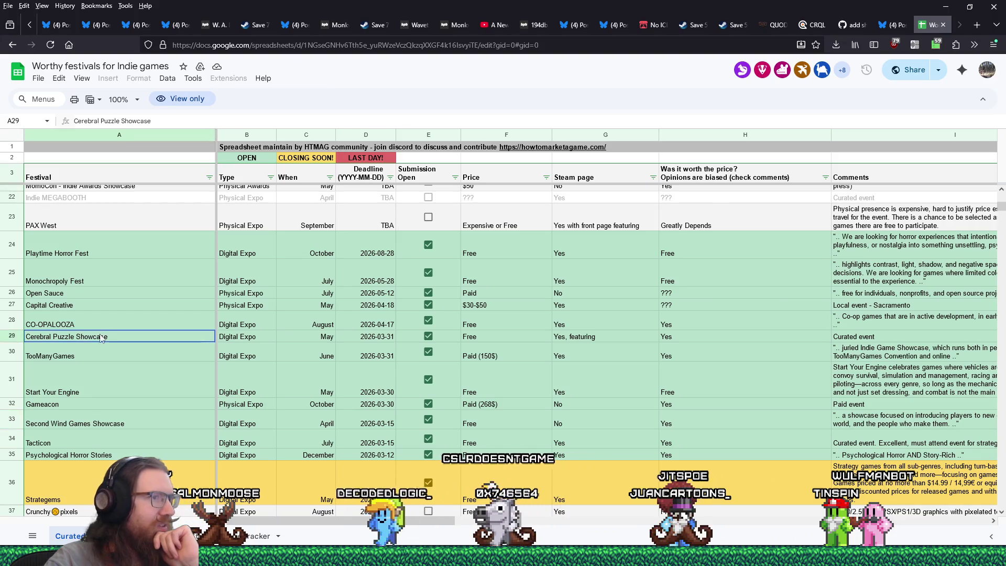
drag(375, 522, 580, 536)
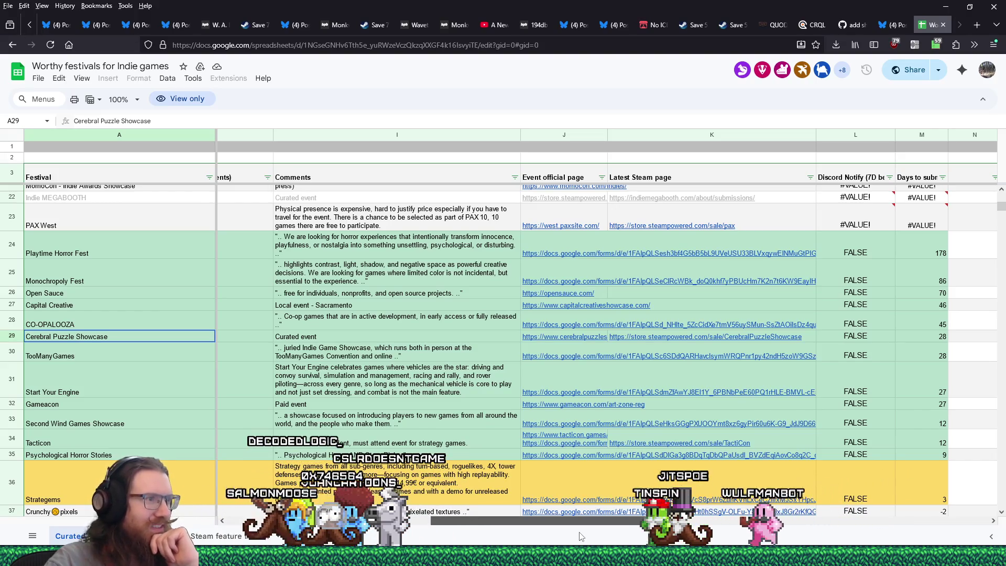
drag(485, 520, 281, 516)
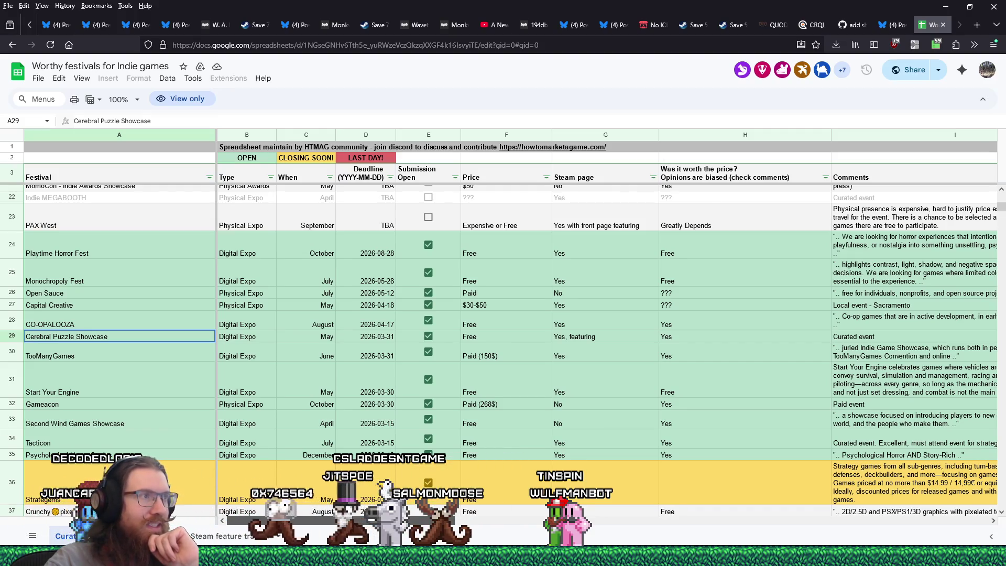
scroll(314, 491, down, 5)
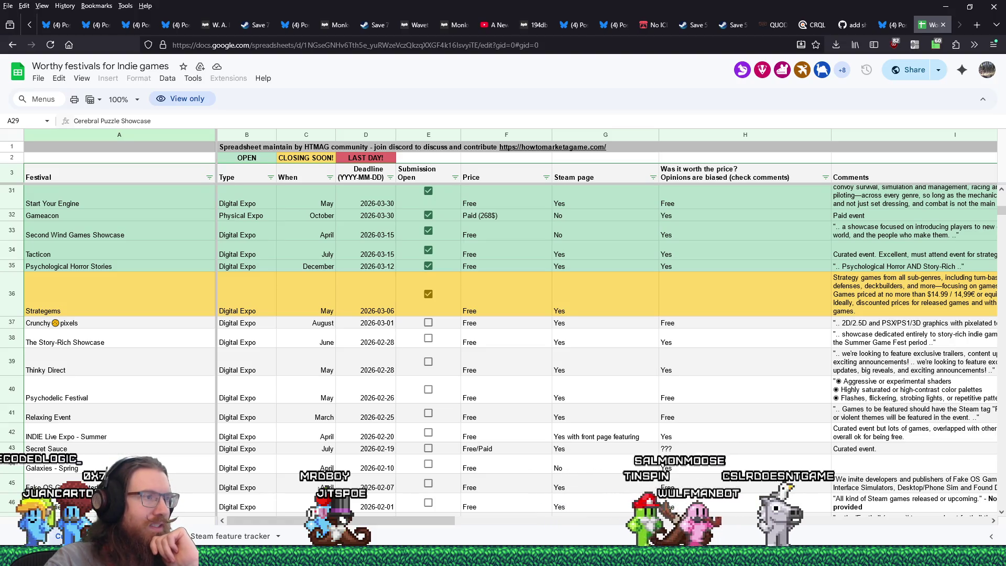
scroll(503, 346, up, 3)
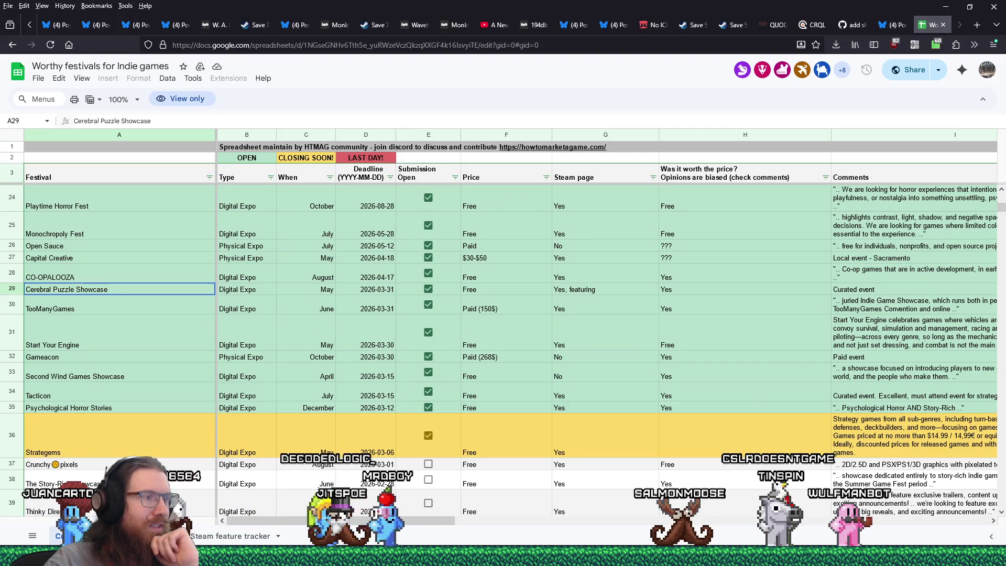
mouse_move(553, 146)
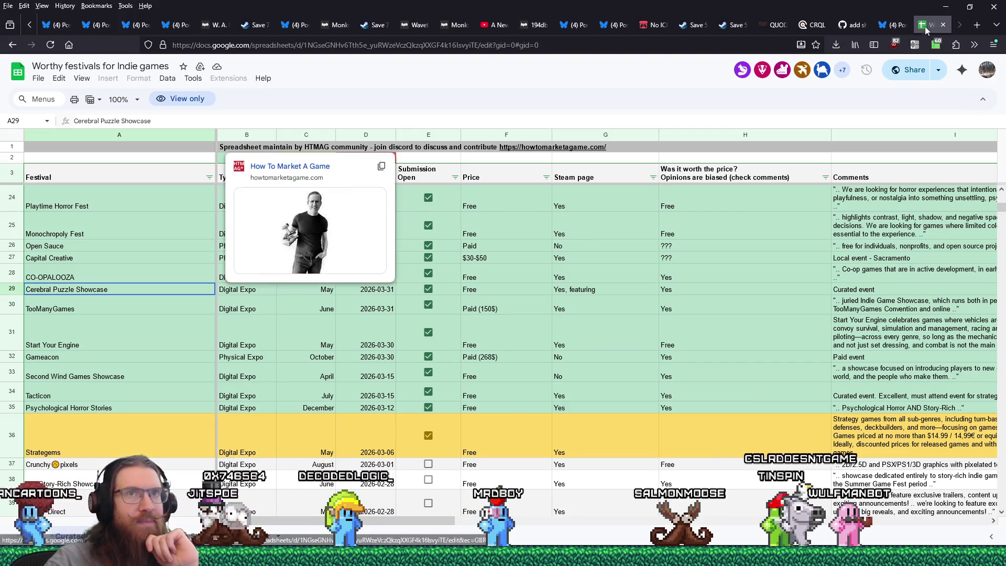
Step: Close the festival spreadsheet, minimize Firefox and Calc, and copy the deadlines link from the Notepad marketing notes
click(943, 25)
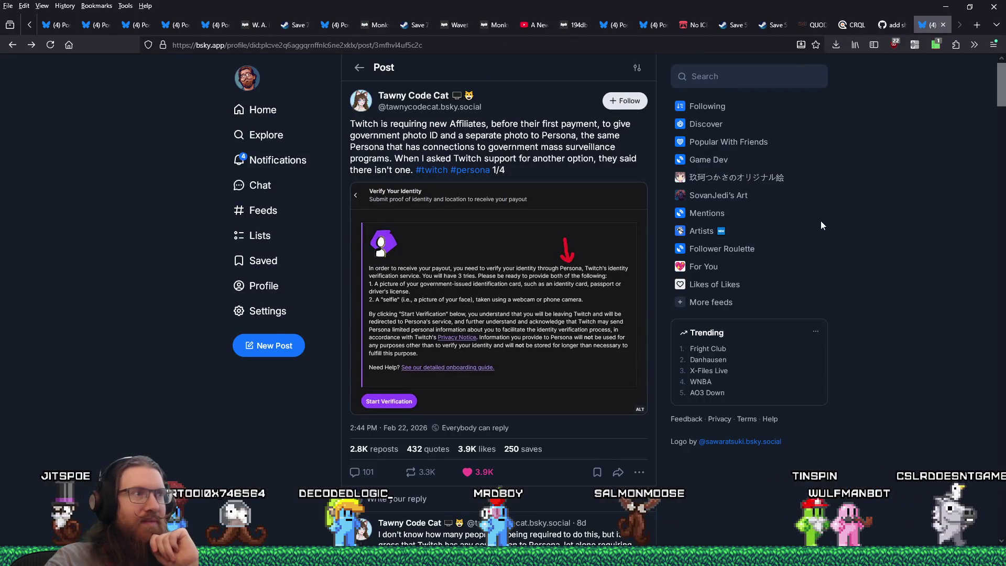
click(945, 5)
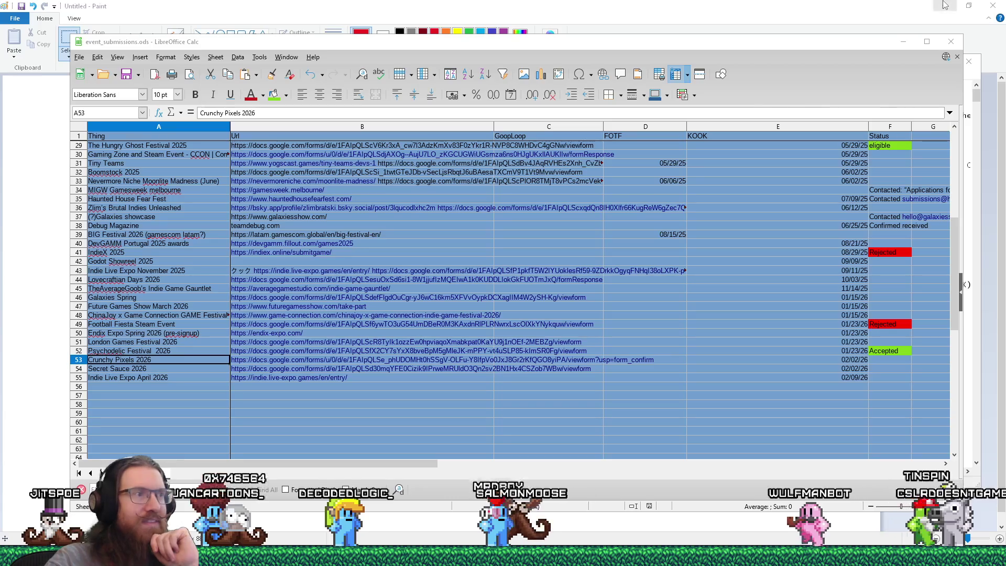
click(903, 41)
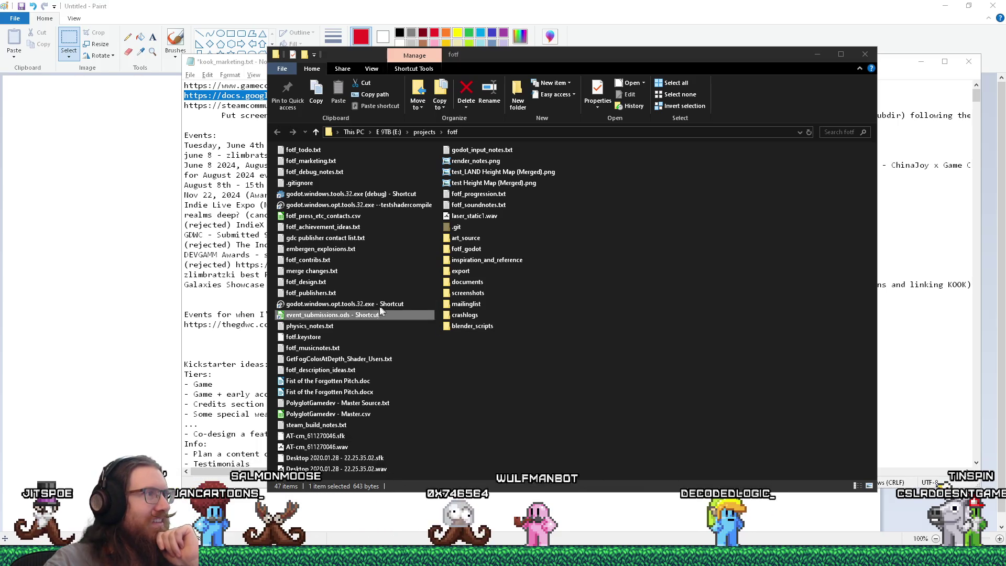
click(236, 130)
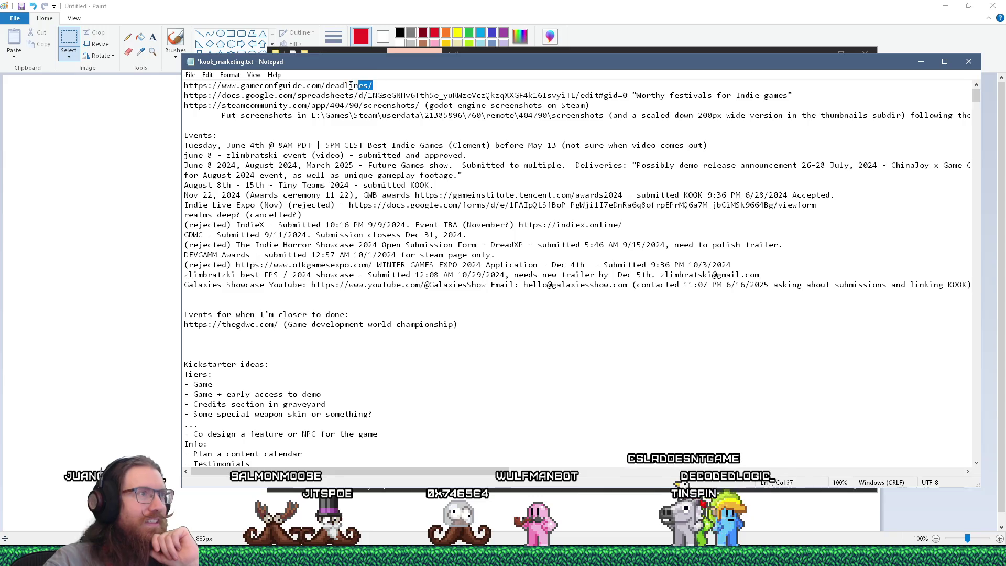
right_click(209, 85)
click(236, 238)
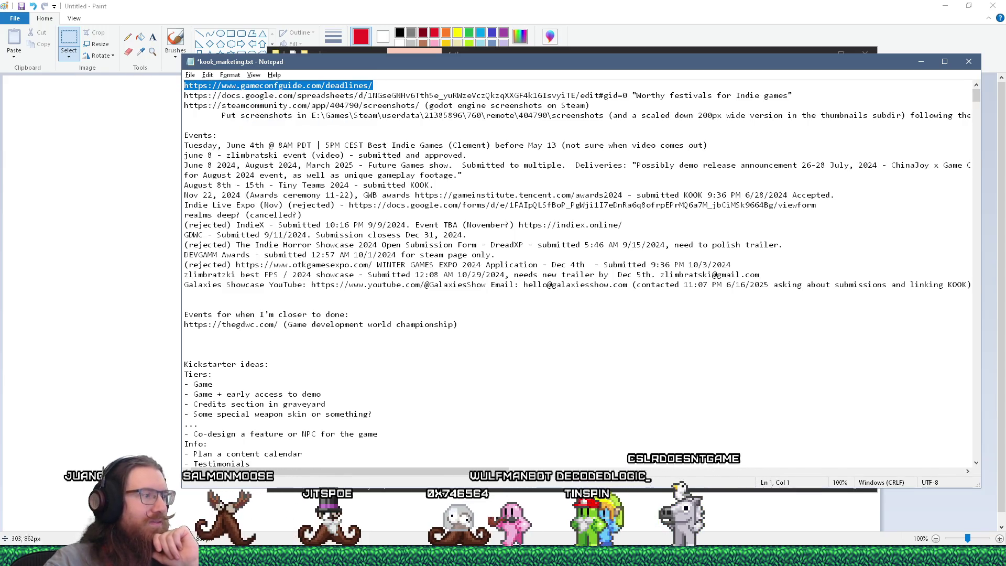
Step: Close the separate showcase form window and open a new Firefox tab for the copied link
mouse_move(868, 557)
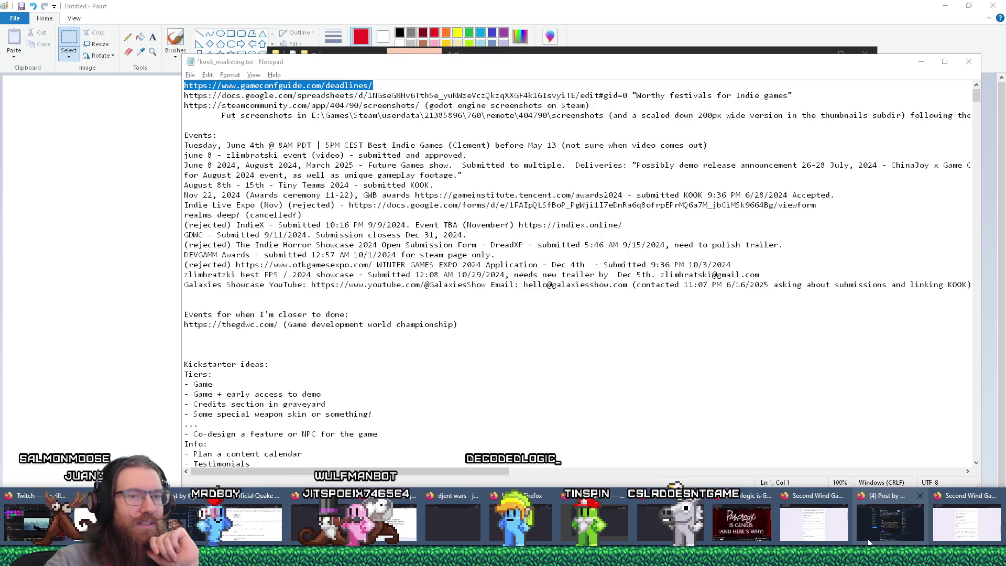
click(838, 533)
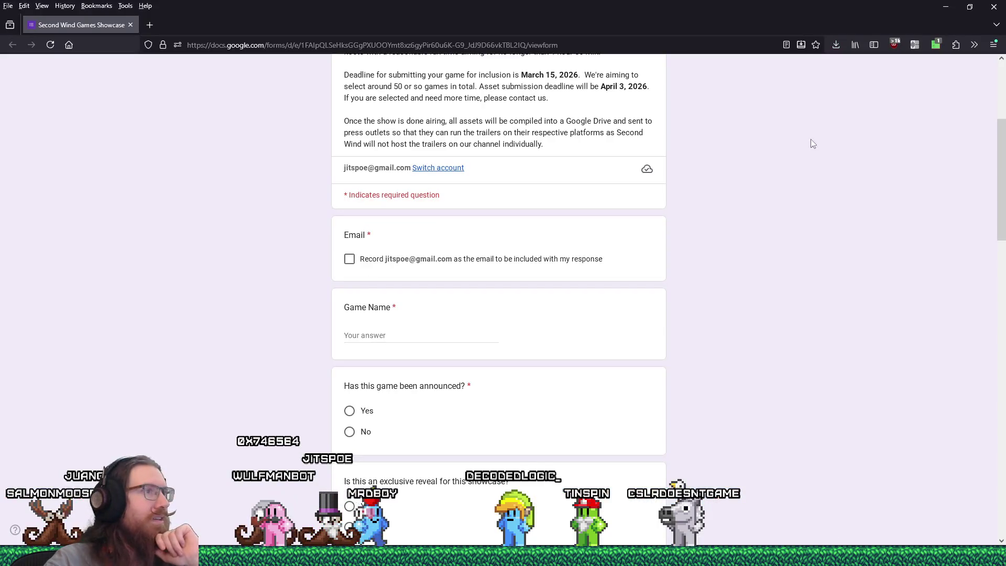
key(super+Down)
scroll(631, 365, down, 5)
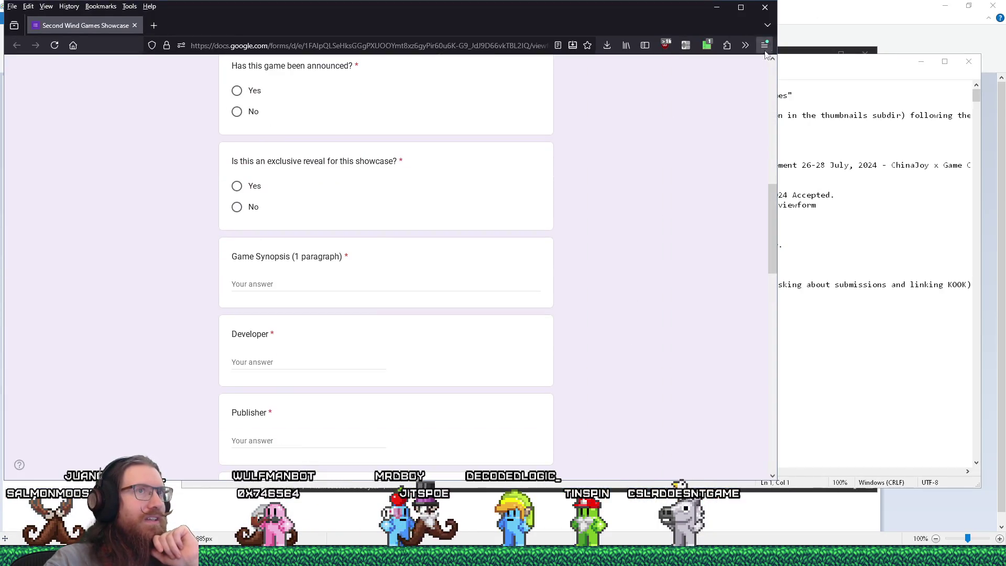
click(768, 12)
mouse_move(503, 557)
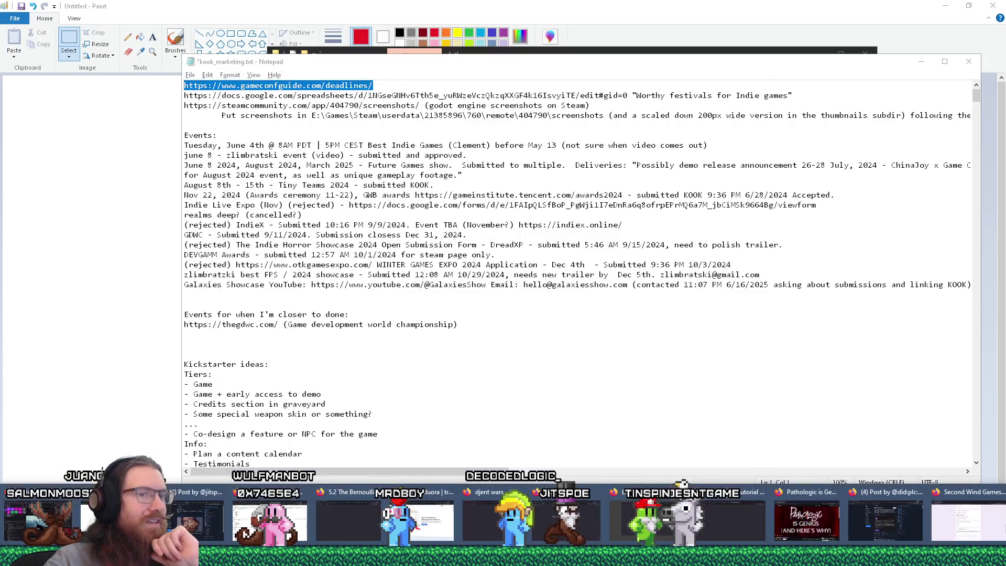
click(870, 521)
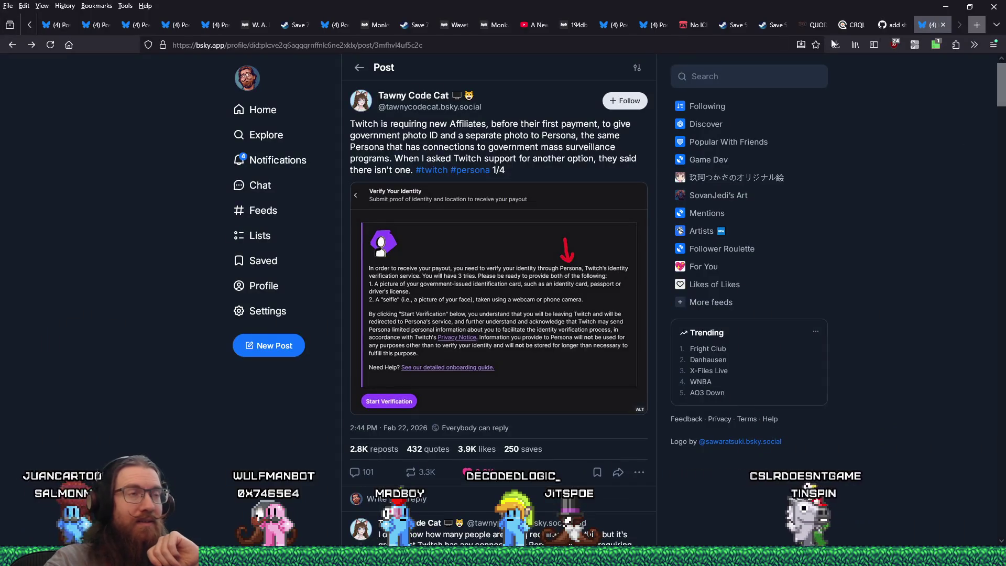
key(ctrl+t)
right_click(586, 43)
Step: Load the gameconfguide.com deadlines link, then trim it to open the Game Conference Guide home page
click(616, 131)
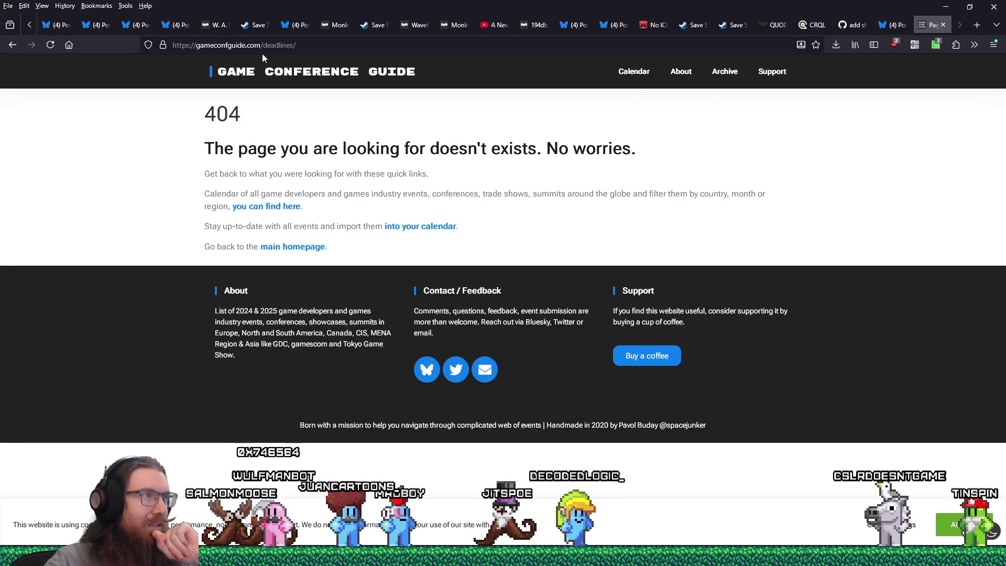
double_click(276, 45)
key(BackSpace)
key(Return)
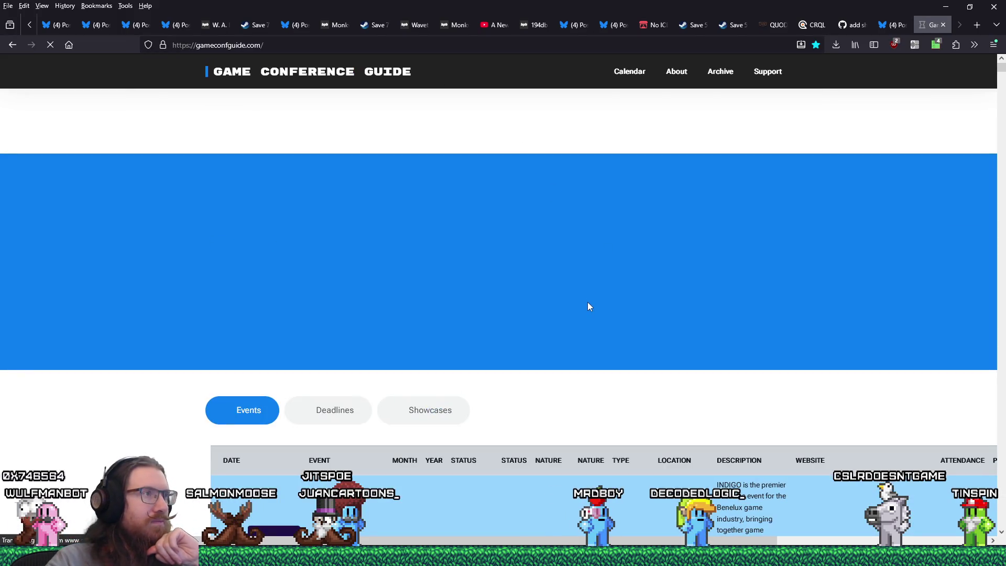
Step: Copy the Game Conference Guide web address and dismiss the newsletter signup popup
scroll(535, 284, down, 3)
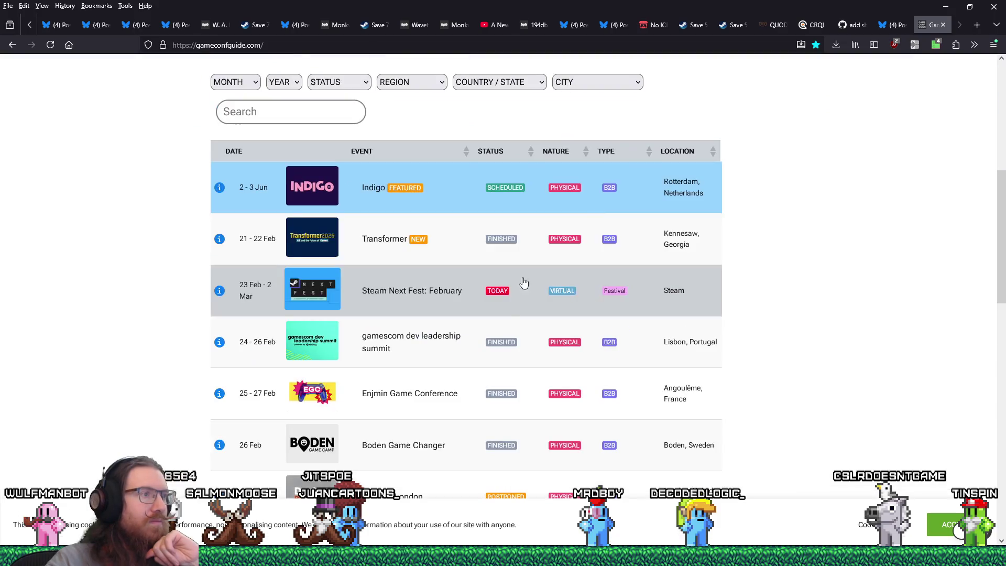
click(246, 45)
right_click(246, 45)
click(264, 105)
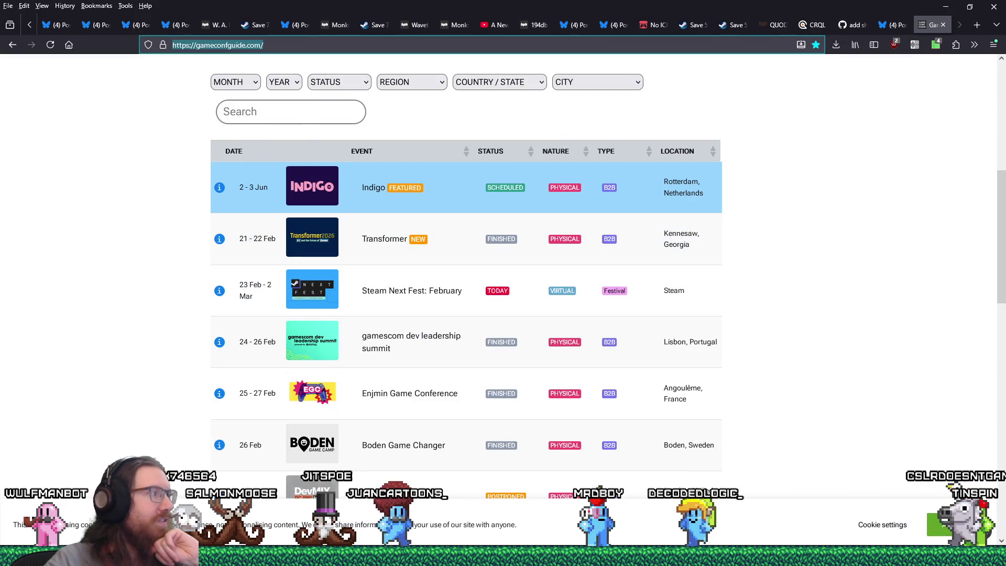
key(alt+Tab)
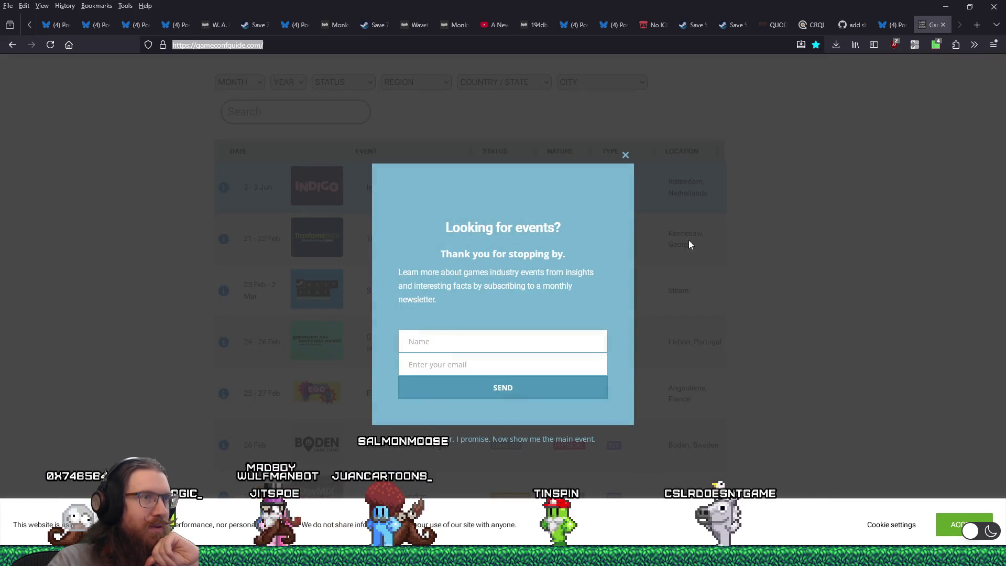
click(627, 155)
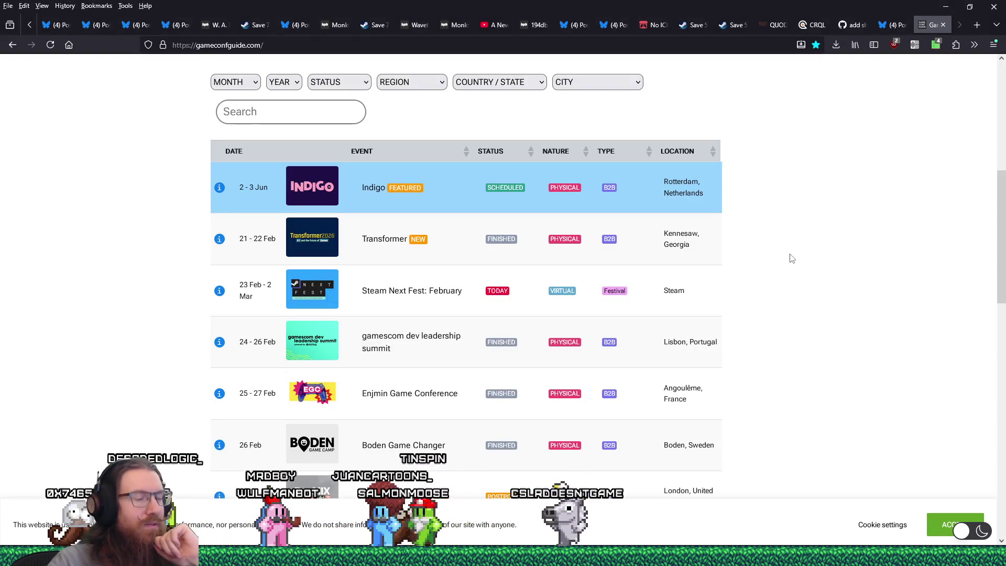
Step: Browse the homepage events table, including its second page of events
scroll(793, 261, down, 3)
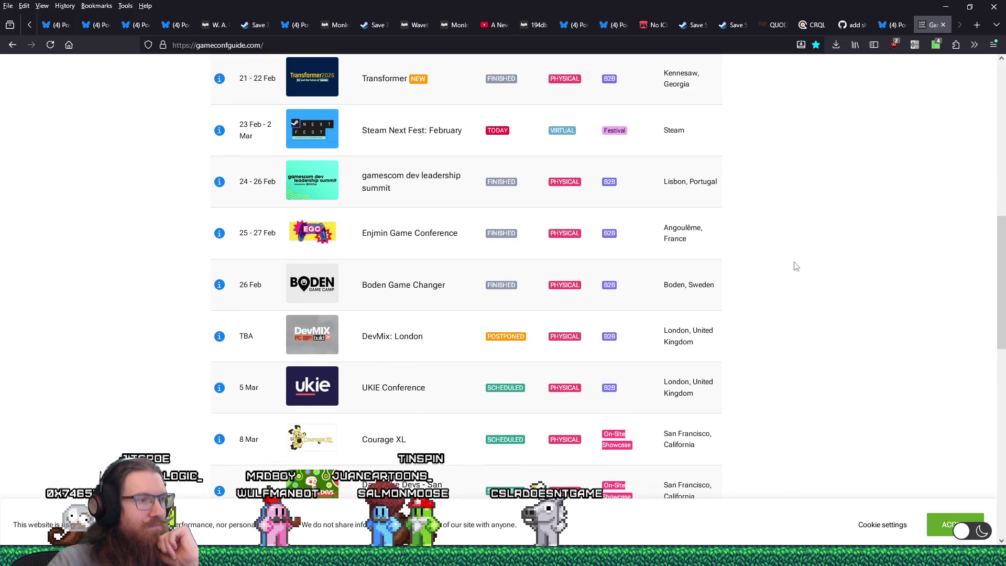
scroll(795, 266, down, 2)
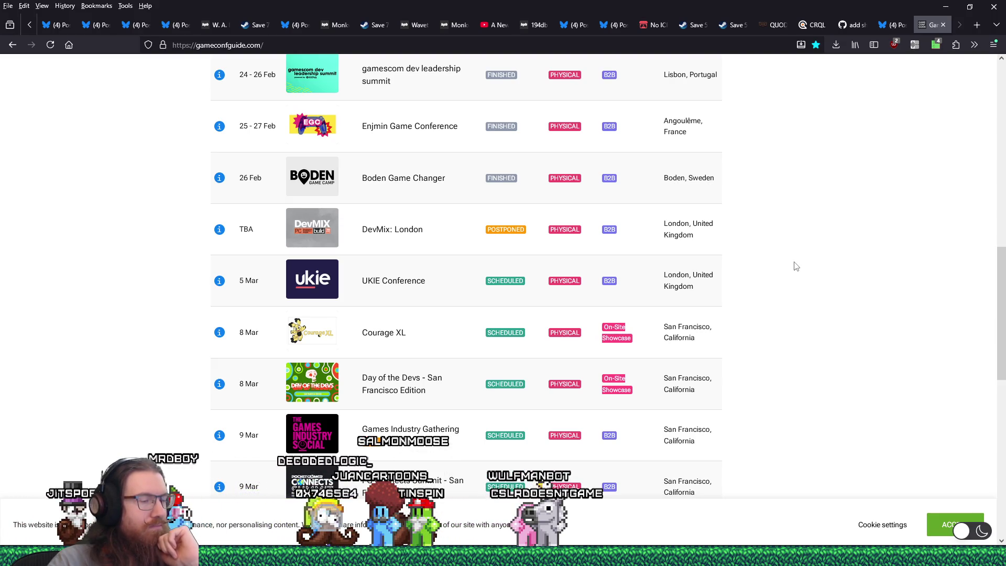
scroll(794, 267, down, 2)
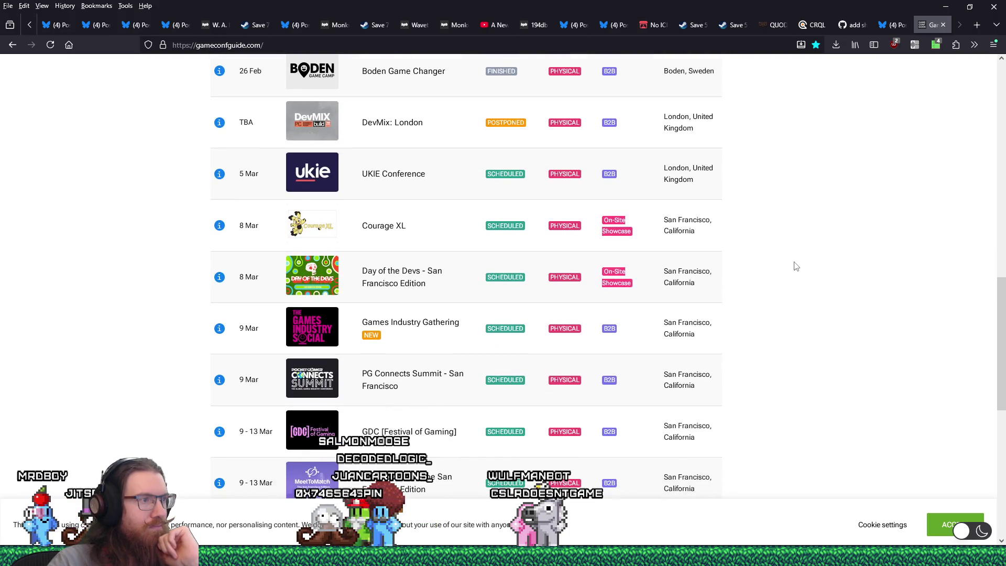
scroll(795, 266, down, 1)
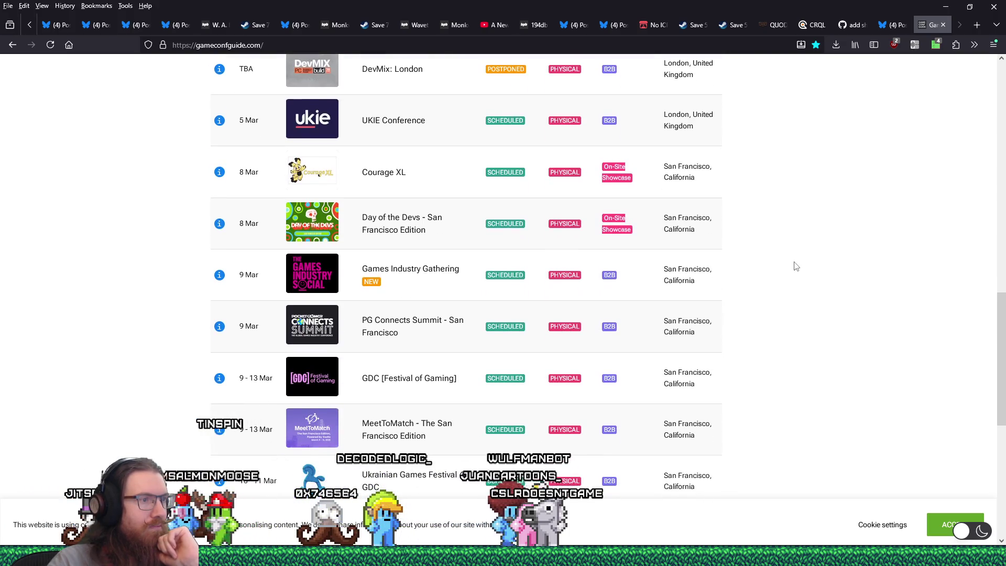
scroll(794, 266, up, 4)
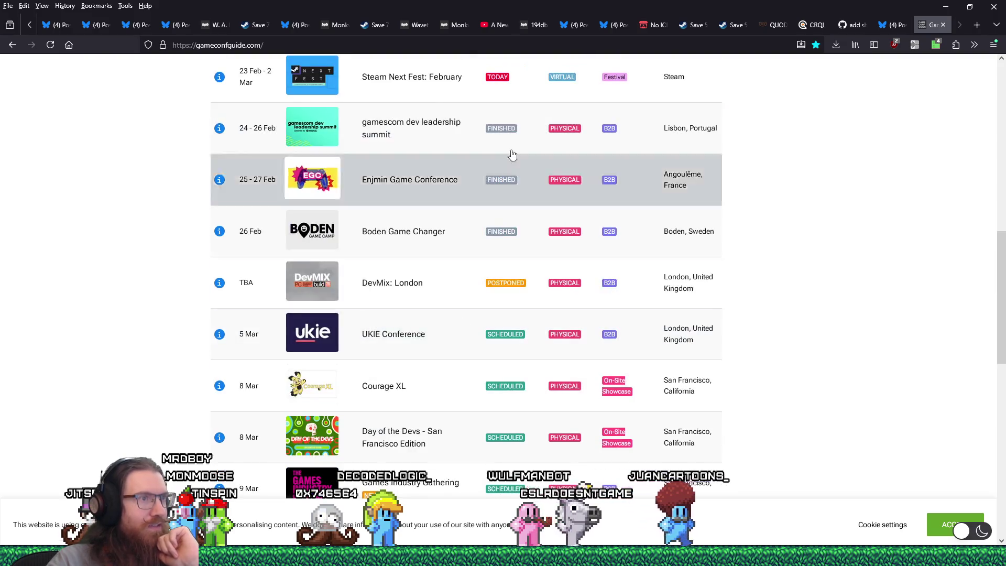
scroll(535, 351, down, 5)
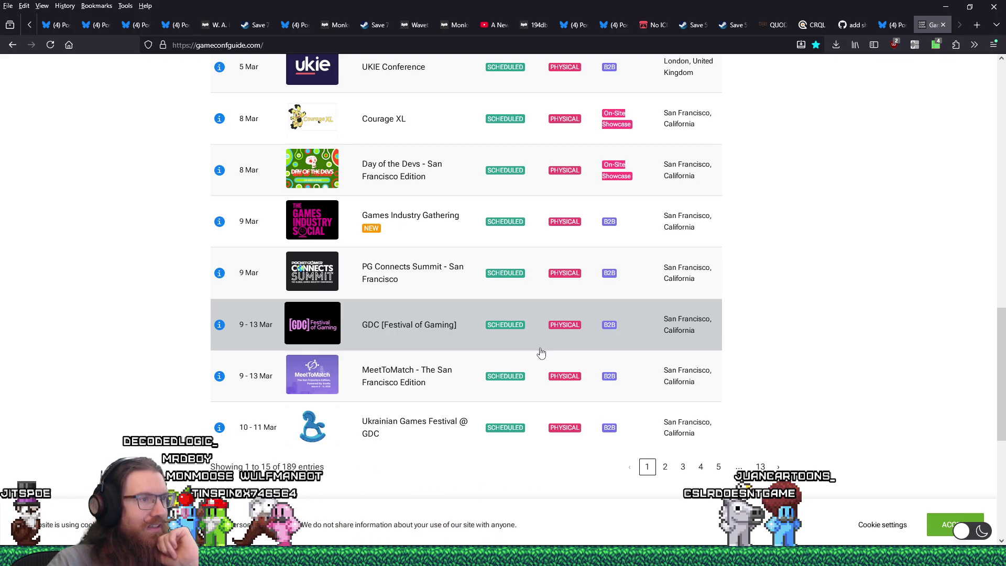
scroll(541, 353, up, 2)
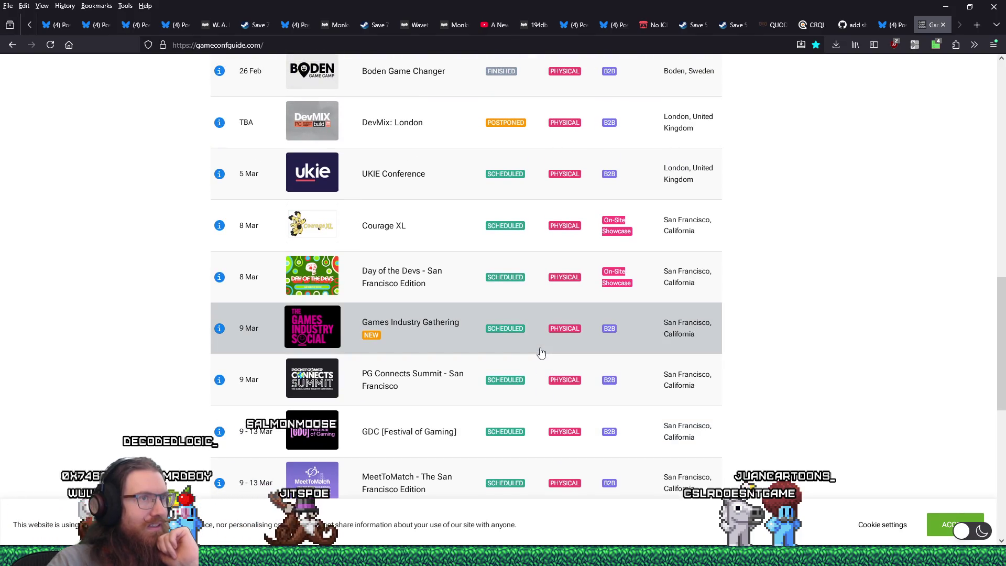
scroll(542, 353, up, 4)
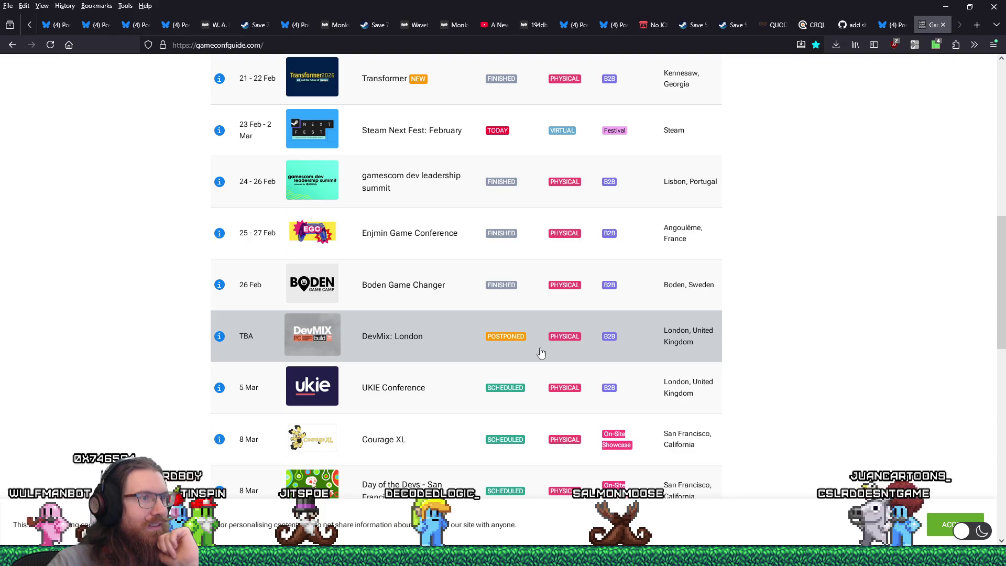
scroll(541, 352, up, 4)
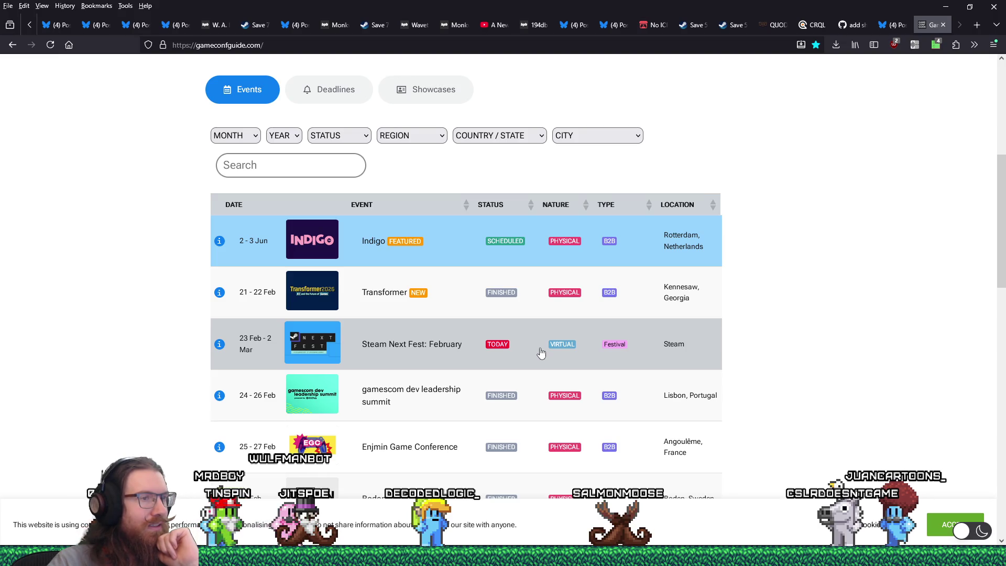
scroll(541, 353, down, 11)
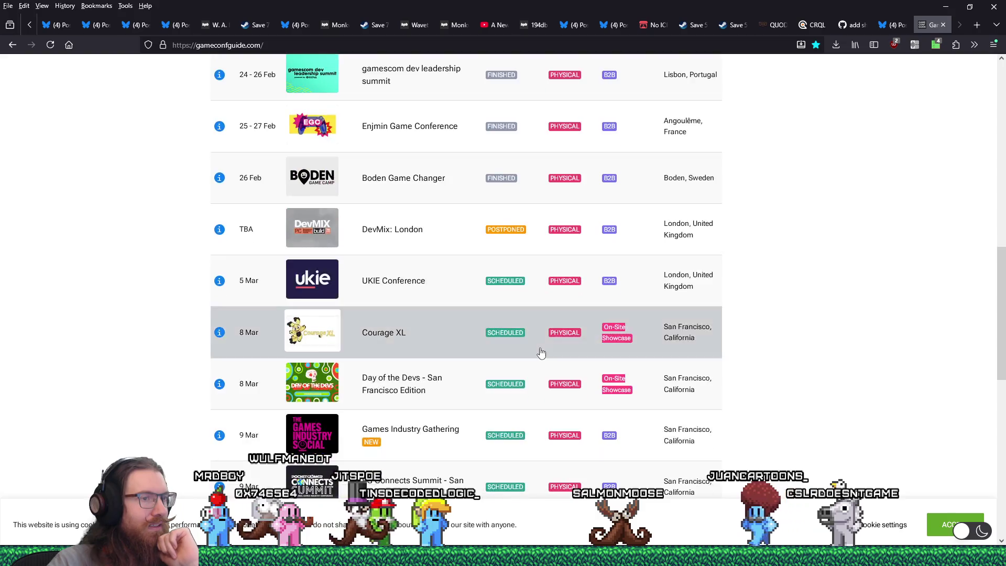
scroll(541, 353, up, 3)
scroll(540, 352, down, 5)
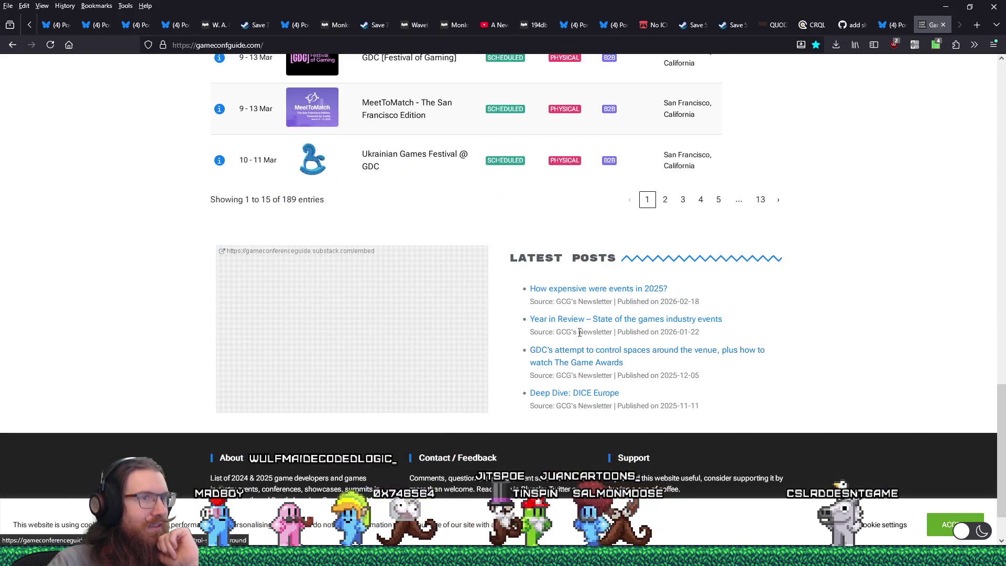
click(663, 199)
scroll(512, 348, up, 20)
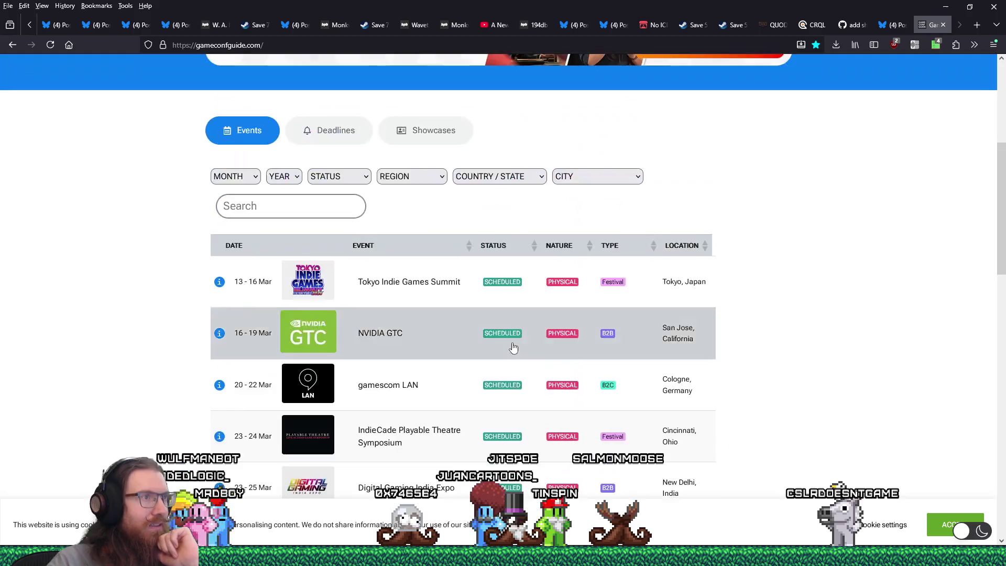
scroll(511, 386, down, 3)
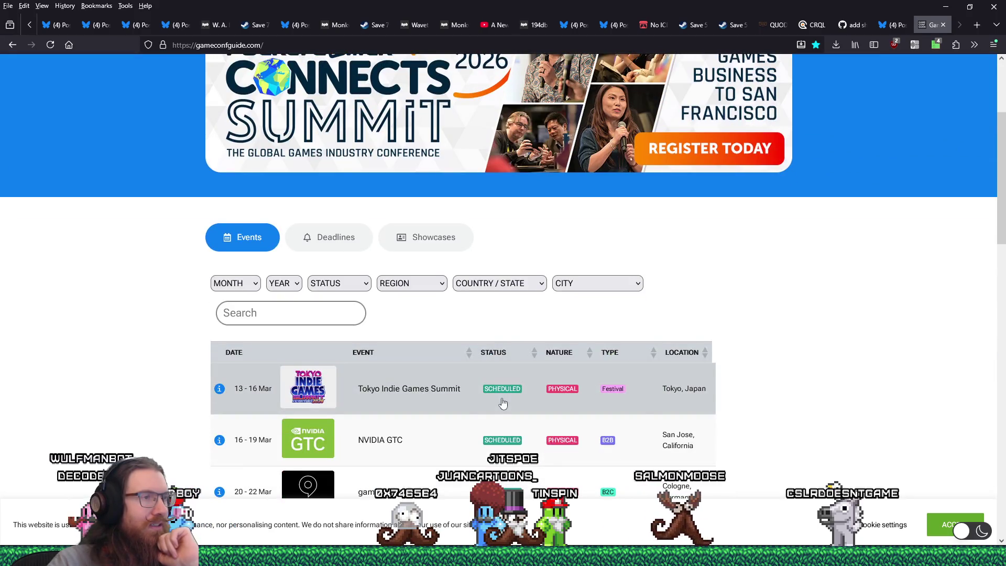
Step: On the Deadlines list, expand Thinky Direct and Serious Play Awards, then open the Serious Play Awards website
click(329, 237)
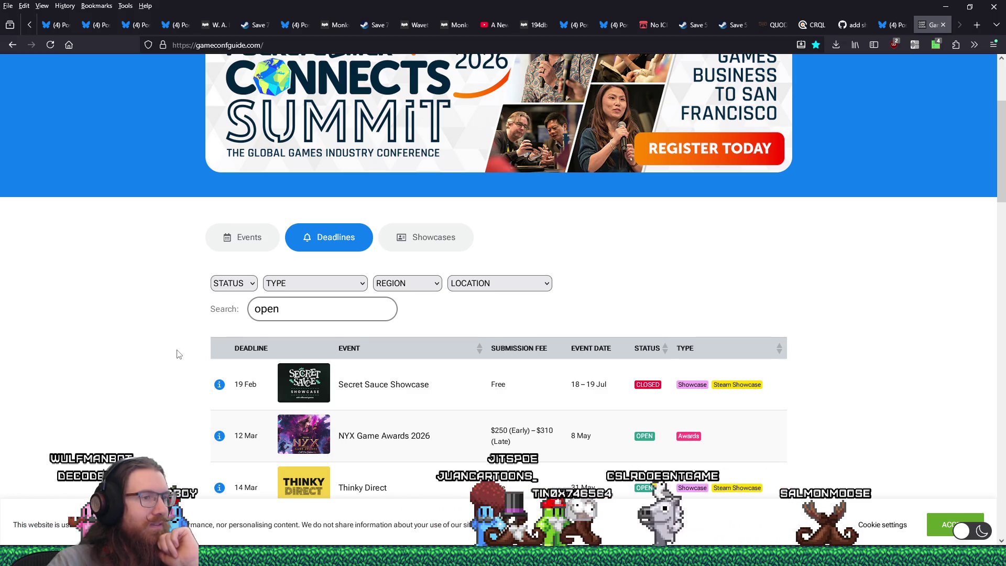
scroll(182, 350, down, 2)
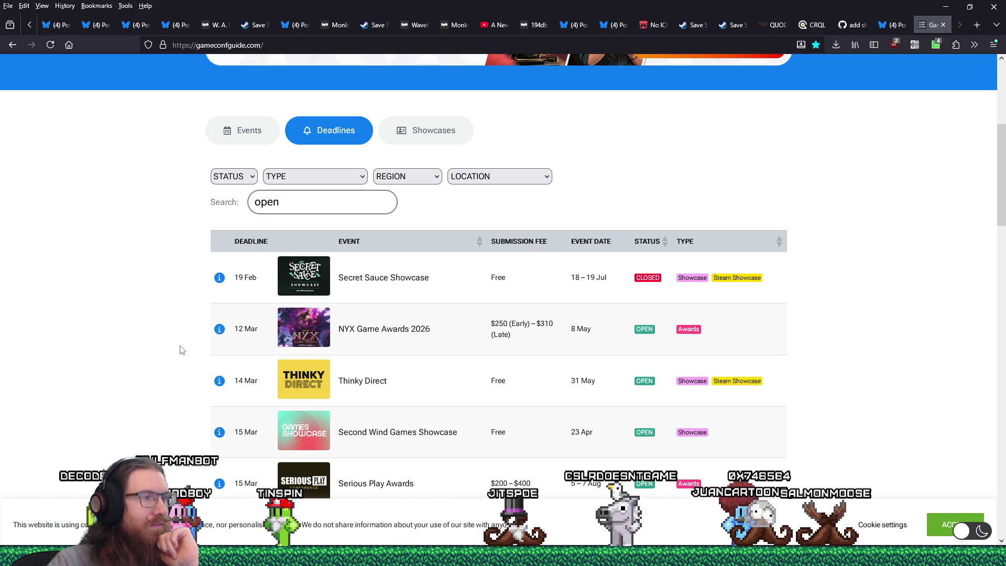
click(403, 386)
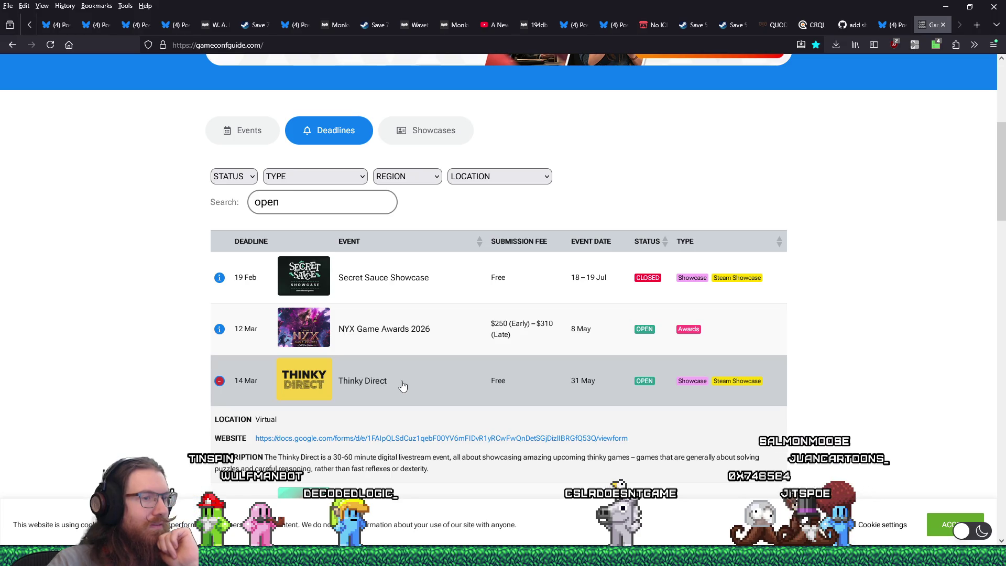
scroll(403, 385, down, 4)
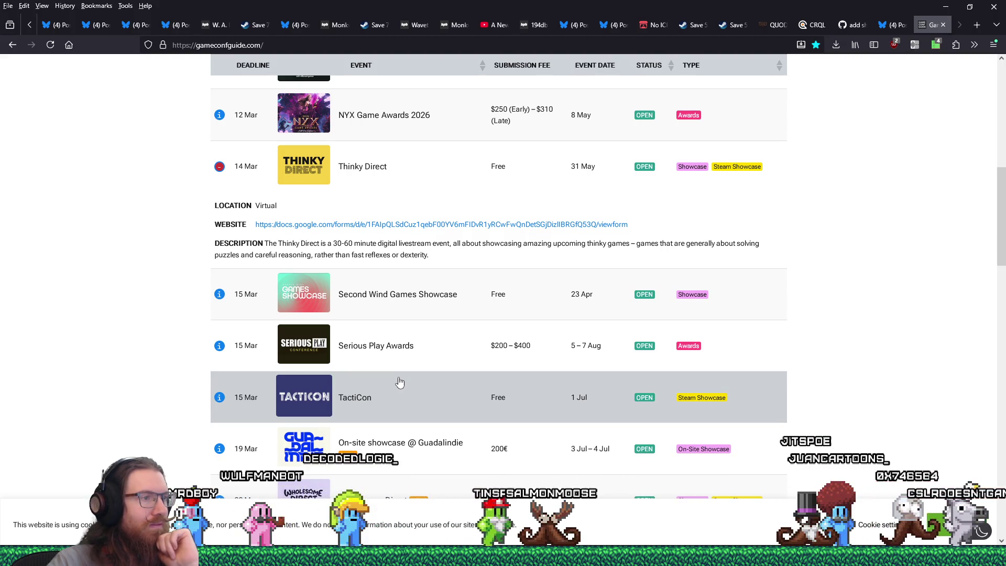
click(411, 356)
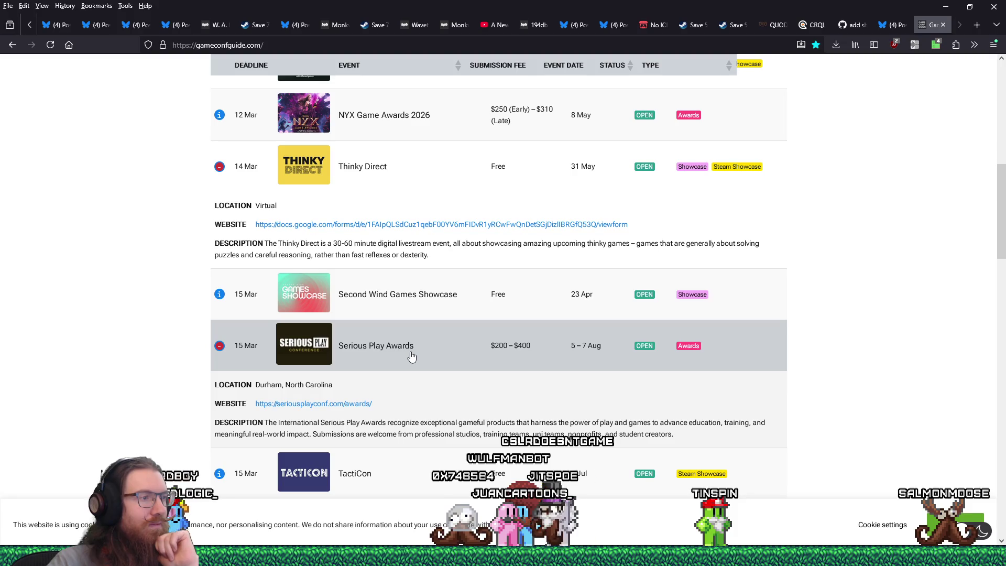
scroll(411, 356, down, 4)
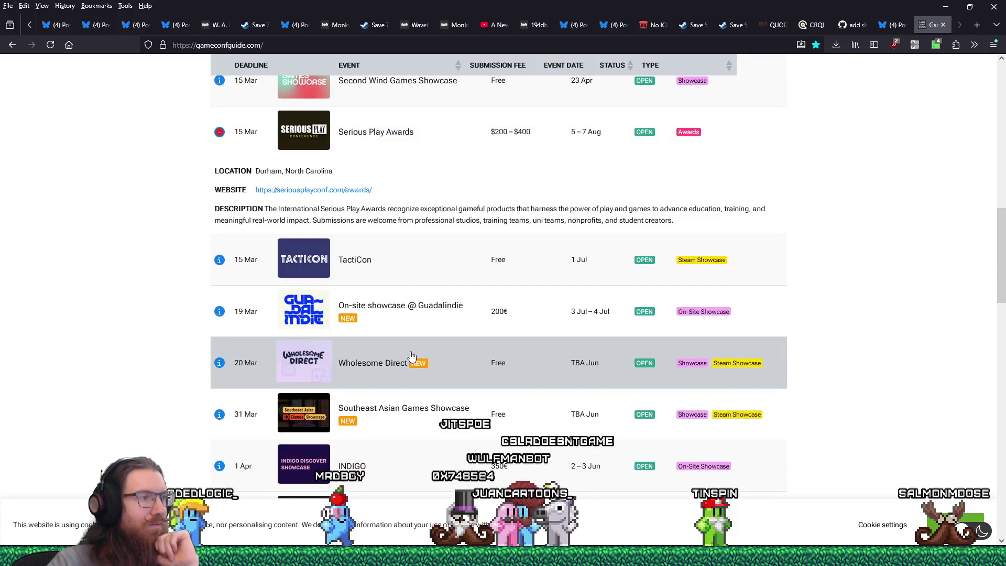
scroll(411, 356, up, 2)
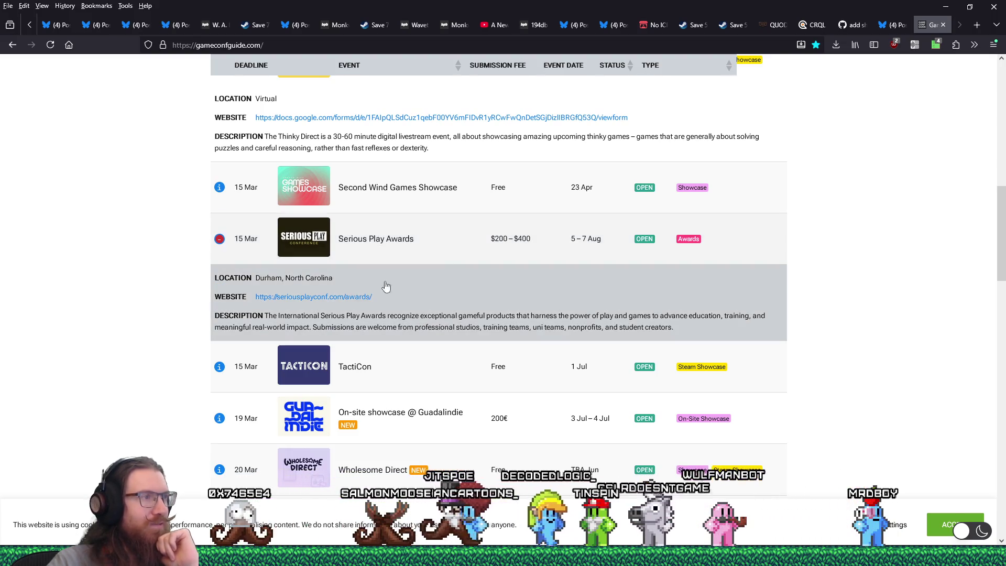
click(347, 297)
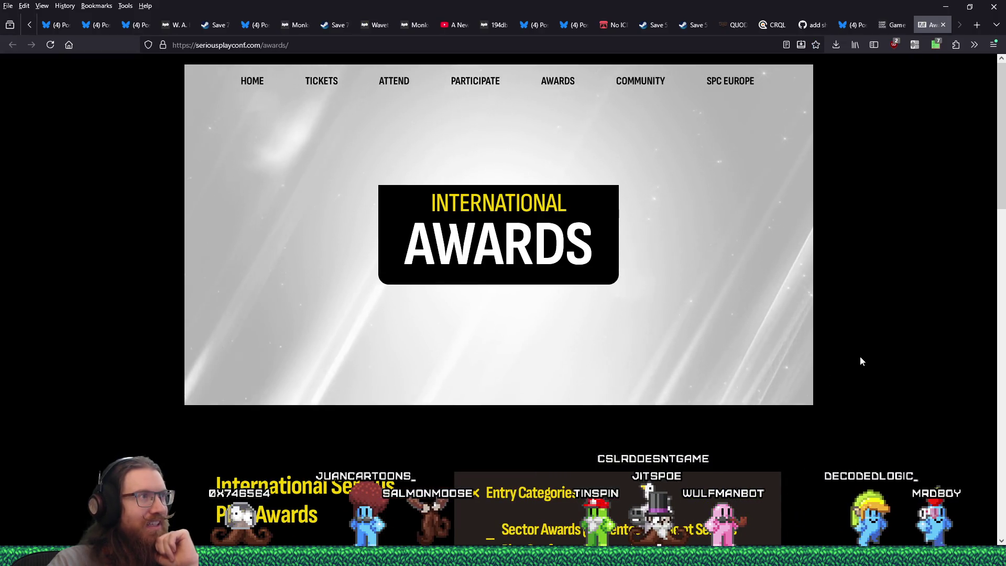
Step: Look over the Serious Play Conference awards page and dismiss the GeForce driver update notification
scroll(860, 356, down, 4)
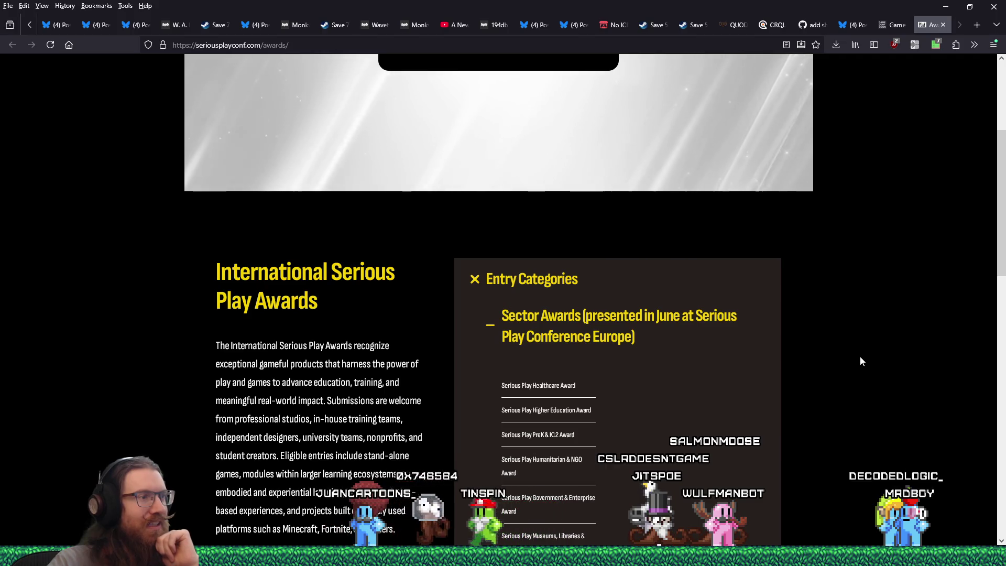
scroll(860, 357, down, 4)
scroll(860, 361, down, 4)
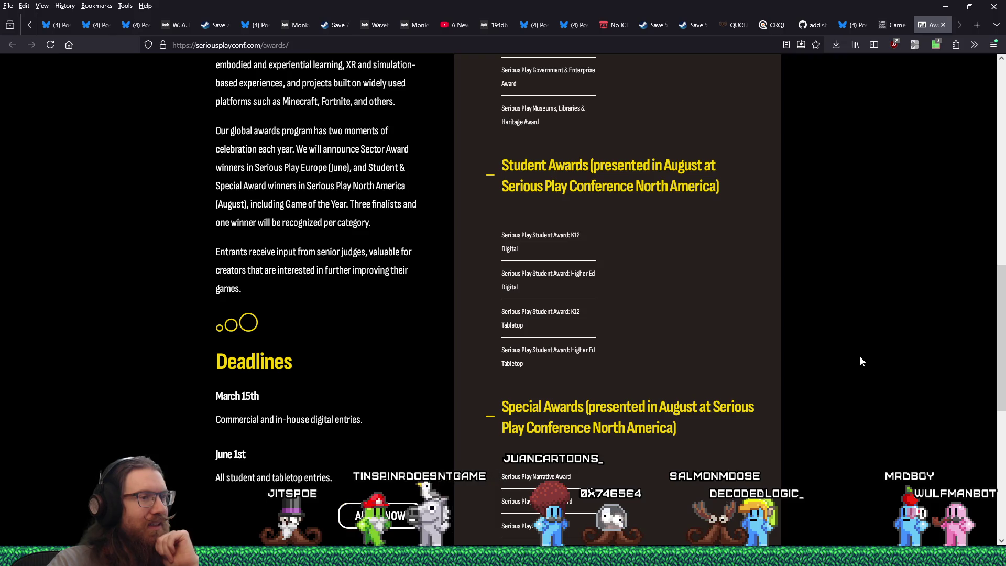
scroll(859, 357, down, 4)
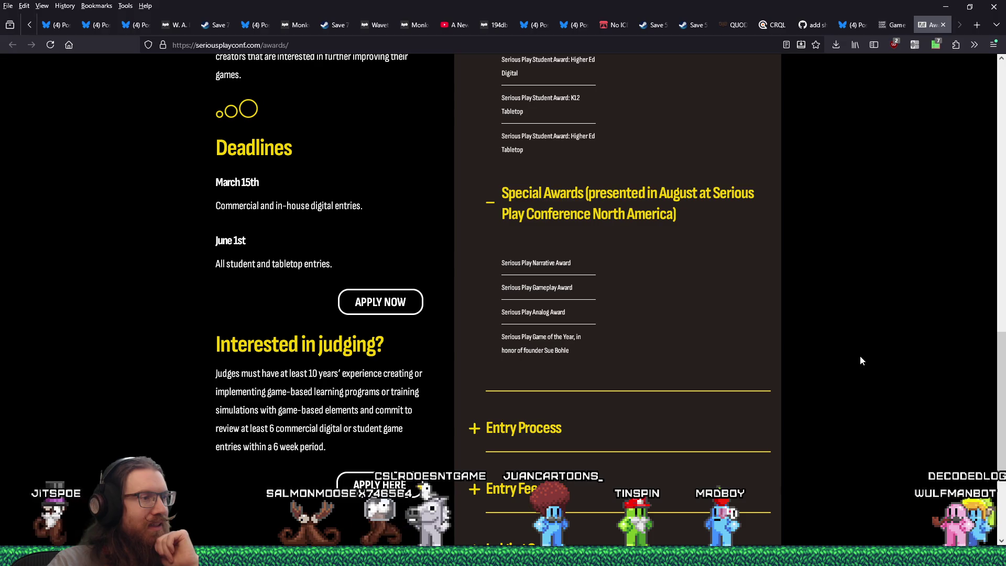
scroll(860, 361, up, 8)
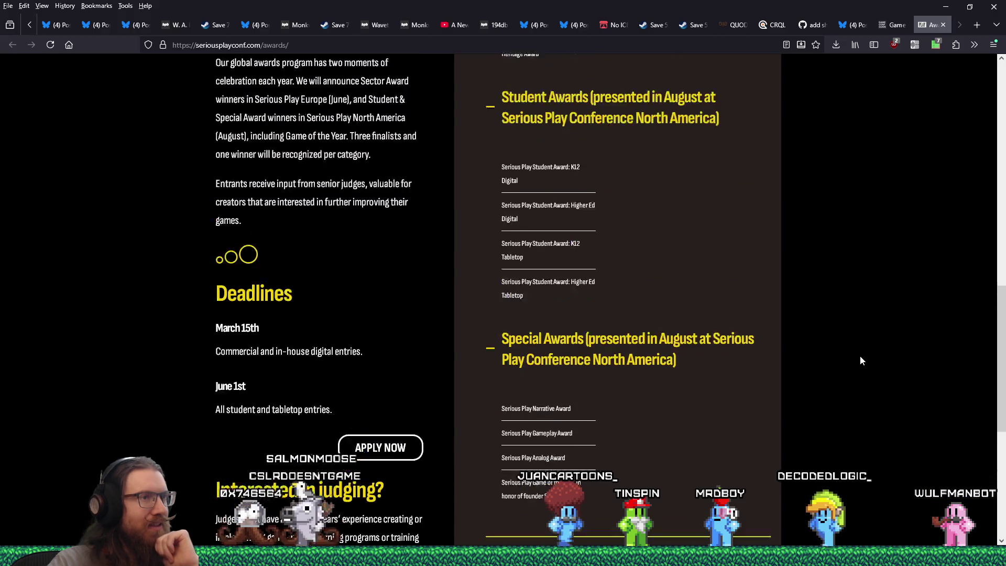
scroll(860, 361, up, 8)
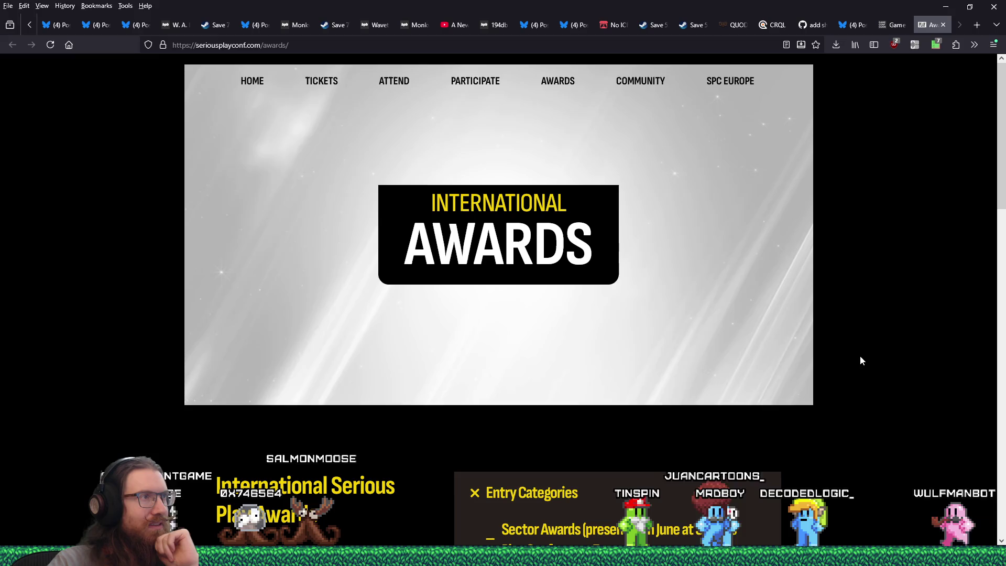
mouse_move(480, 78)
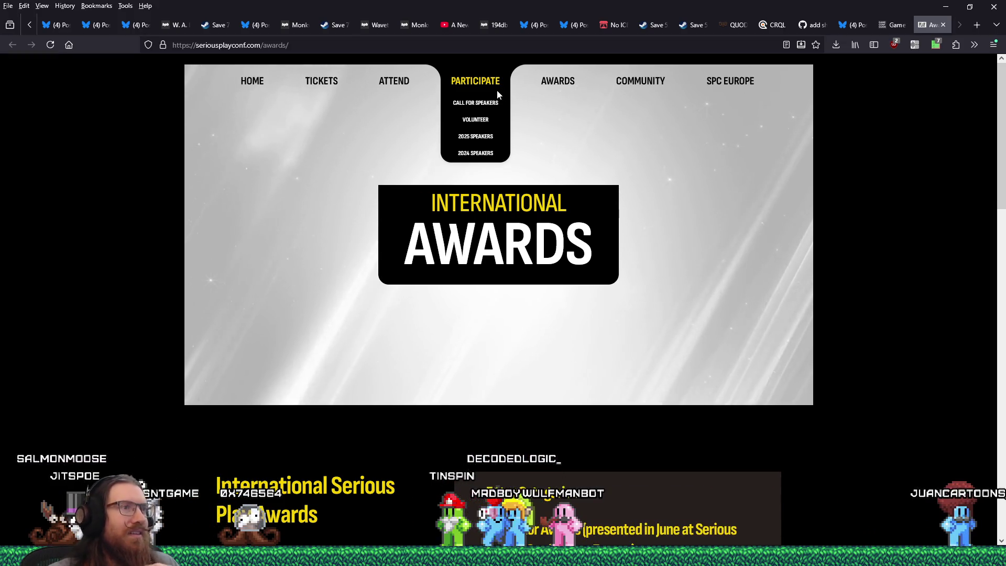
mouse_move(402, 80)
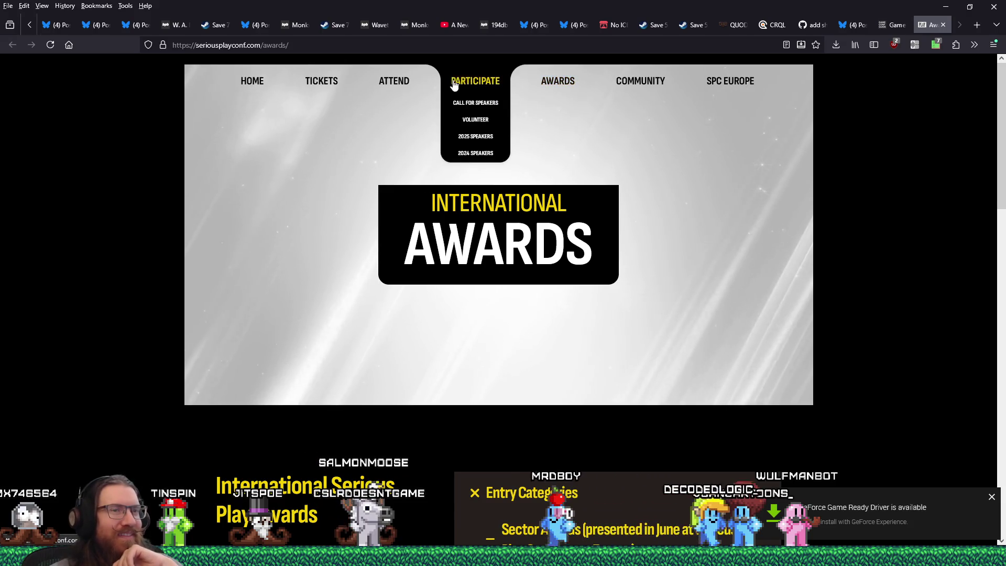
click(995, 499)
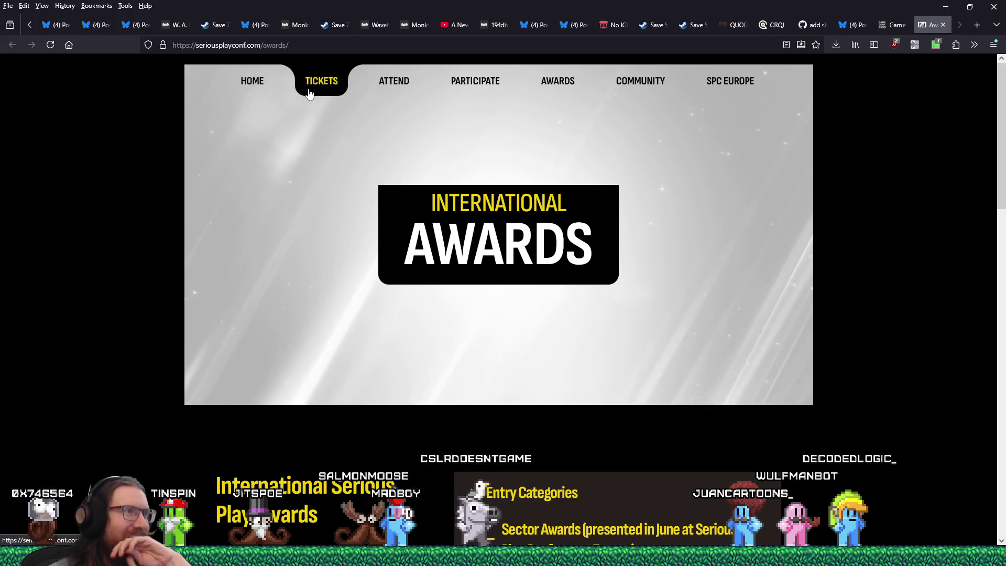
mouse_move(258, 92)
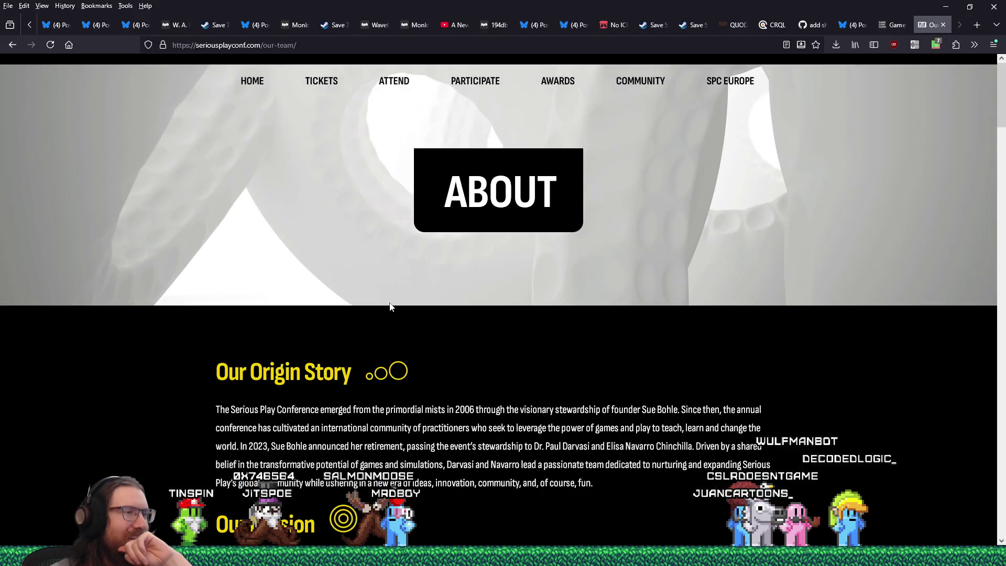
Step: Scroll down through the Our Players team member cards
scroll(390, 307, down, 1)
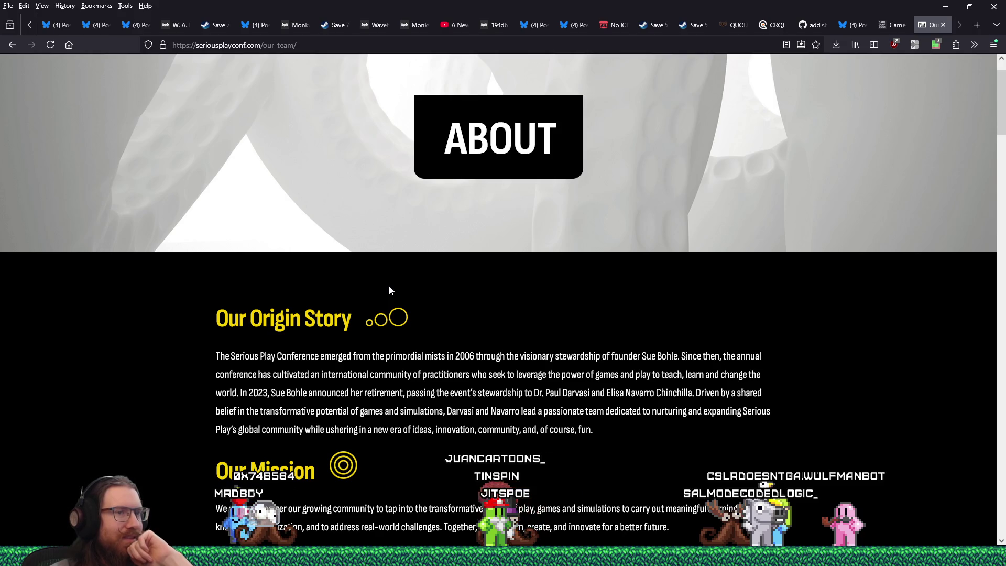
scroll(389, 286, down, 6)
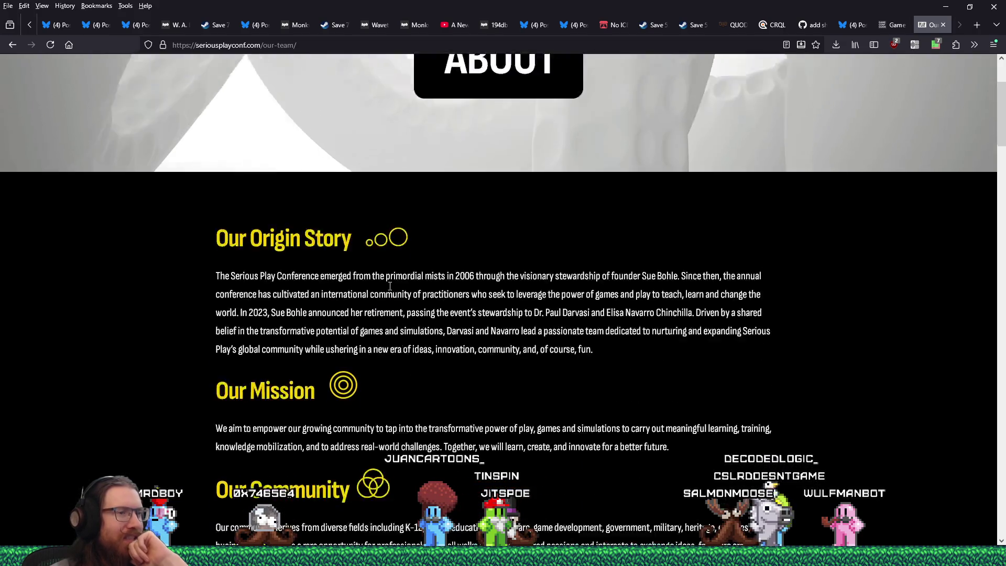
scroll(390, 286, down, 4)
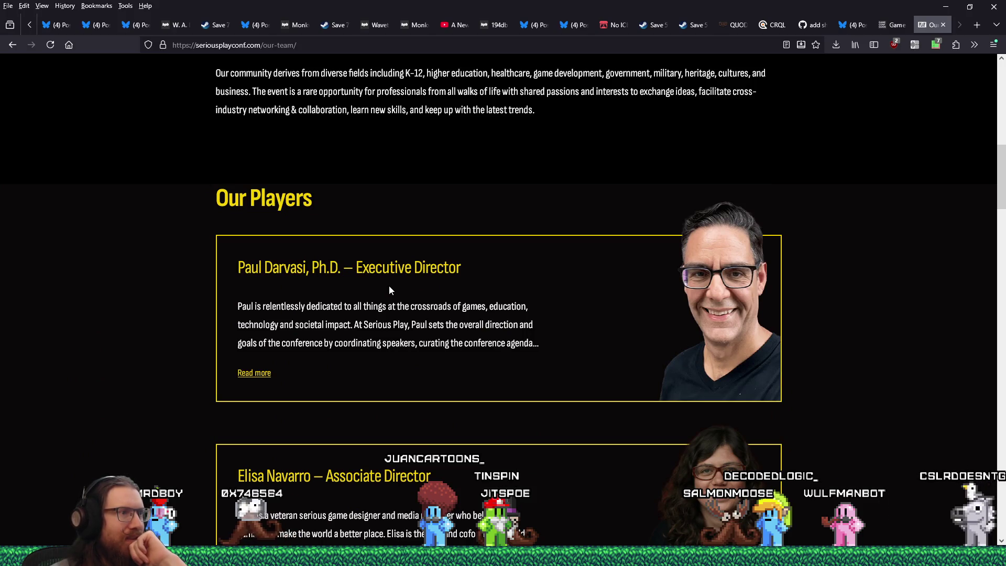
scroll(389, 290, down, 6)
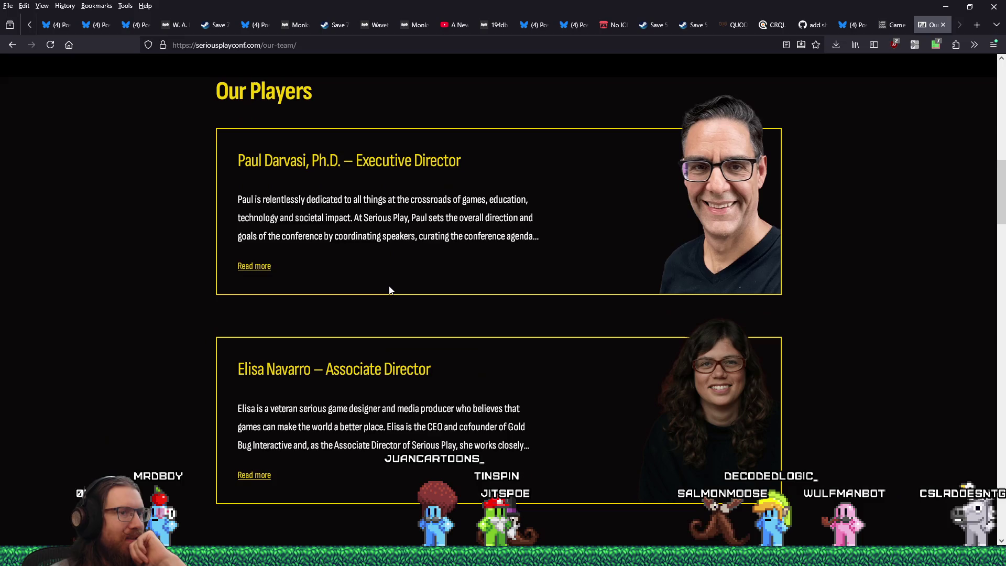
scroll(389, 290, down, 5)
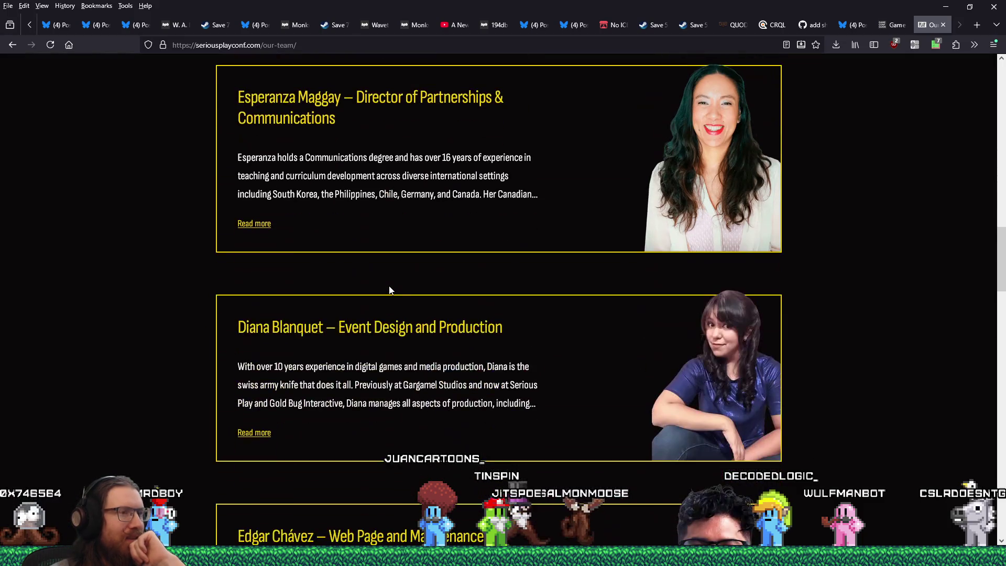
scroll(389, 289, down, 5)
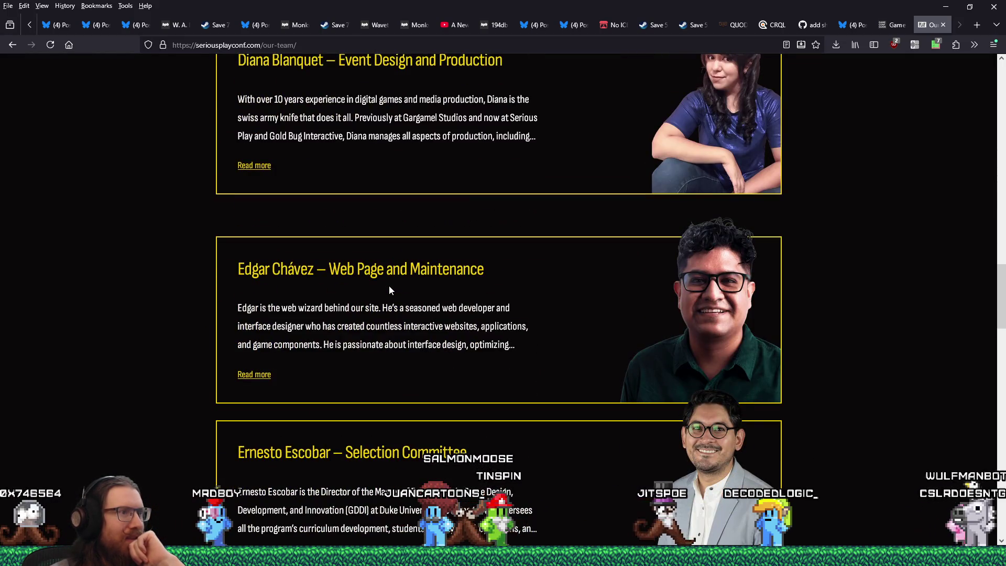
scroll(389, 290, down, 5)
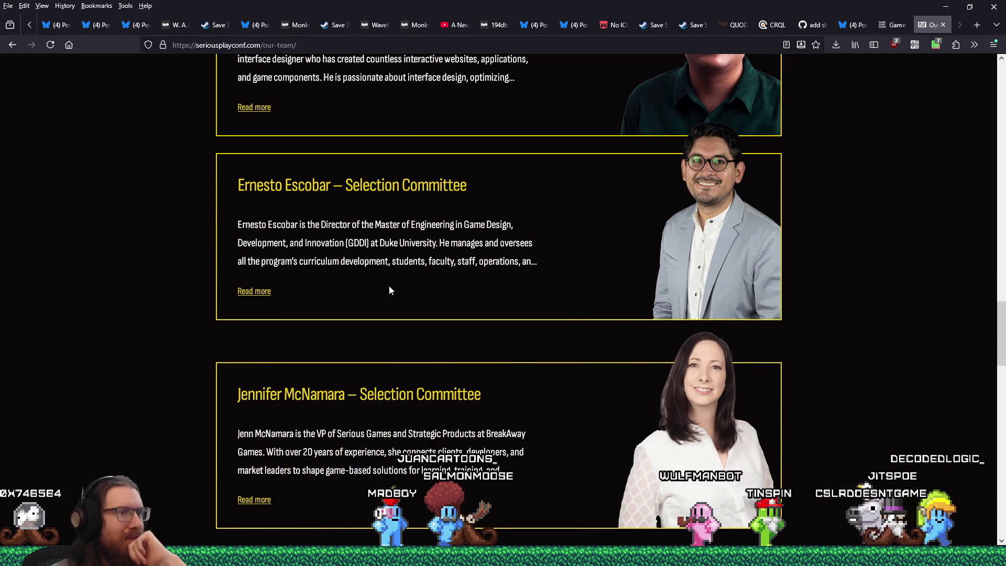
scroll(389, 290, down, 12)
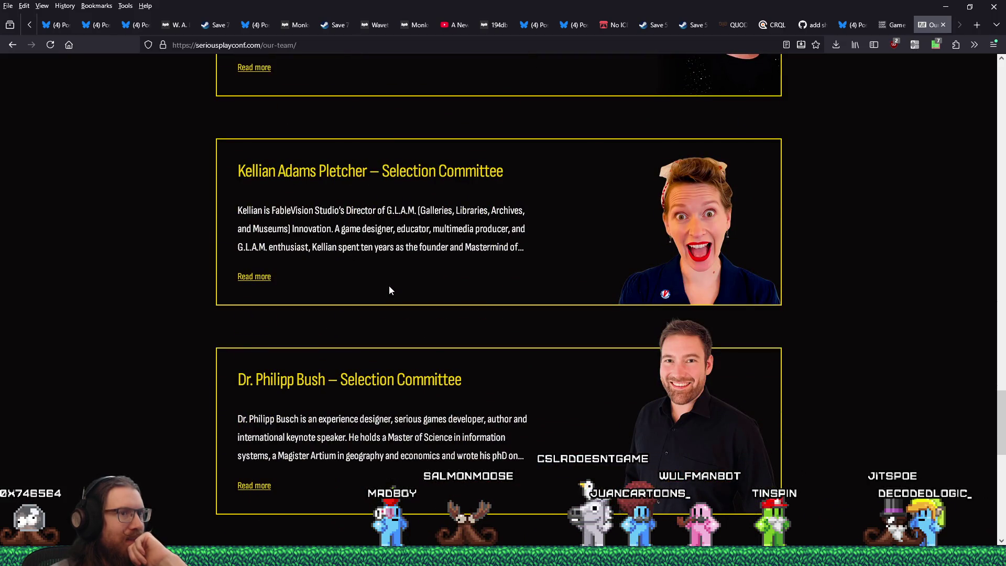
scroll(388, 290, down, 7)
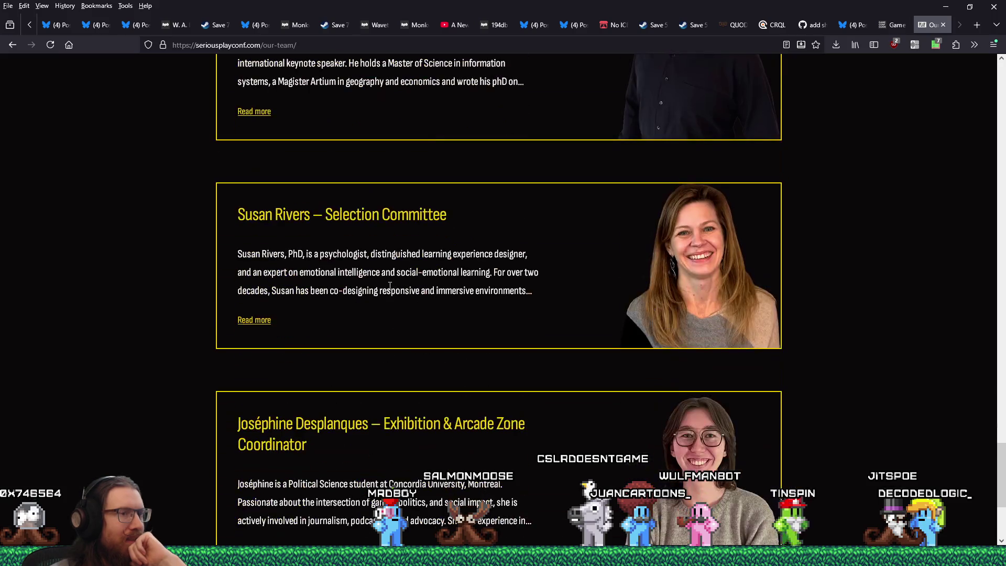
Step: Check the conference Tickets page, then go back to the Game Conference Guide listing
scroll(390, 285, up, 5)
scroll(389, 286, down, 8)
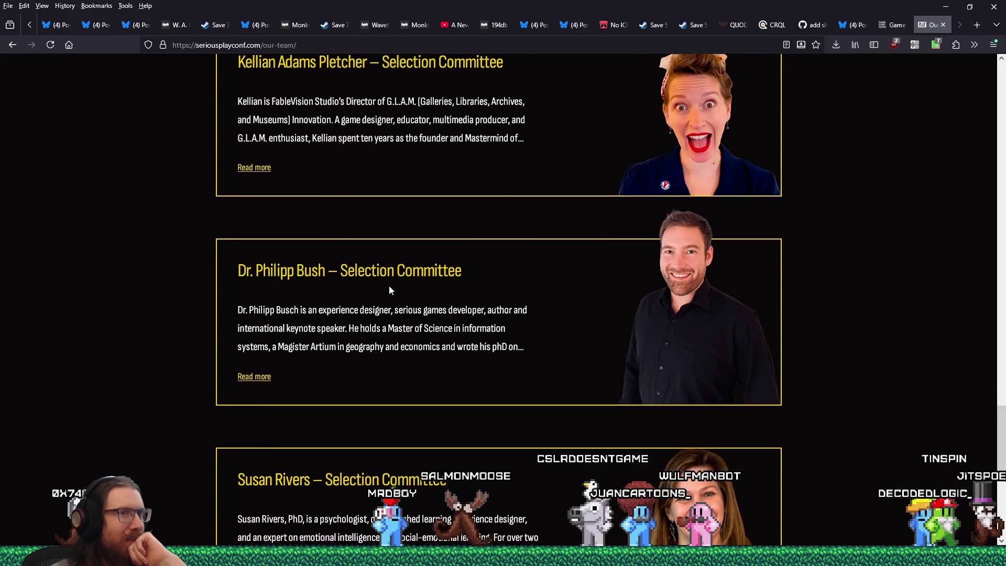
scroll(389, 286, up, 3)
scroll(388, 289, up, 20)
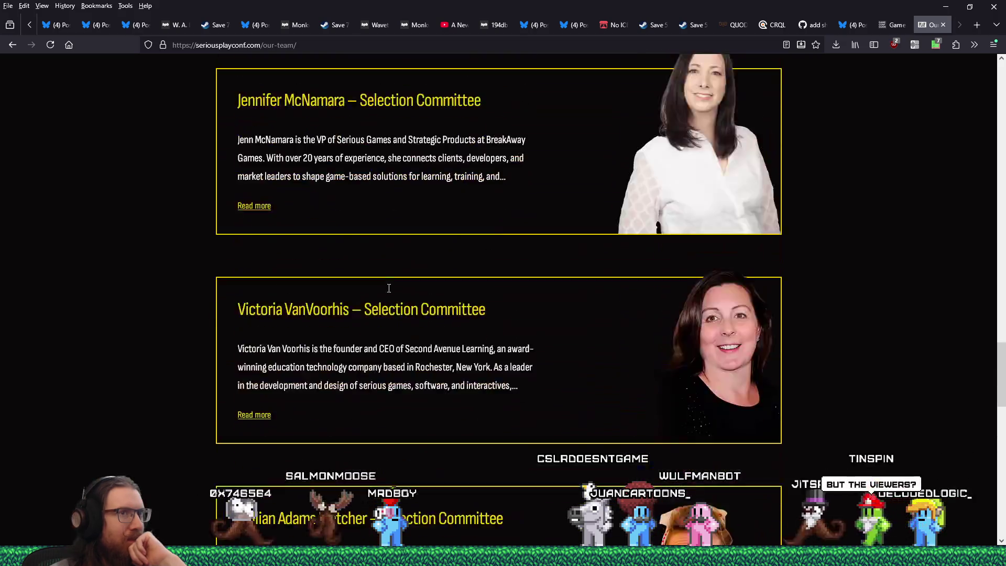
scroll(387, 291, up, 4)
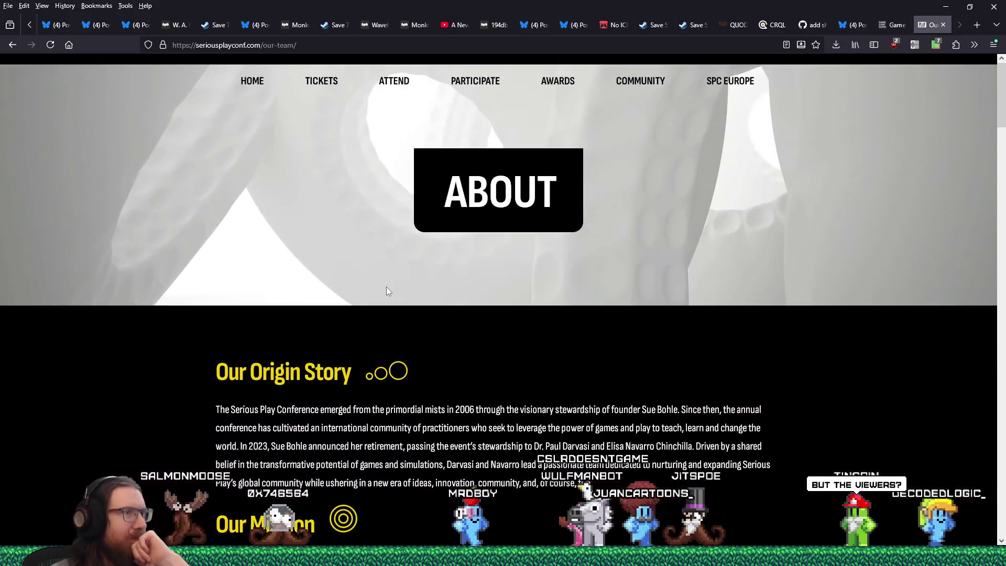
click(321, 84)
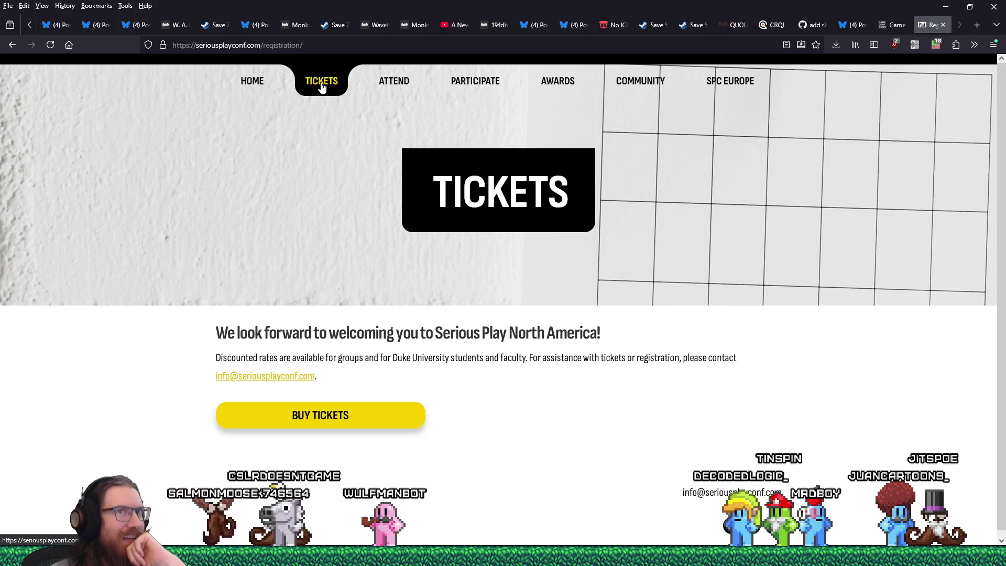
click(889, 25)
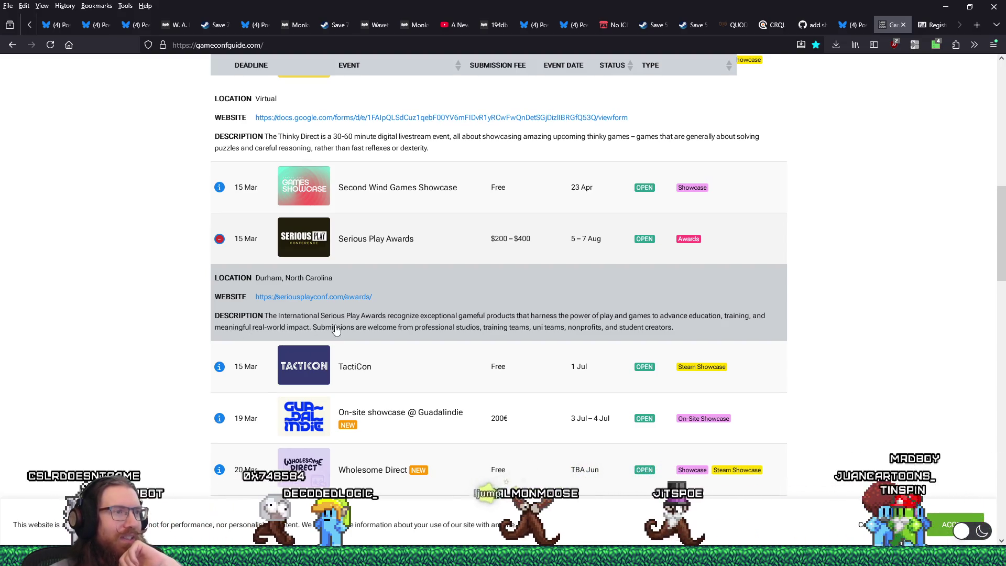
Step: Close the Serious Play Conference page and expand the Guadalindie showcase details
click(925, 29)
click(944, 26)
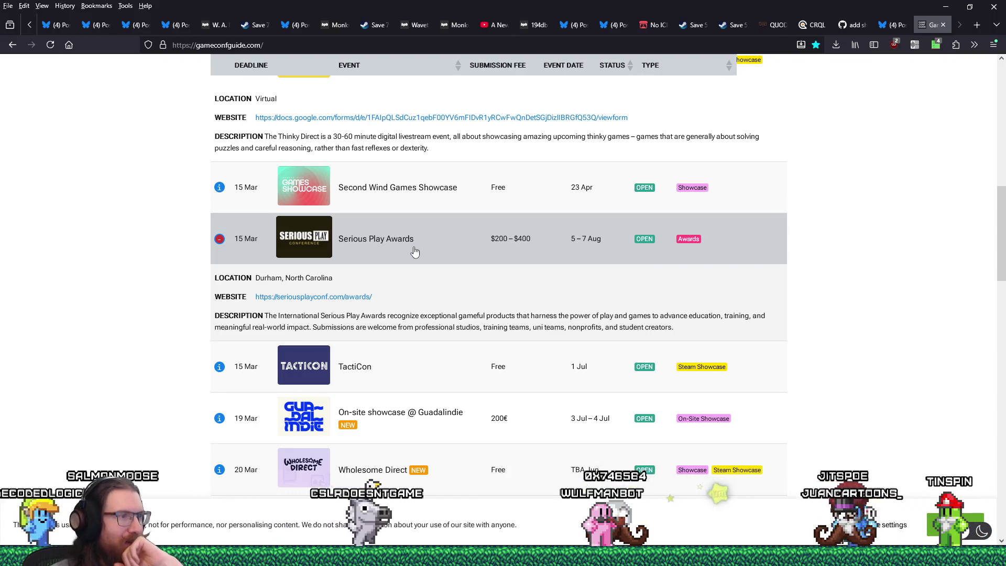
scroll(414, 252, down, 1)
scroll(414, 252, down, 1)
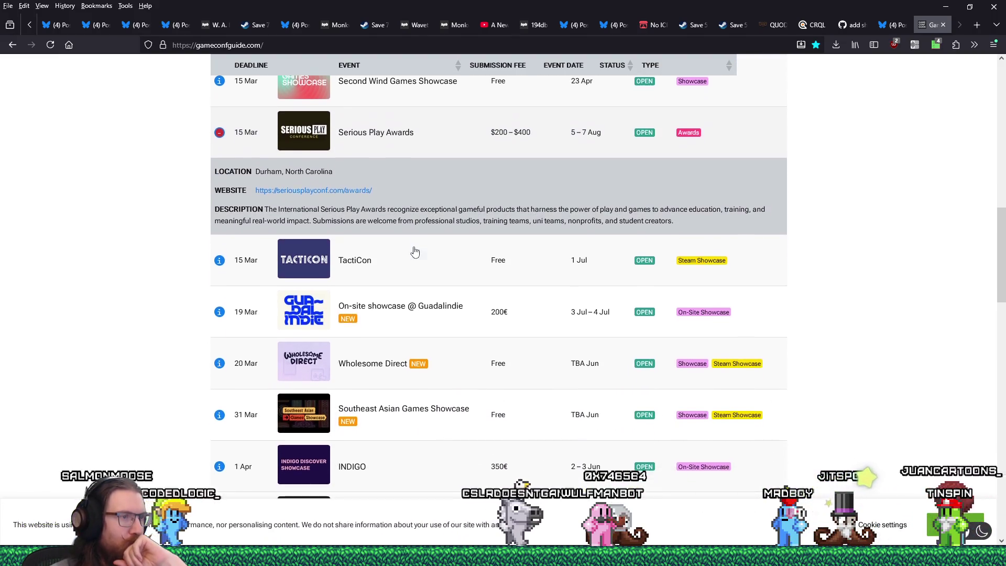
click(465, 315)
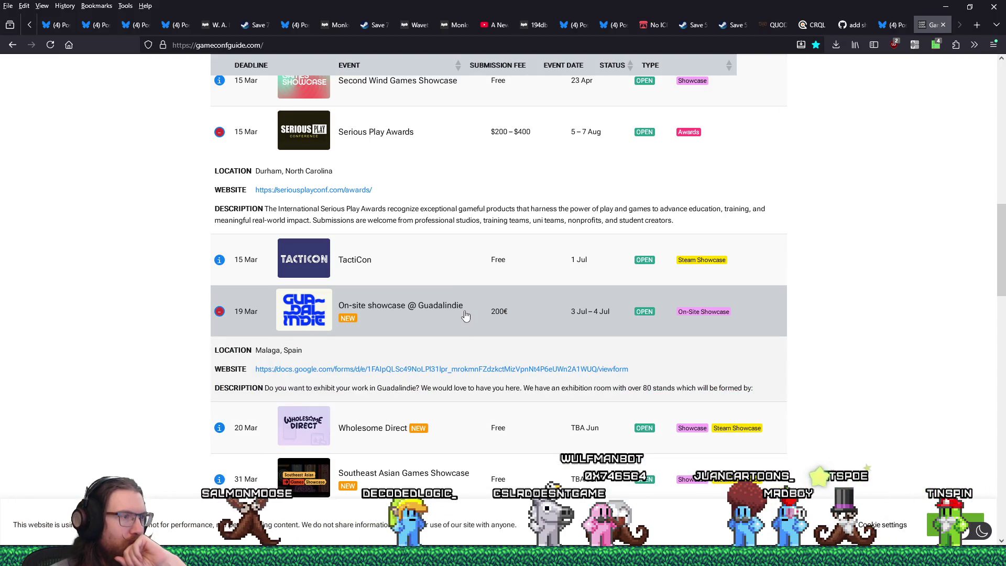
Step: Expand the Digital Vikings Awards details, then scroll back up the deadlines list
scroll(465, 315, down, 3)
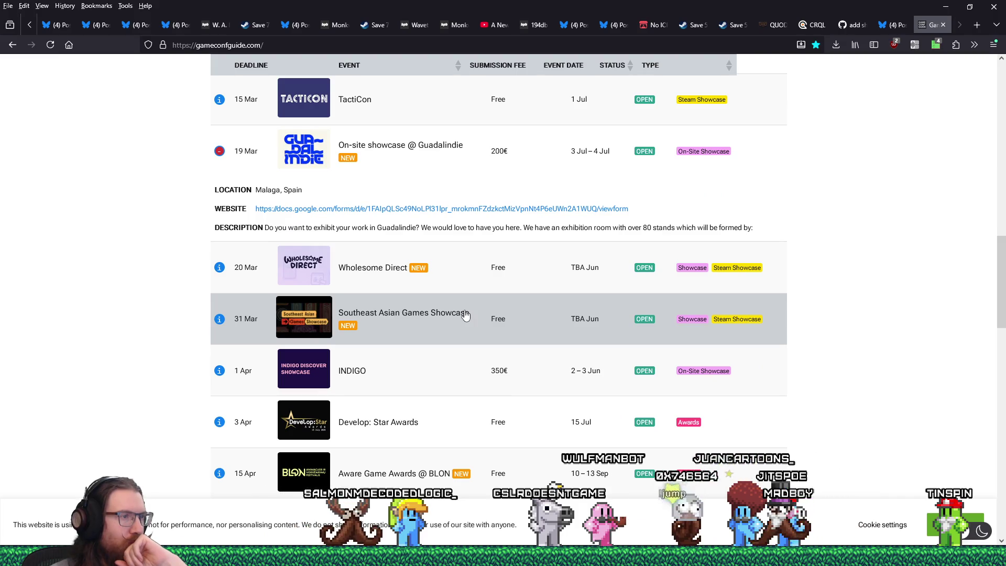
scroll(465, 315, down, 3)
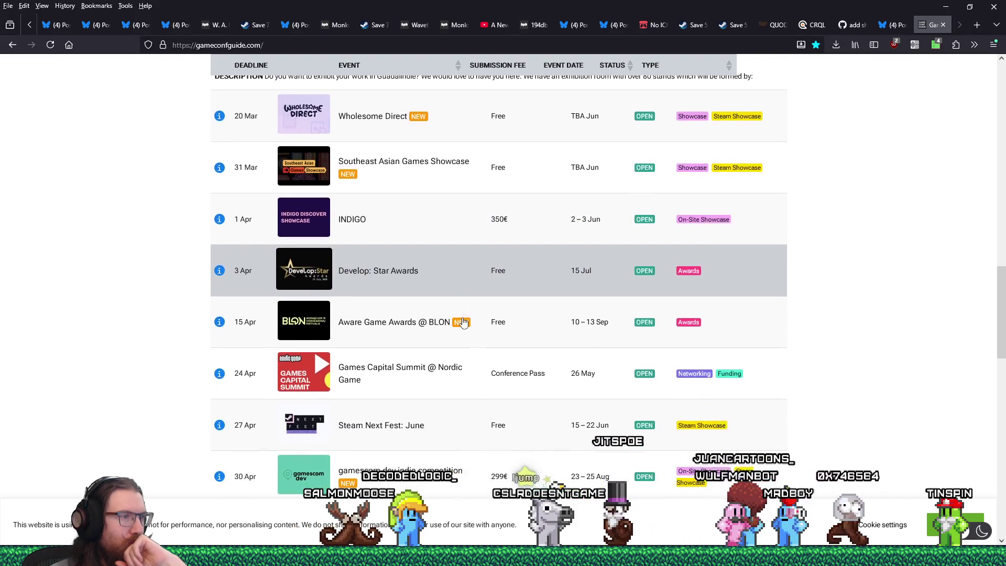
scroll(464, 322, down, 3)
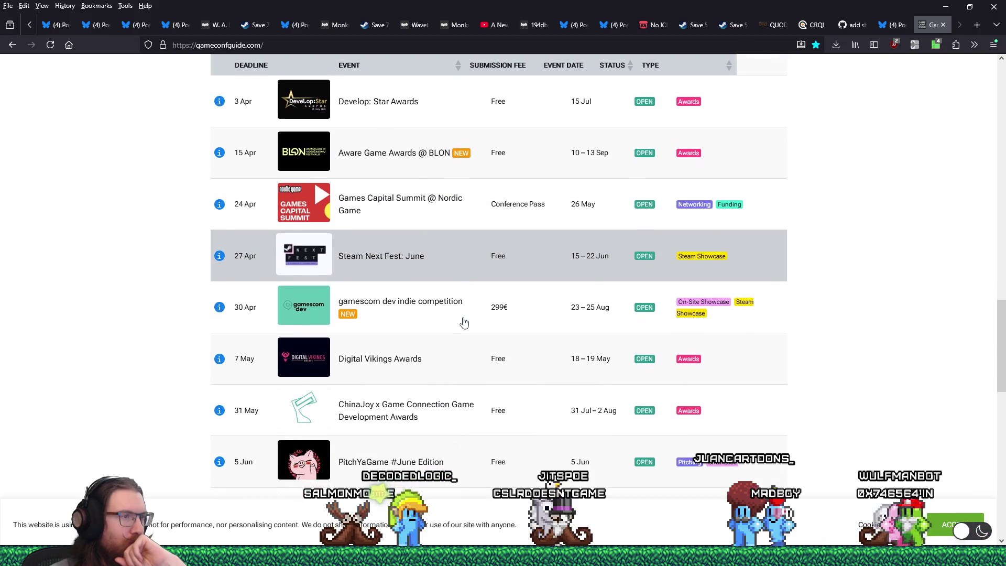
scroll(464, 321, down, 1)
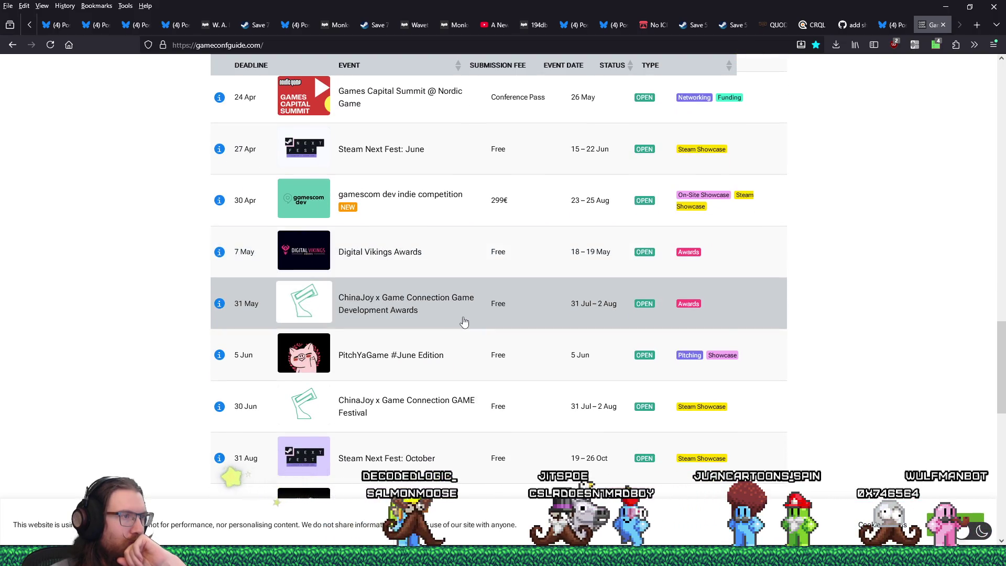
click(435, 262)
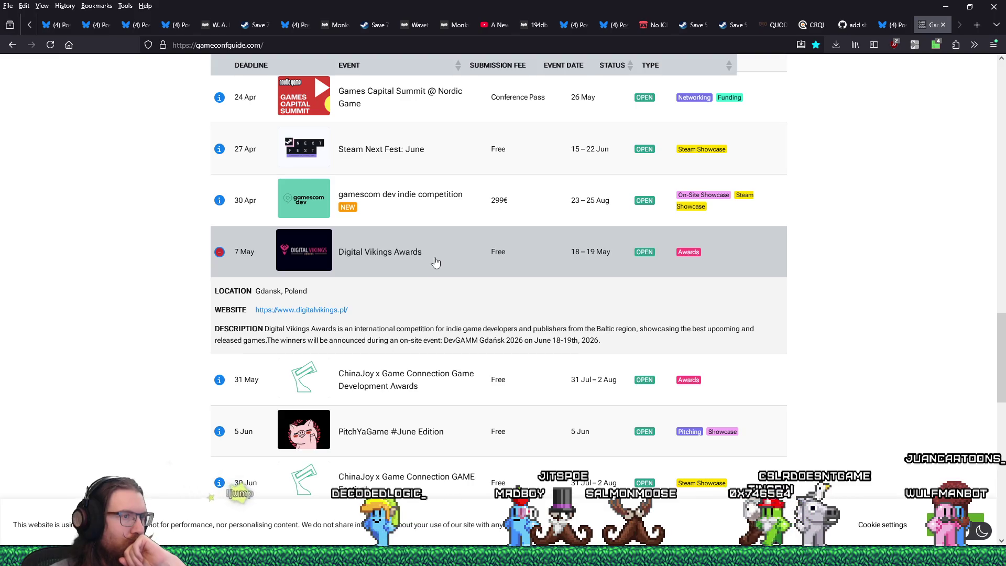
scroll(435, 262, down, 2)
scroll(435, 262, down, 1)
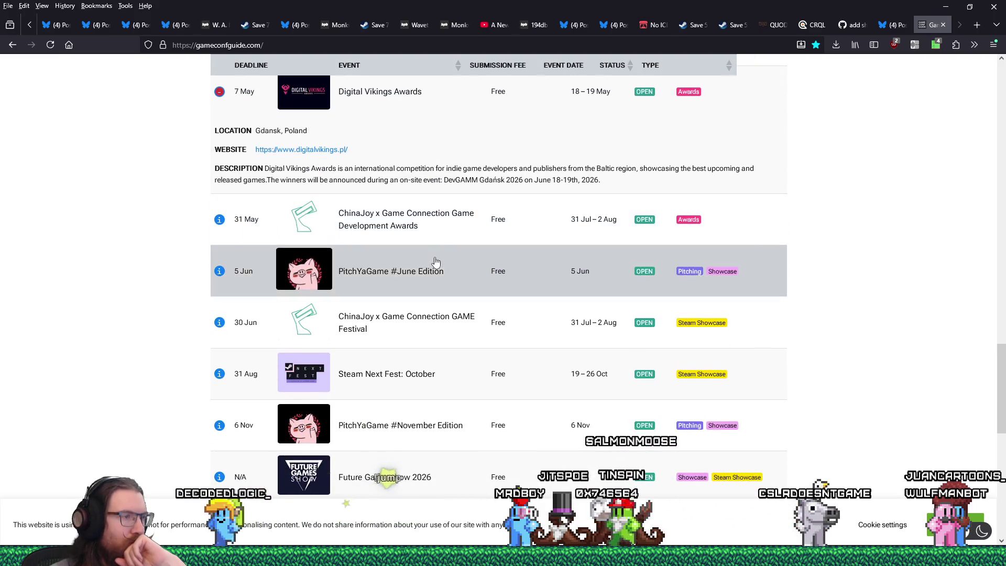
scroll(435, 262, down, 4)
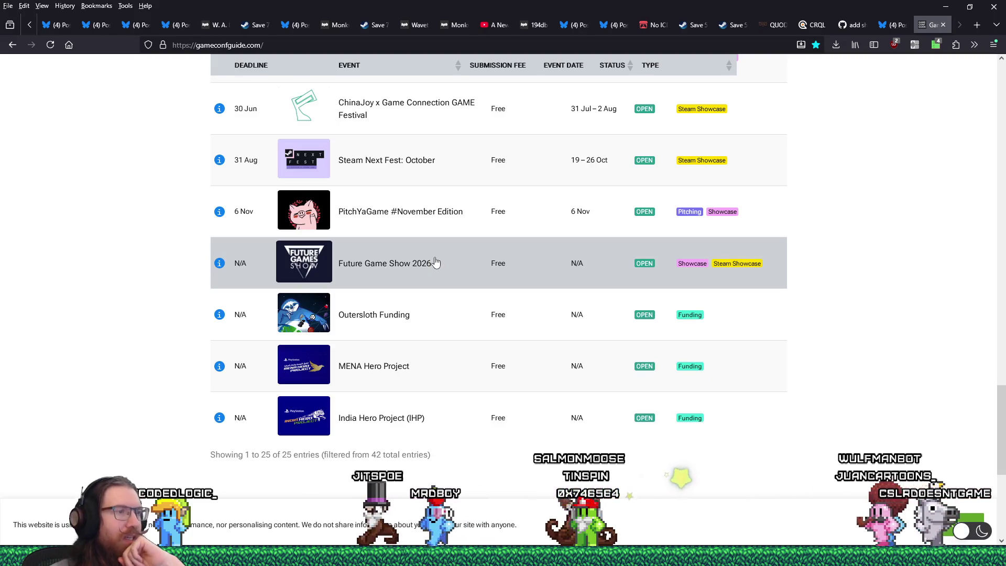
scroll(435, 262, down, 3)
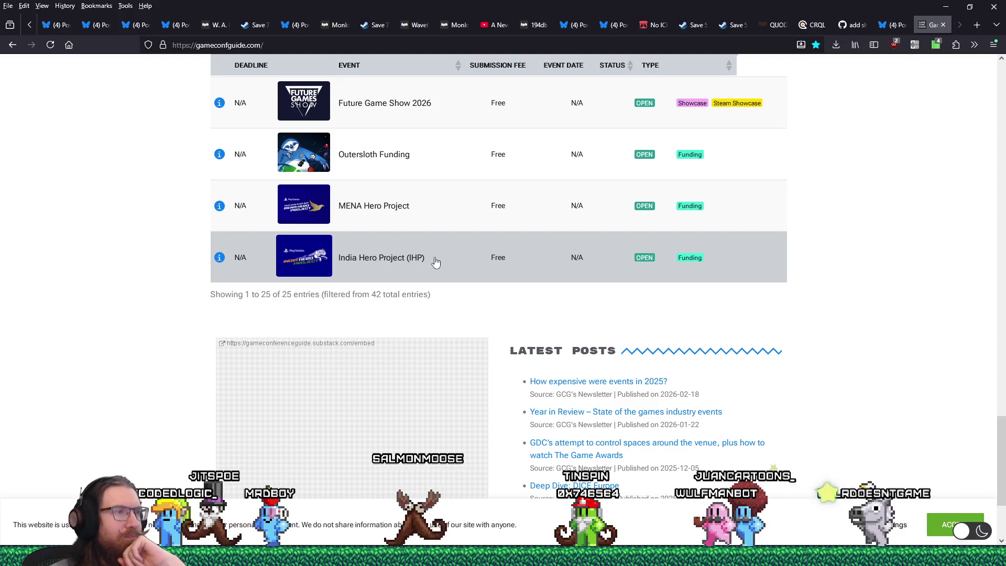
scroll(385, 283, up, 20)
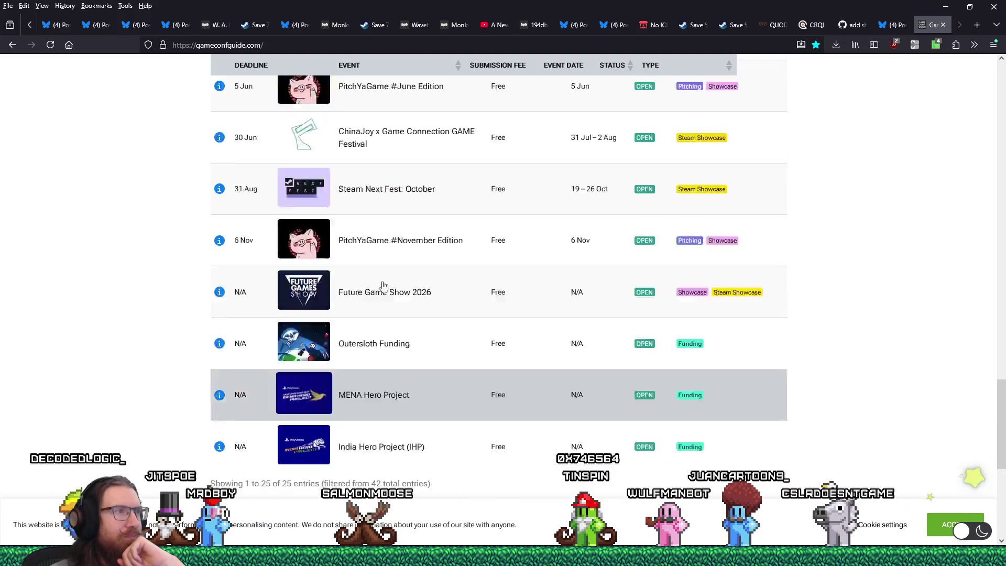
scroll(386, 276, up, 3)
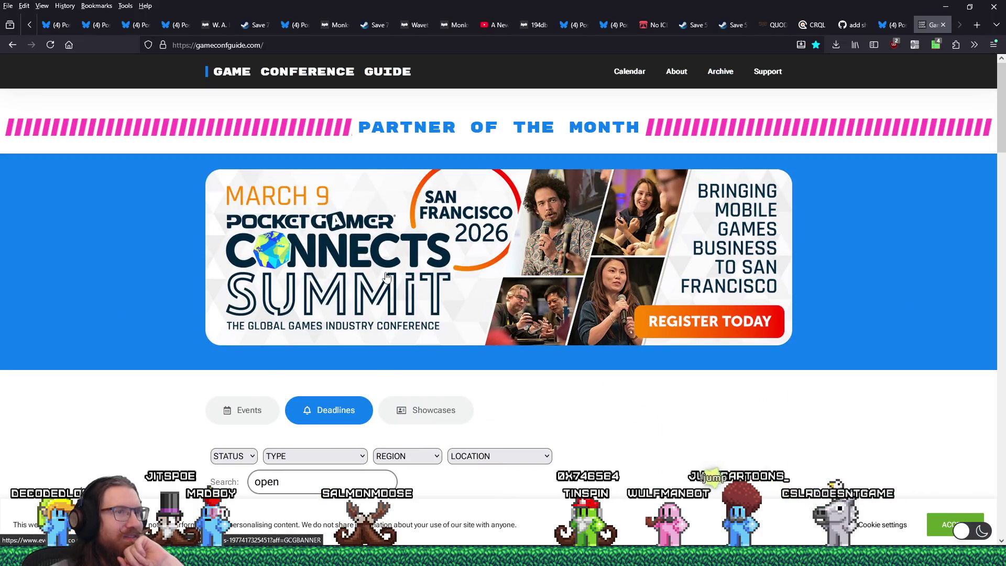
Step: Close the Game Conference Guide tab and switch past Notepad and Paint to the Godot editor
click(942, 24)
key(alt+Tab)
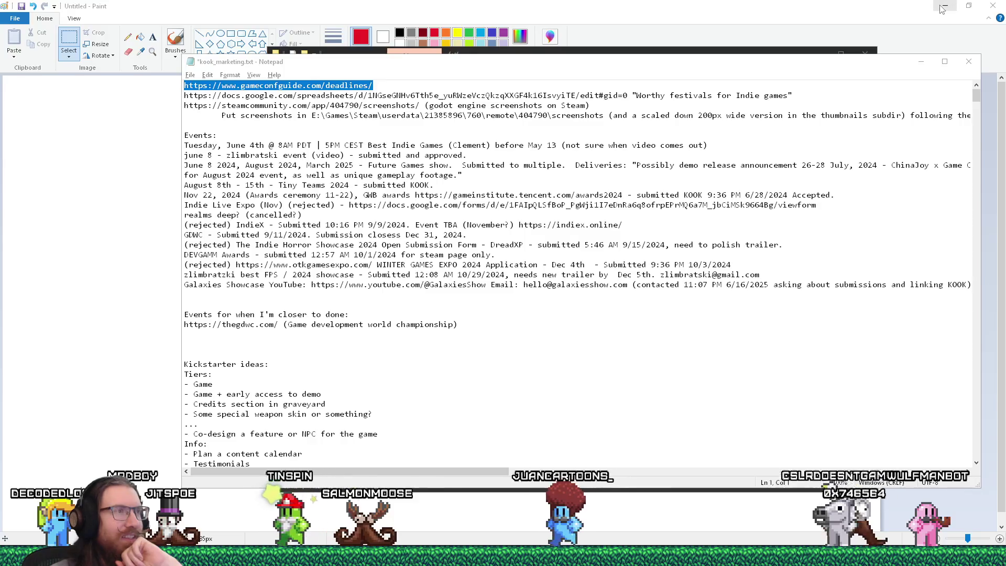
key(alt+Tab)
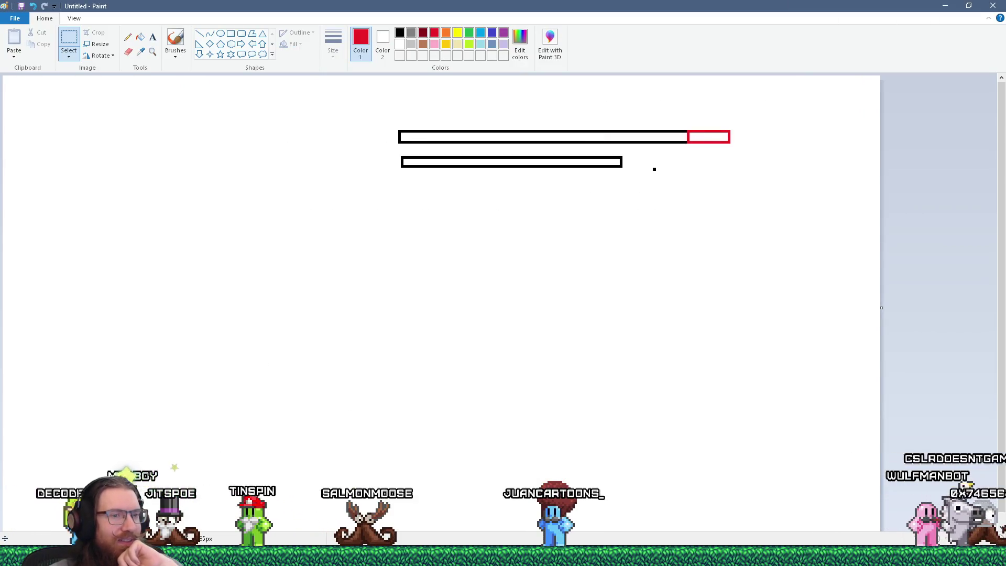
key(alt+Tab)
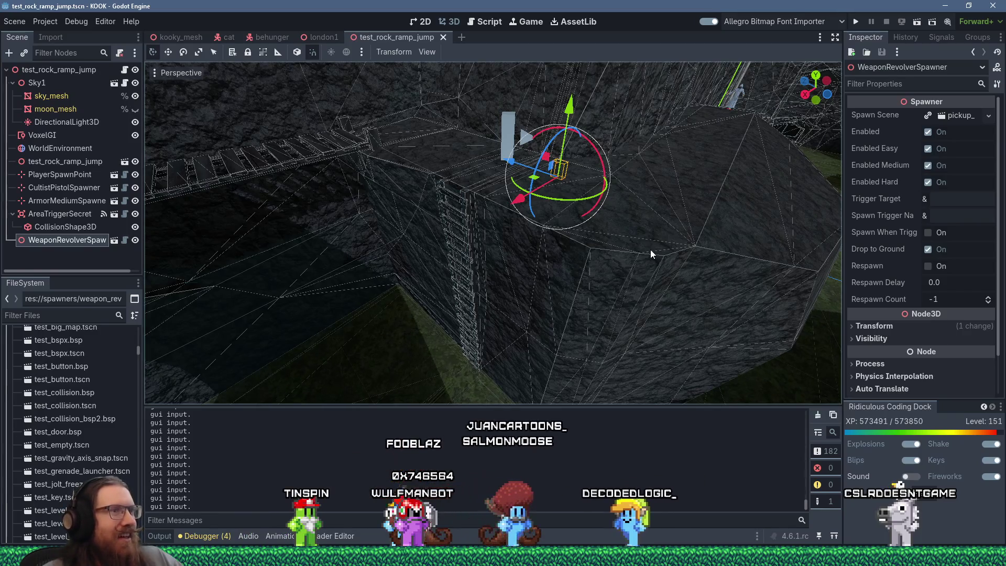
key(super+Tab)
key(Right)
key(Right)
key(Right)
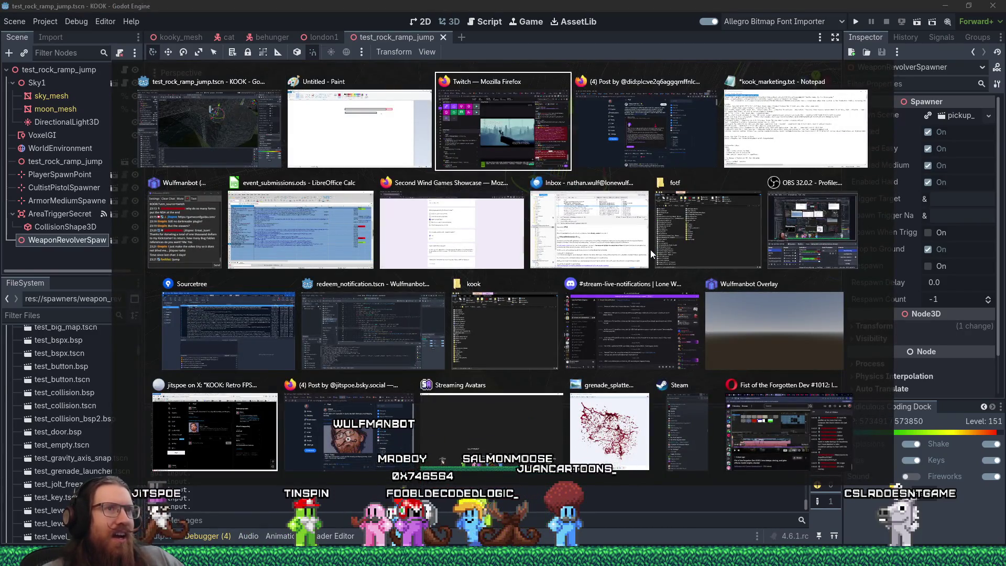
key(Return)
click(190, 75)
click(204, 121)
click(316, 21)
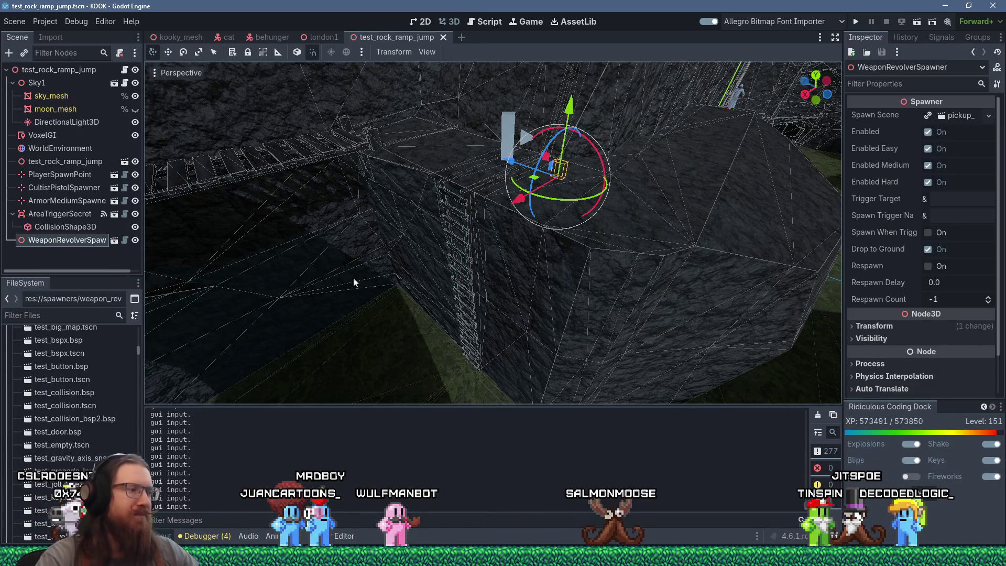
key(super)
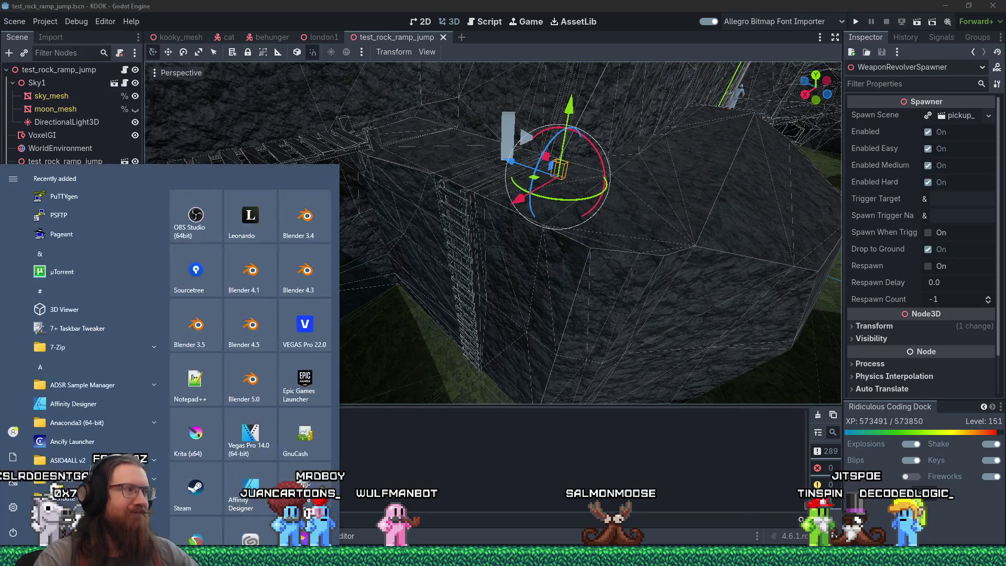
key(super)
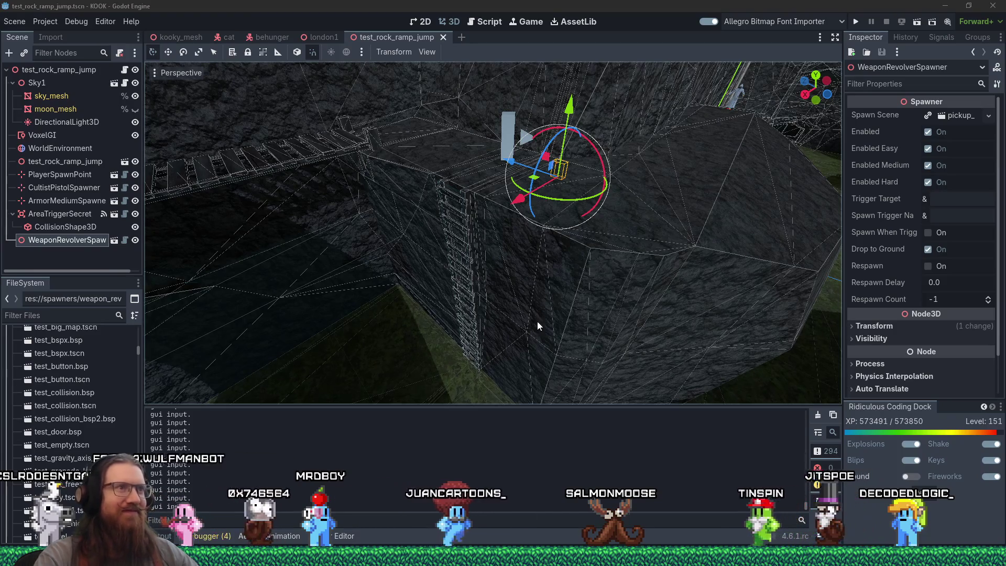
mouse_move(623, 237)
mouse_down()
mouse_move(558, 250)
mouse_move(520, 226)
mouse_move(602, 234)
mouse_move(454, 228)
mouse_move(658, 202)
mouse_move(708, 222)
mouse_move(699, 272)
mouse_move(472, 226)
mouse_up()
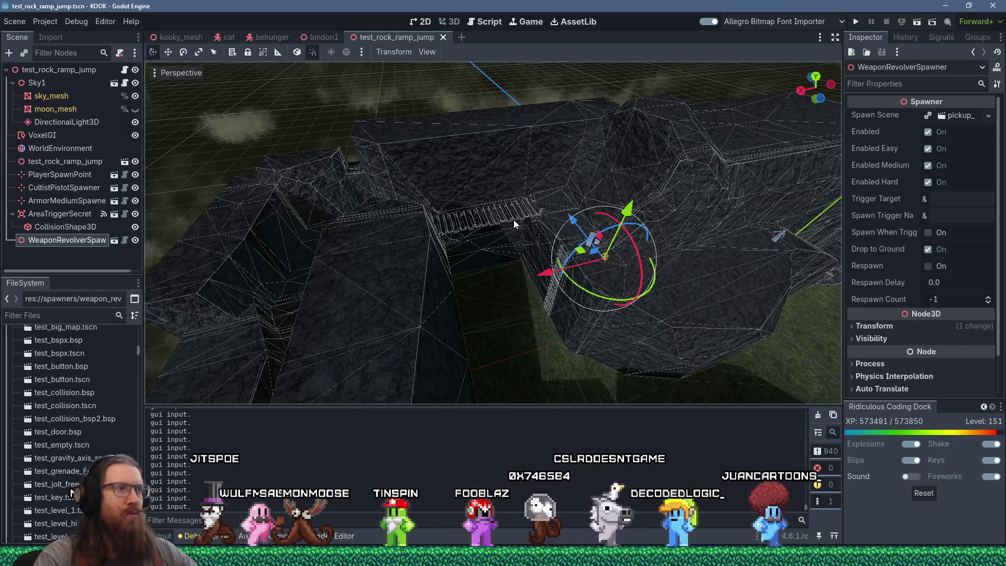
scroll(513, 219, up, 5)
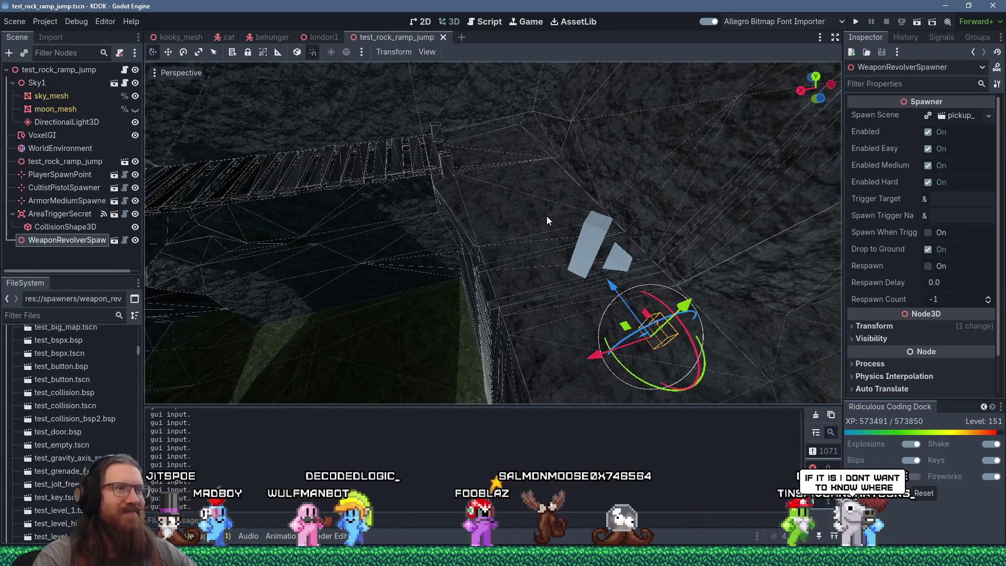
scroll(546, 215, down, 4)
mouse_move(545, 215)
mouse_down()
mouse_move(533, 228)
mouse_move(467, 231)
mouse_move(436, 264)
mouse_move(581, 250)
mouse_up()
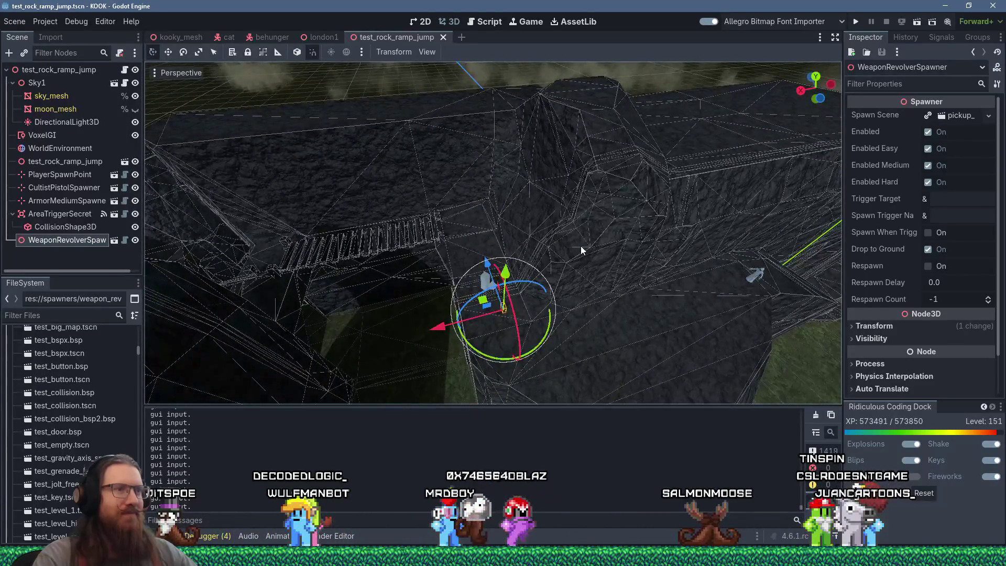
scroll(612, 221, down, 2)
mouse_move(511, 228)
mouse_down()
mouse_move(611, 221)
mouse_move(524, 215)
mouse_move(503, 146)
mouse_move(486, 141)
mouse_move(571, 124)
mouse_move(377, 108)
mouse_move(520, 193)
mouse_move(538, 210)
mouse_move(537, 234)
mouse_move(555, 263)
mouse_move(579, 269)
mouse_up()
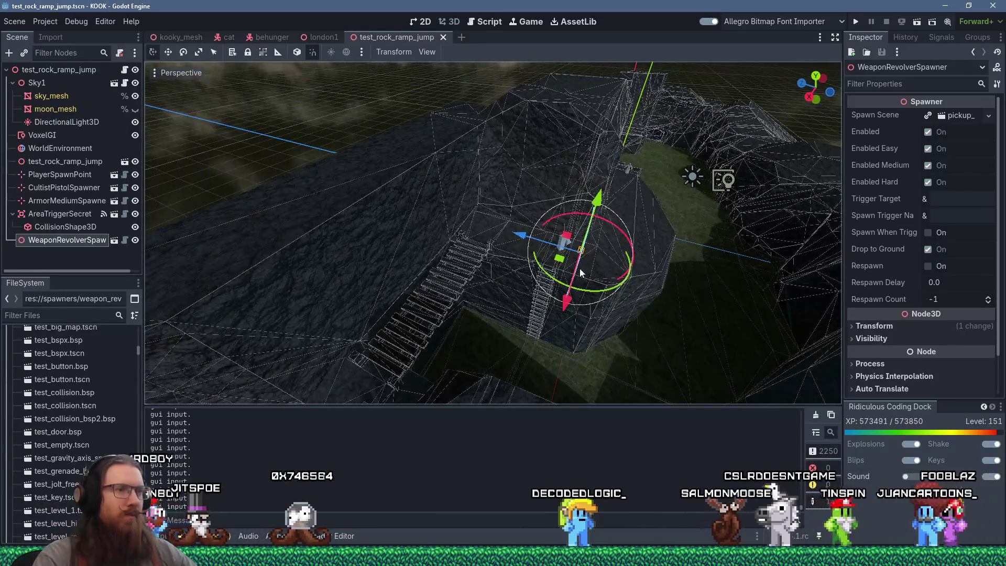
scroll(580, 270, up, 4)
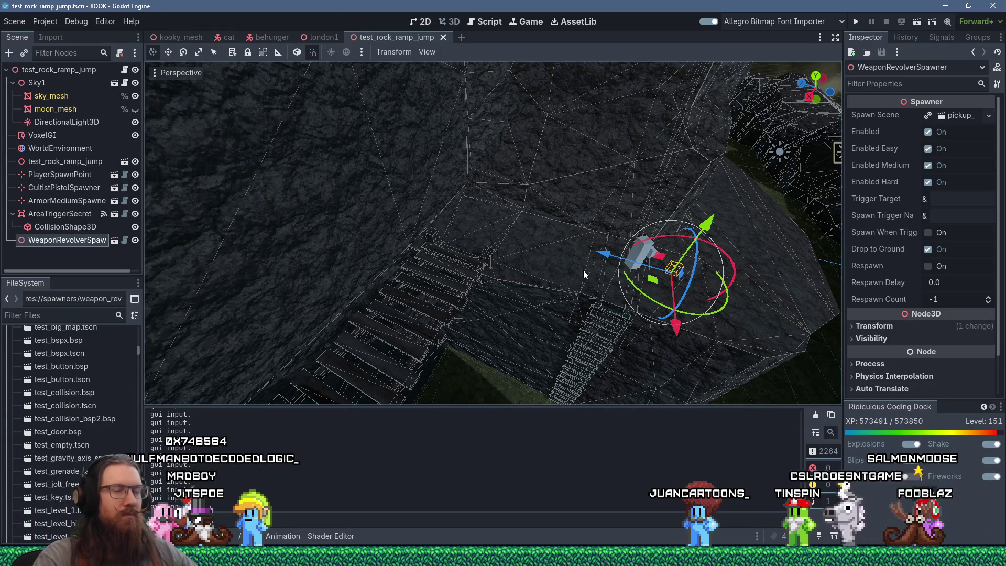
mouse_move(583, 269)
mouse_down()
mouse_move(480, 265)
mouse_move(536, 250)
mouse_move(566, 254)
mouse_move(647, 194)
mouse_move(518, 167)
mouse_move(429, 209)
mouse_move(538, 221)
mouse_move(373, 225)
mouse_move(422, 203)
mouse_move(521, 335)
mouse_move(582, 268)
mouse_move(563, 299)
mouse_move(588, 320)
mouse_move(577, 265)
mouse_move(667, 265)
mouse_up()
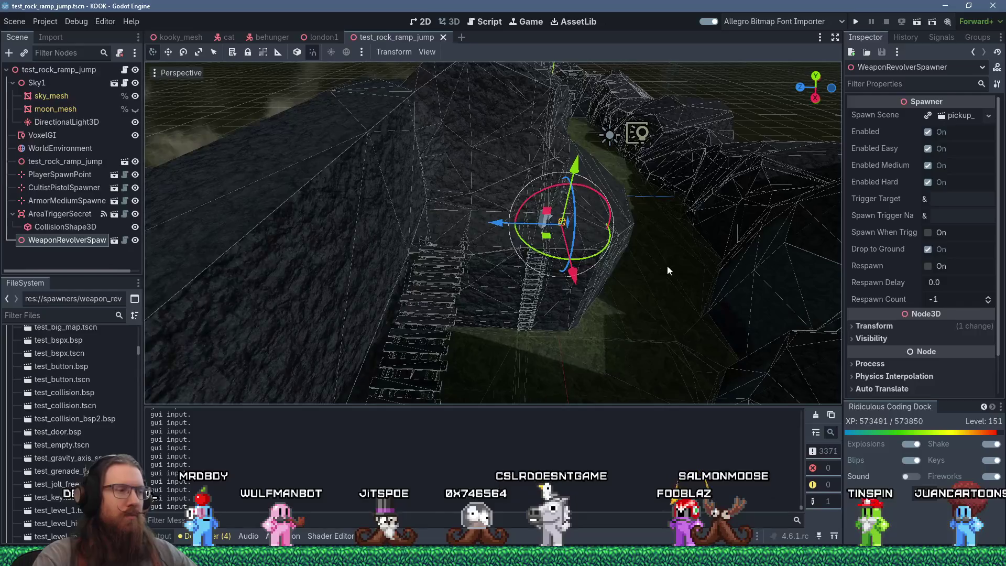
key(super+r)
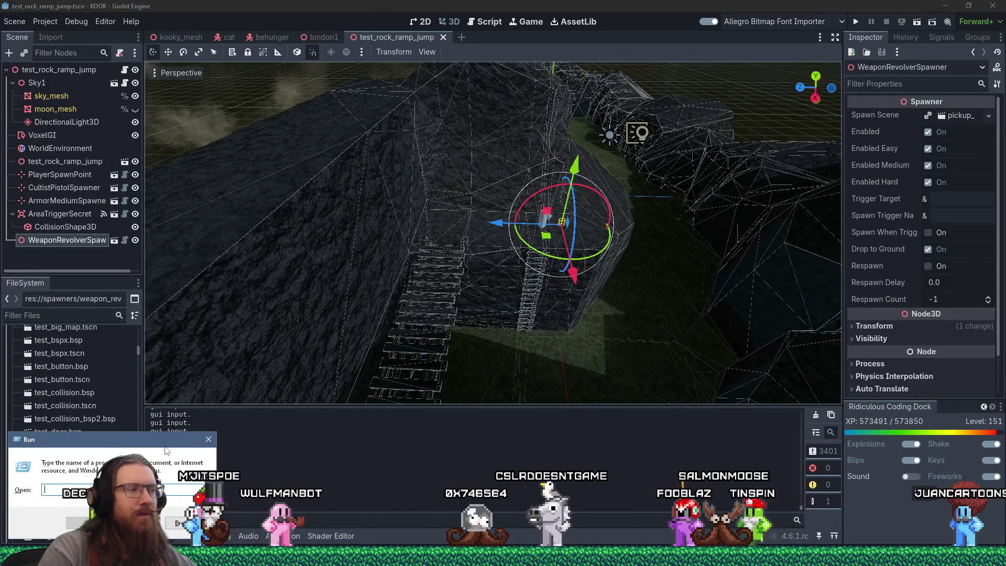
Step: Launch TrenchBroom by running the e:\programs\trenchbroom path from the Run dialog
click(207, 440)
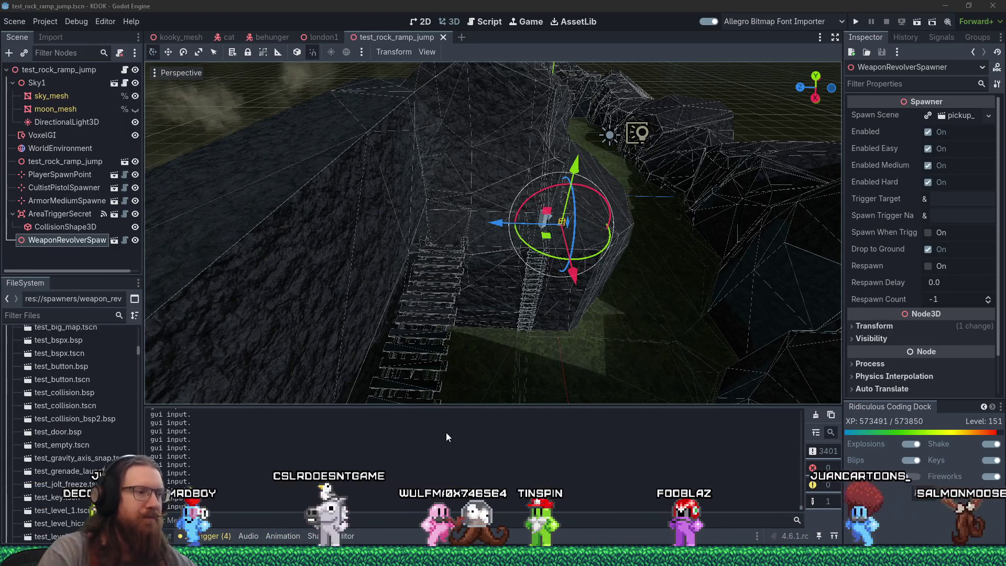
key(super+r)
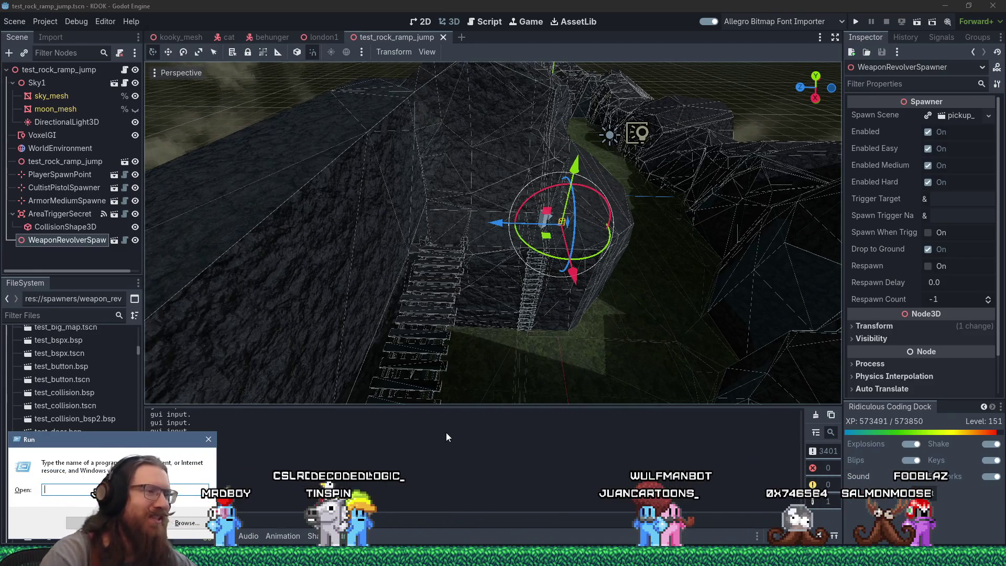
click(215, 438)
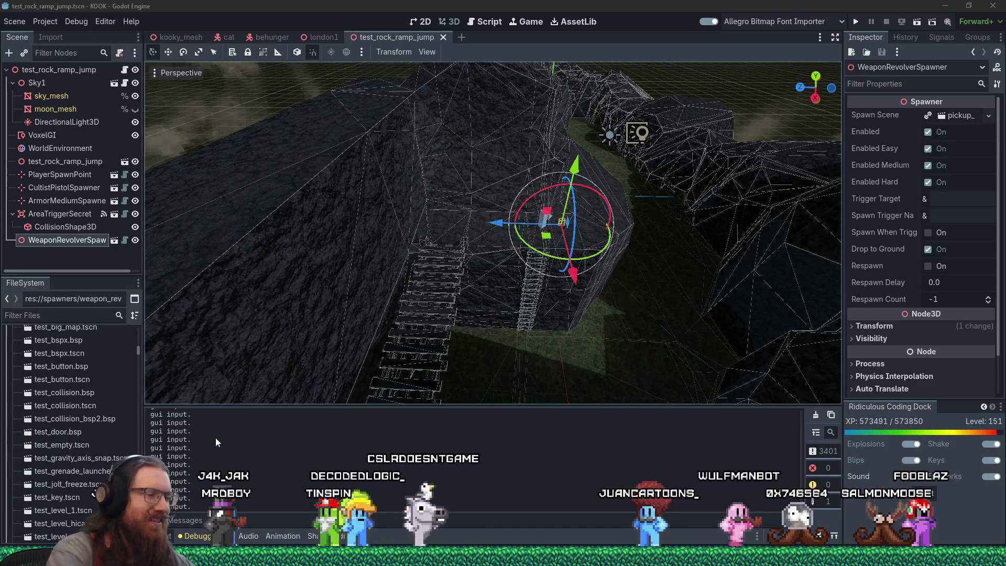
key(super+r)
text(e:\projects)
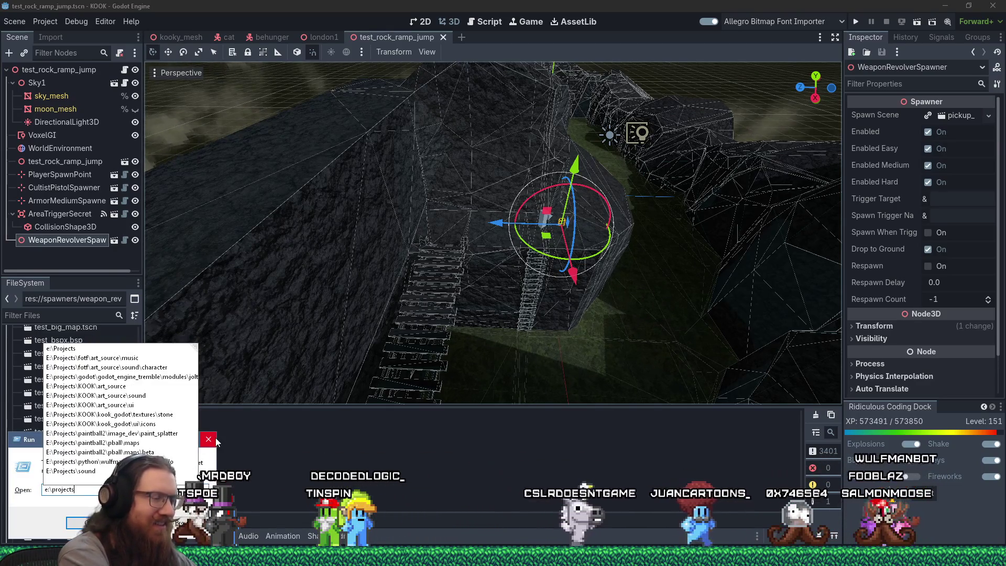
key(BackSpace)
key(BackSpace)
key(BackSpace)
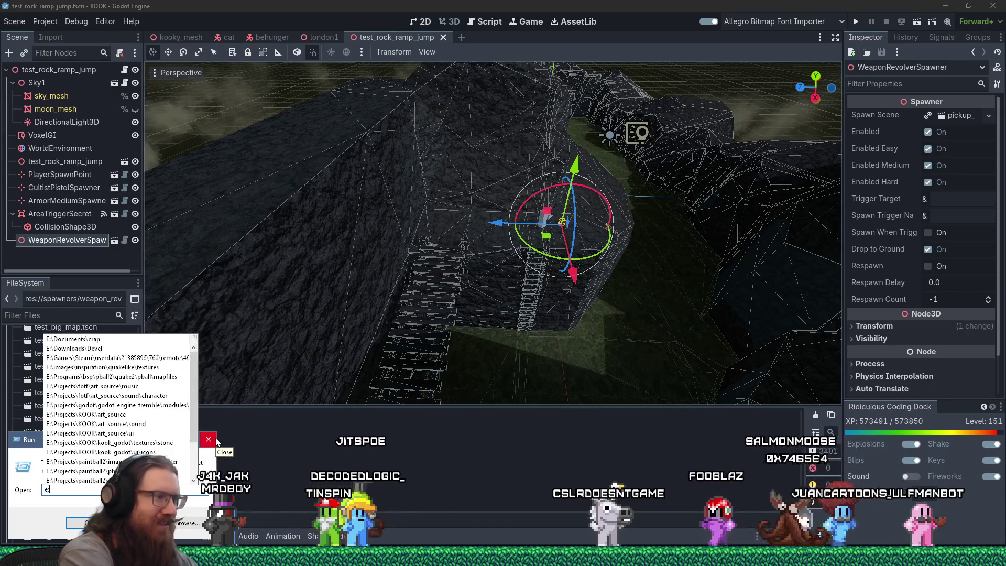
text(pgra)
text(ms	renchb)
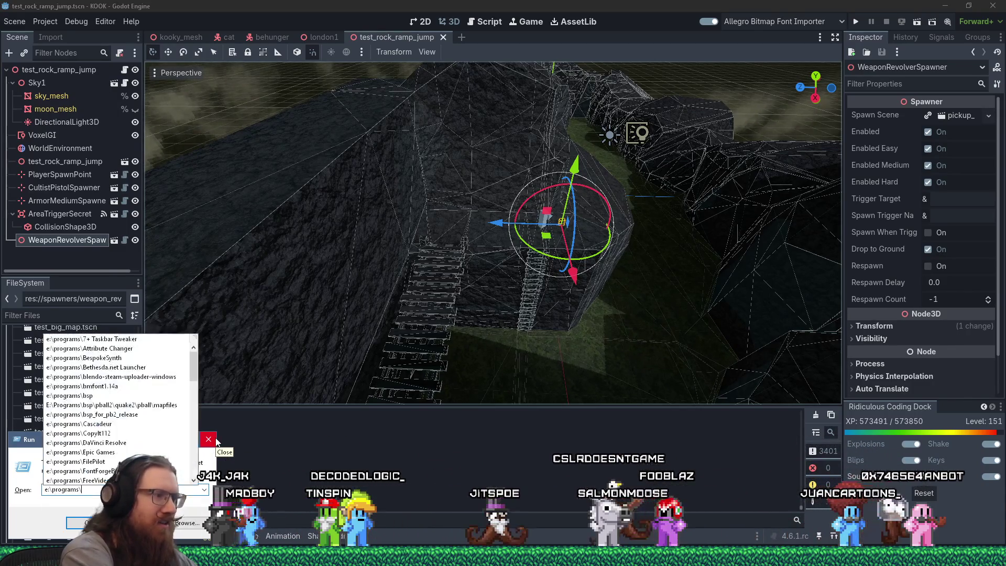
key(Return)
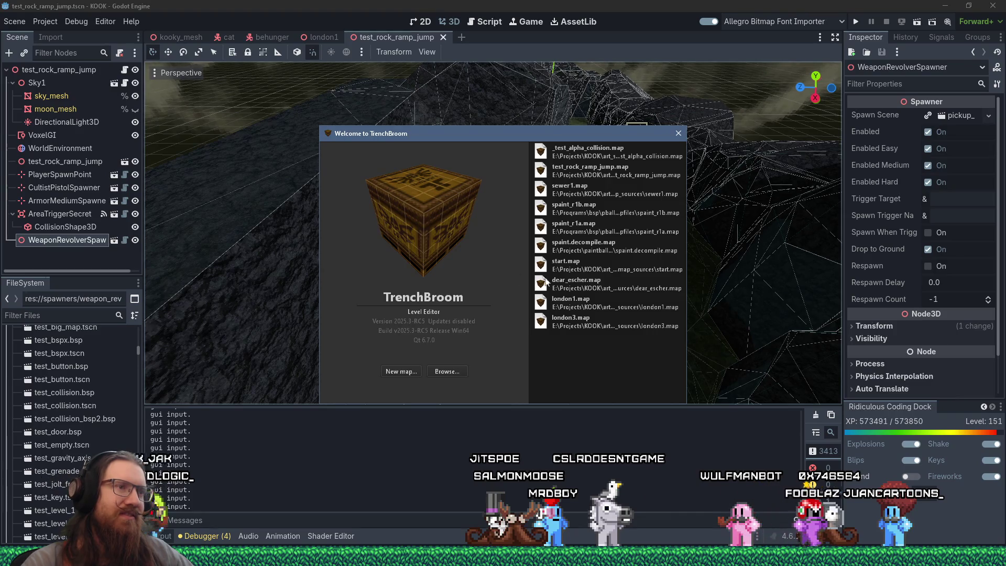
Step: Browse to the KOOK art_source map_sources folder and open london2.map
click(440, 373)
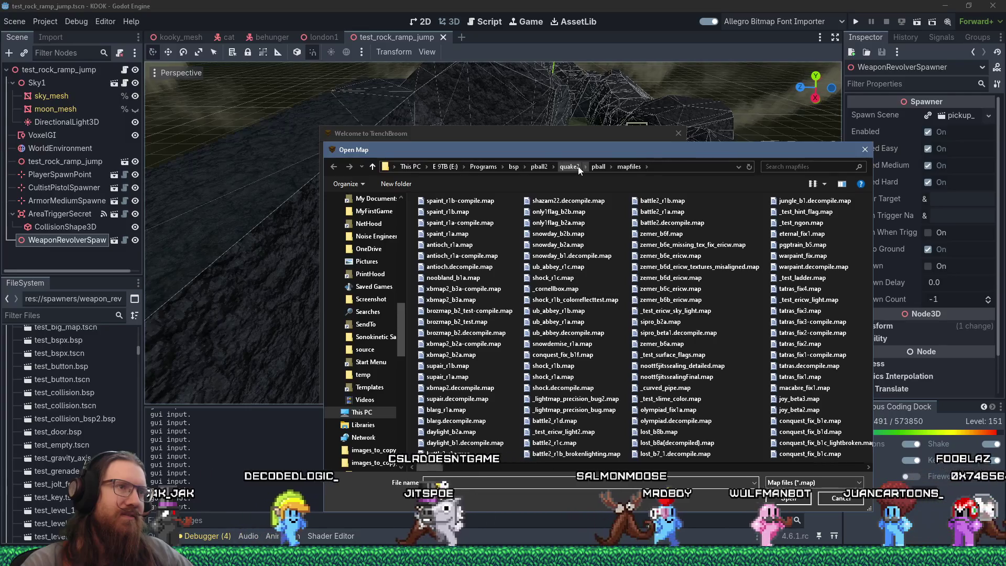
click(676, 166)
text(e:\proj)
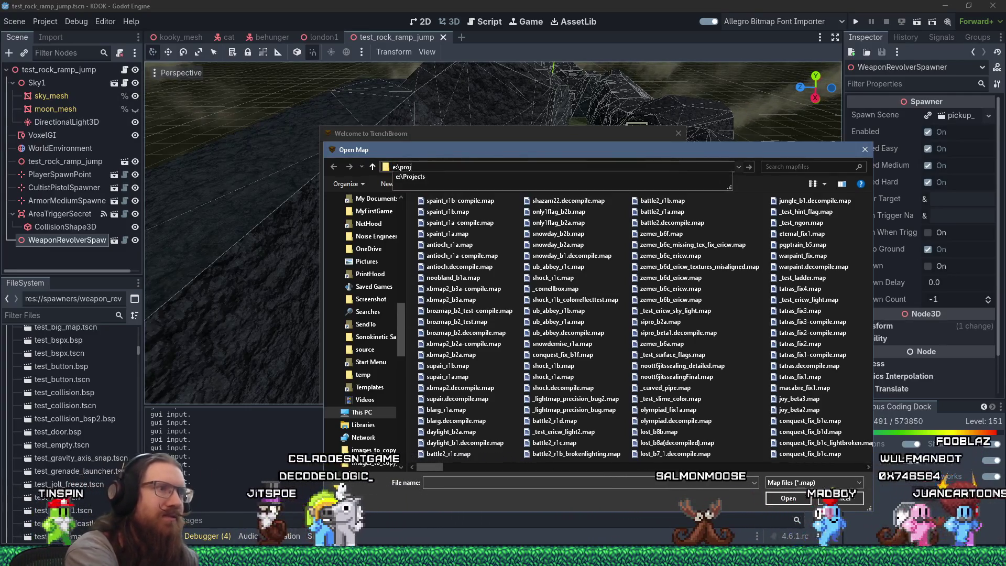
text(ects\kook\ar)
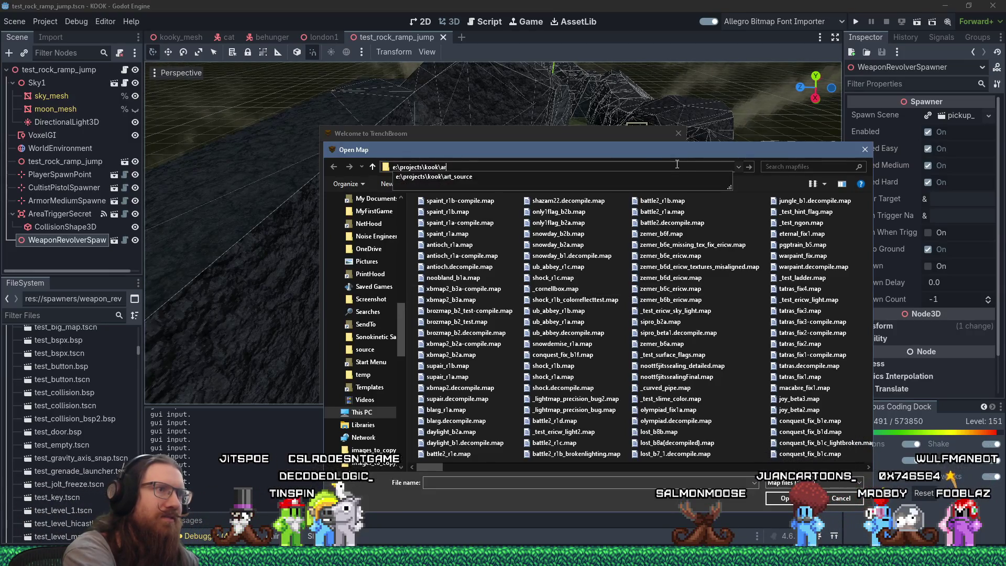
text(t_source\)
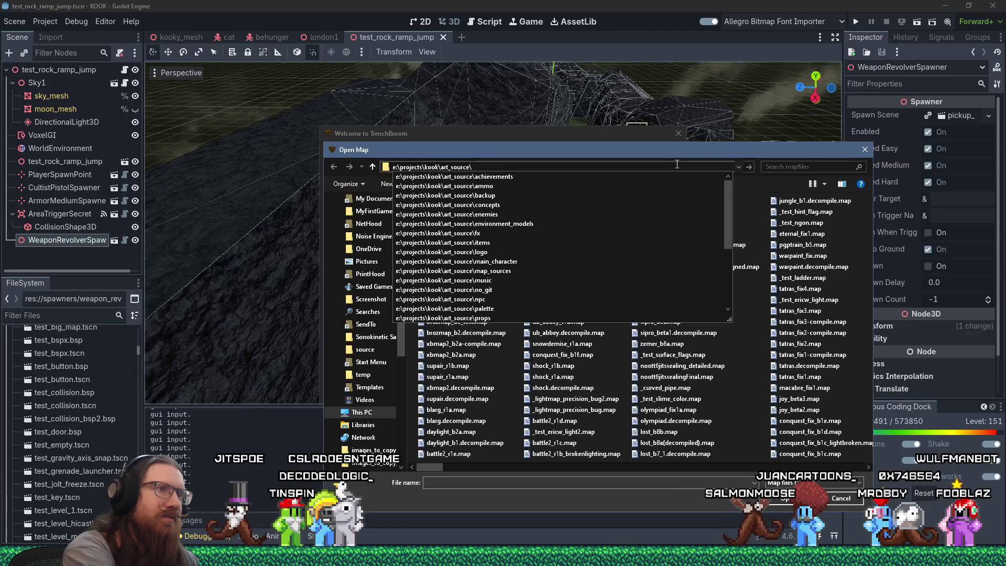
text(map_sources\)
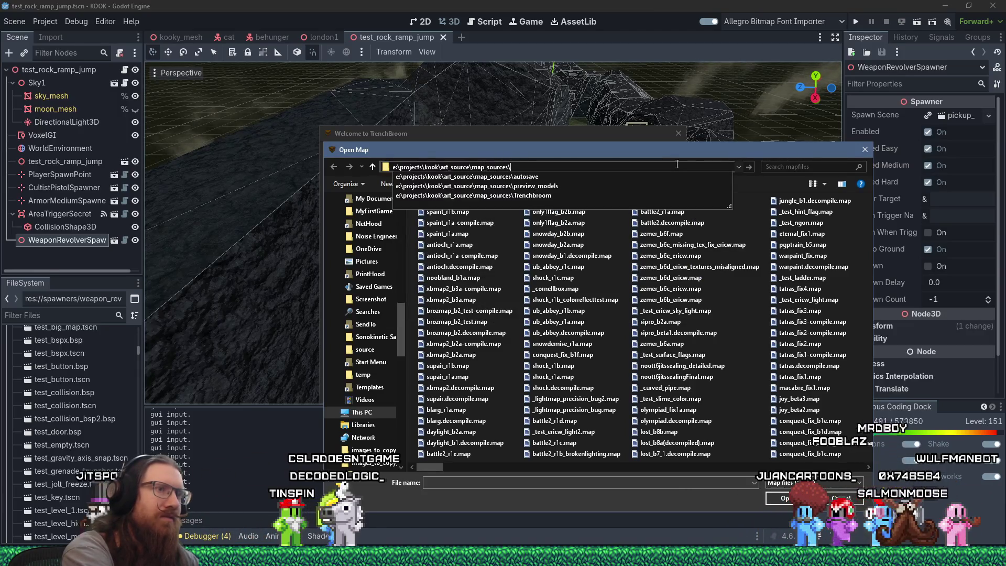
key(Return)
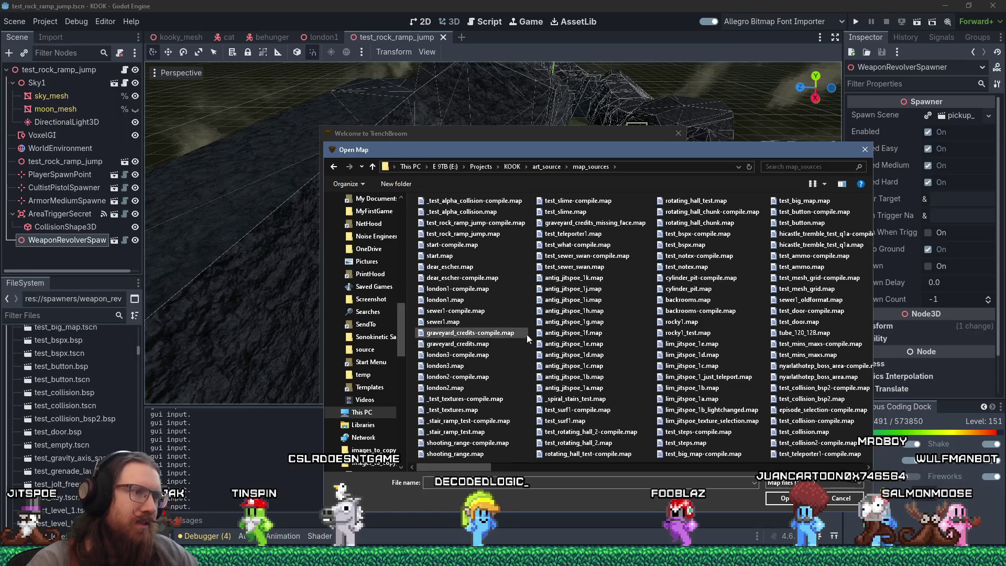
click(470, 388)
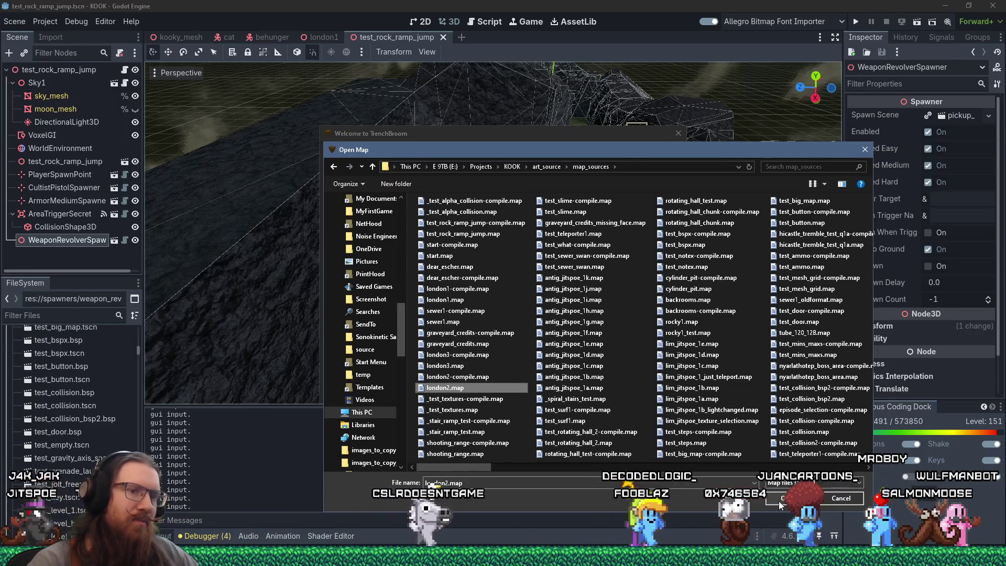
click(779, 500)
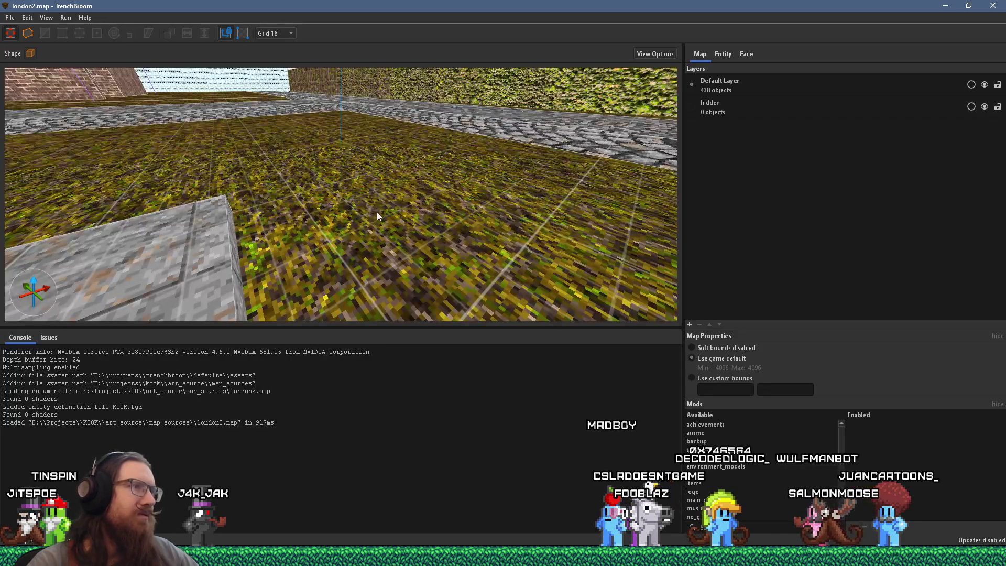
Step: Fly the 3D view over the streets, brick house, stone dome, func_detail gate and timber houses
mouse_move(376, 212)
mouse_down()
mouse_move(436, 216)
mouse_move(288, 287)
mouse_move(281, 231)
mouse_move(419, 218)
mouse_move(341, 238)
mouse_move(235, 245)
mouse_move(526, 157)
mouse_move(416, 140)
mouse_move(297, 166)
mouse_move(371, 199)
mouse_up()
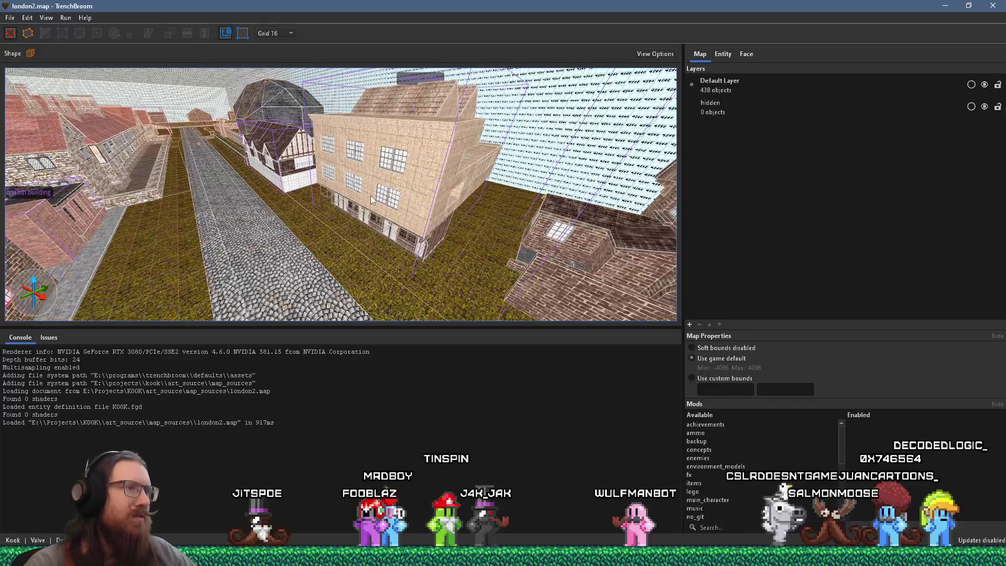
mouse_move(313, 184)
mouse_down()
mouse_move(478, 162)
mouse_move(330, 187)
mouse_move(310, 209)
mouse_move(440, 197)
mouse_move(206, 180)
mouse_move(336, 181)
mouse_move(331, 172)
mouse_move(432, 158)
mouse_move(359, 154)
mouse_move(379, 204)
mouse_move(412, 239)
mouse_move(364, 236)
mouse_up()
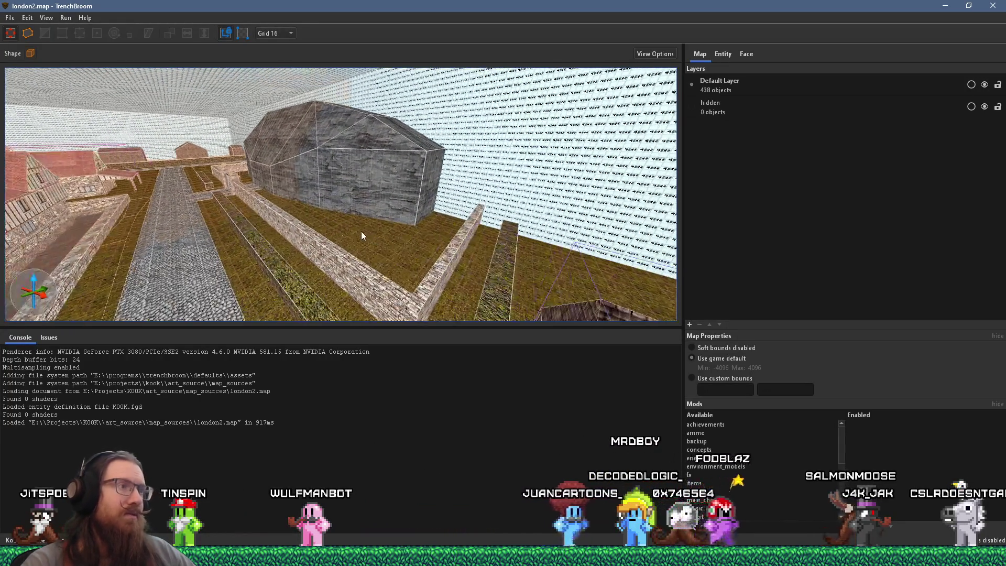
mouse_move(280, 219)
mouse_down()
mouse_move(199, 250)
mouse_move(335, 209)
mouse_move(225, 210)
mouse_move(532, 173)
mouse_up()
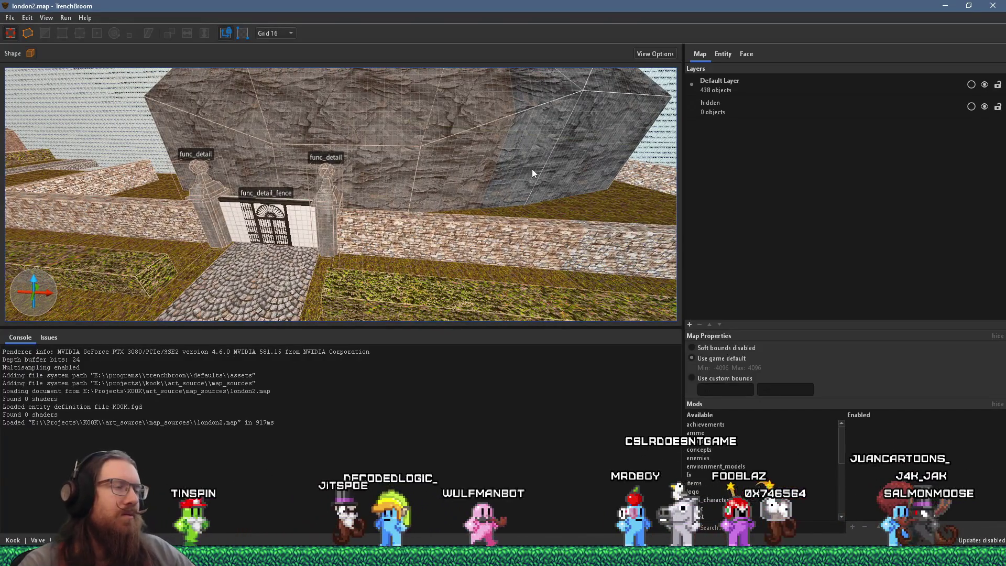
mouse_move(502, 228)
mouse_down()
mouse_move(353, 272)
mouse_move(411, 198)
mouse_up()
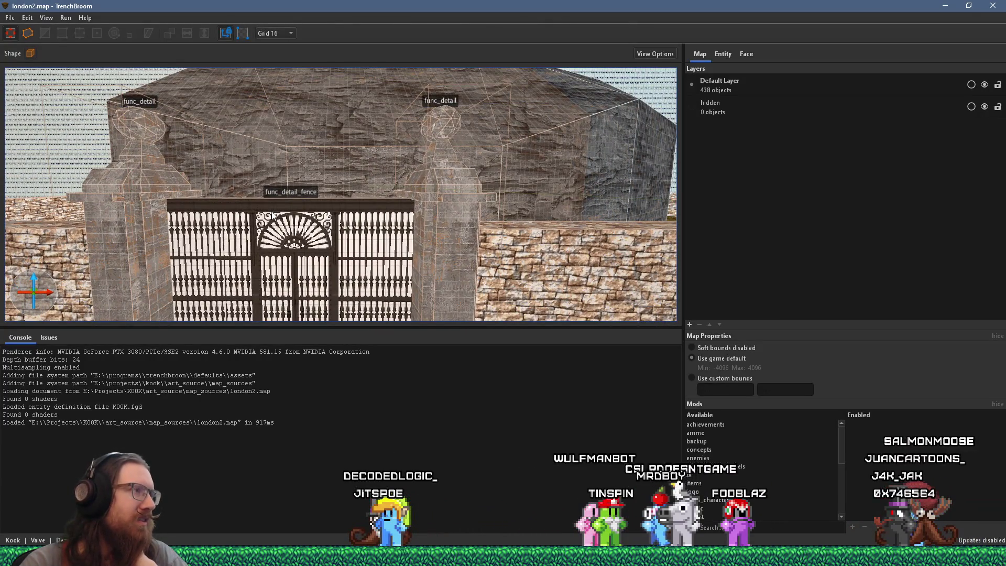
mouse_move(377, 191)
mouse_down()
mouse_move(412, 193)
mouse_move(401, 139)
mouse_move(292, 131)
mouse_move(241, 150)
mouse_move(381, 191)
mouse_move(285, 235)
mouse_move(282, 221)
mouse_move(385, 201)
mouse_up()
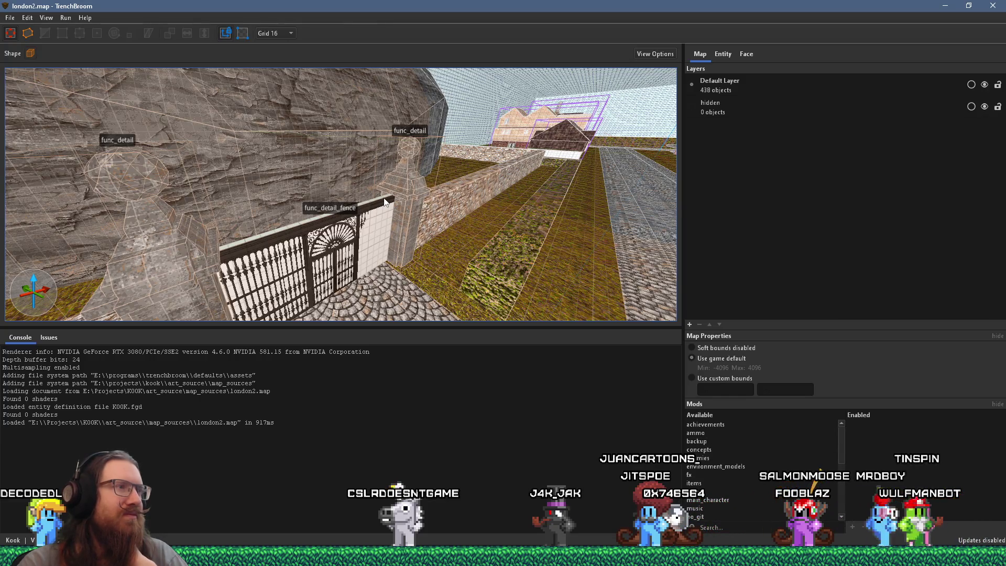
drag(385, 202, 323, 191)
mouse_move(197, 204)
mouse_down()
mouse_move(82, 203)
mouse_move(271, 206)
mouse_move(171, 203)
mouse_up()
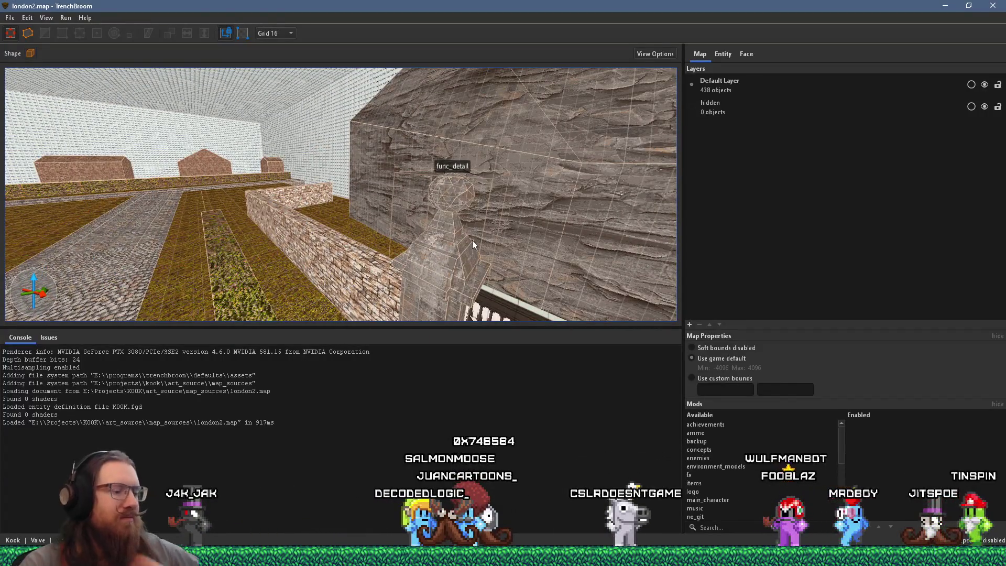
Step: Open e:\projects\kook\ from Run and launch kook levels sorting.pur from inspiration_and_reference
key(super+r)
text(e)
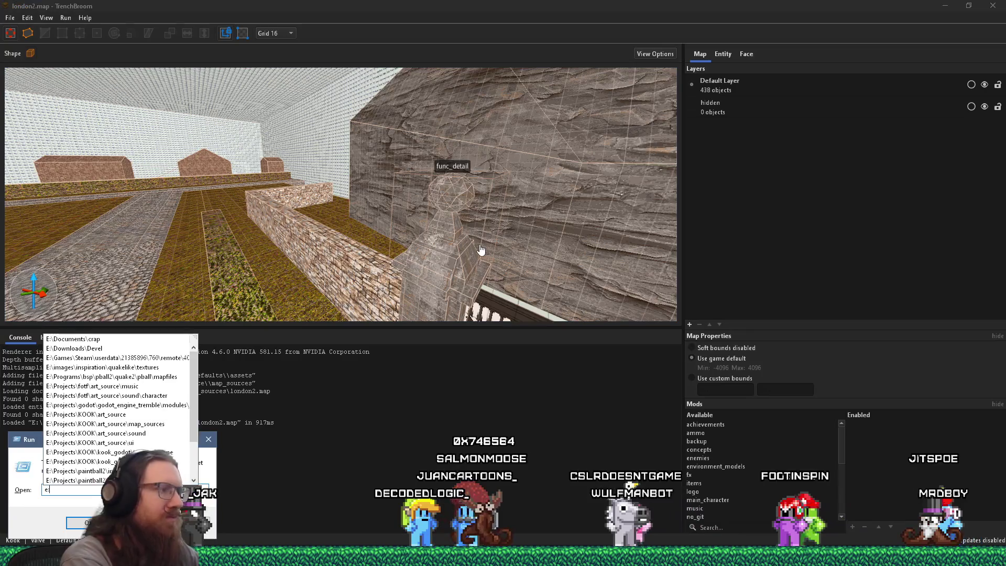
text(:\projects\)
text(kook\)
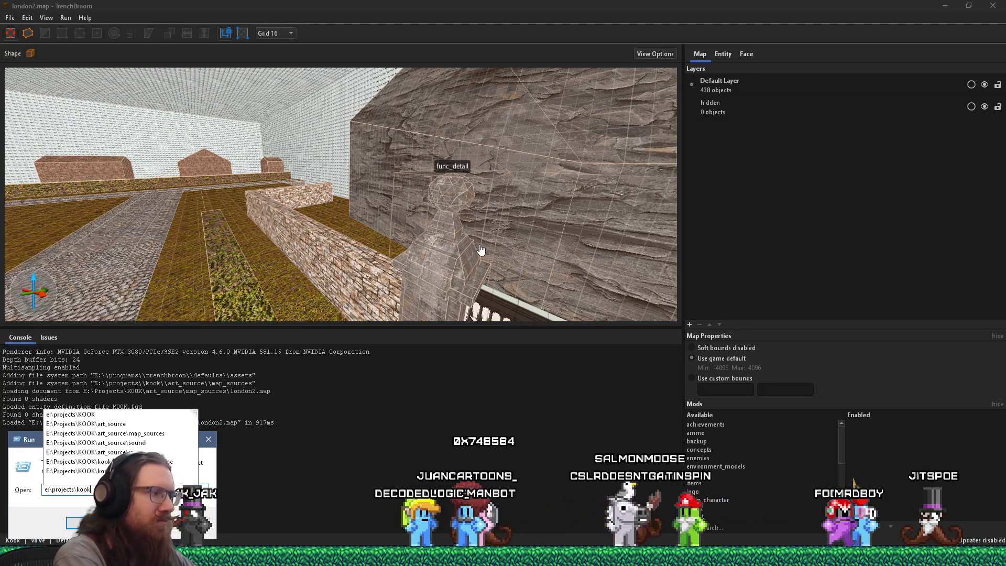
key(Escape)
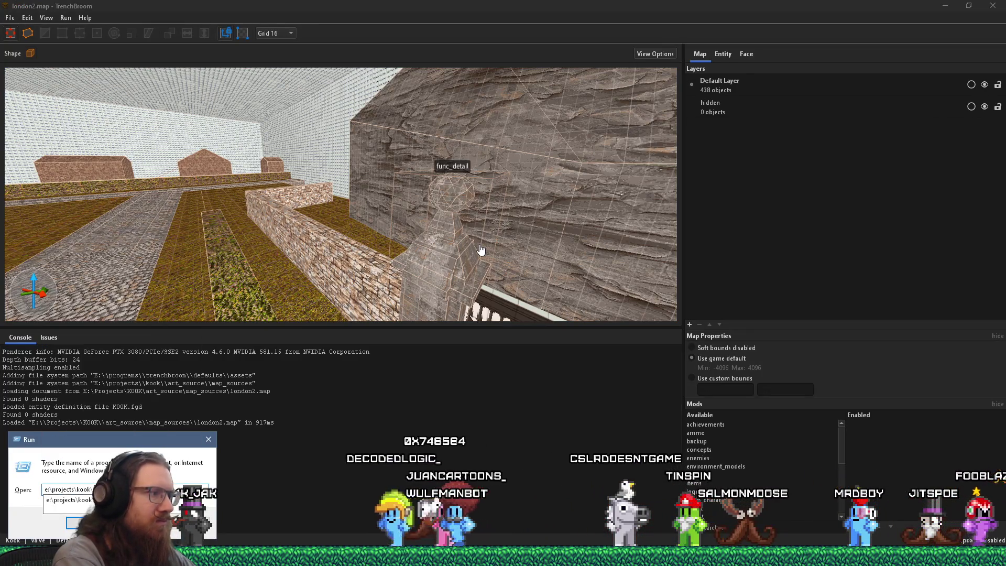
key(Return)
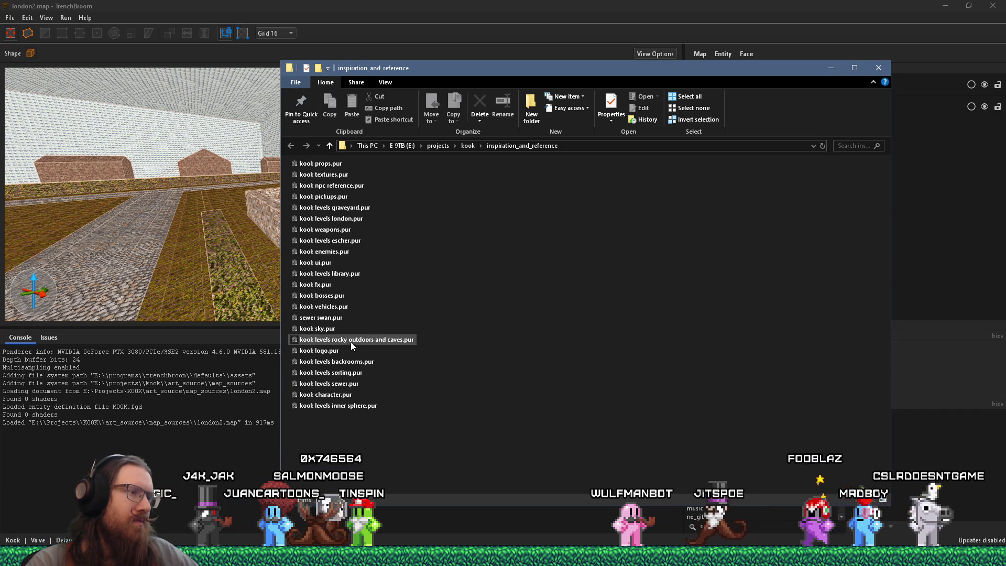
double_click(359, 373)
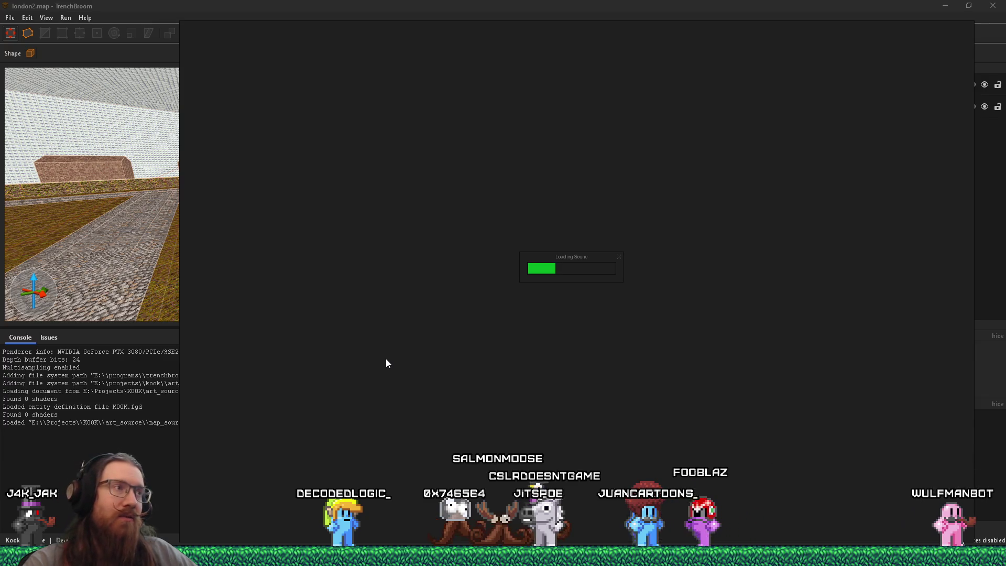
Step: Bring PureRef forward, dismiss the new version notice, and place it beside TrenchBroom
click(441, 260)
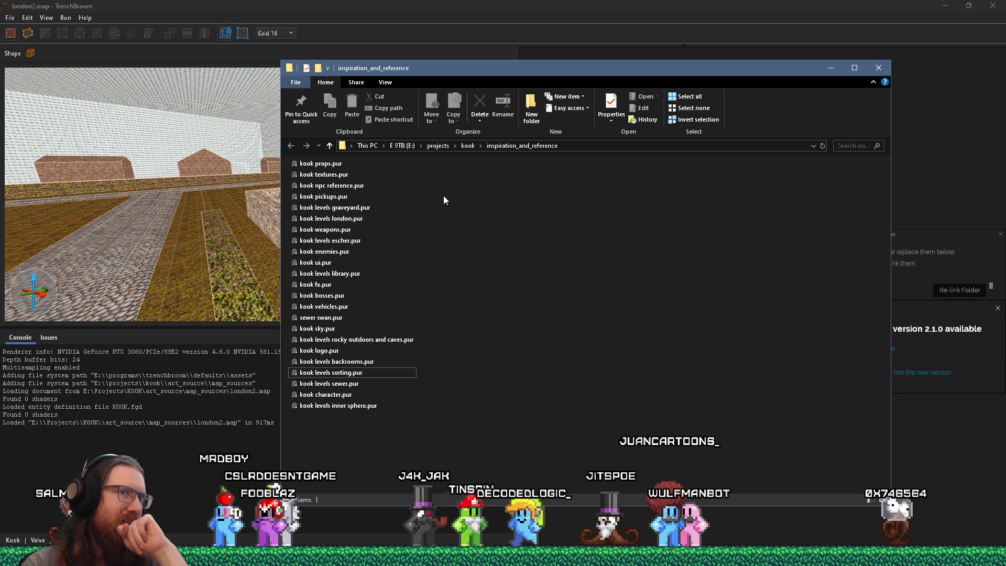
click(929, 255)
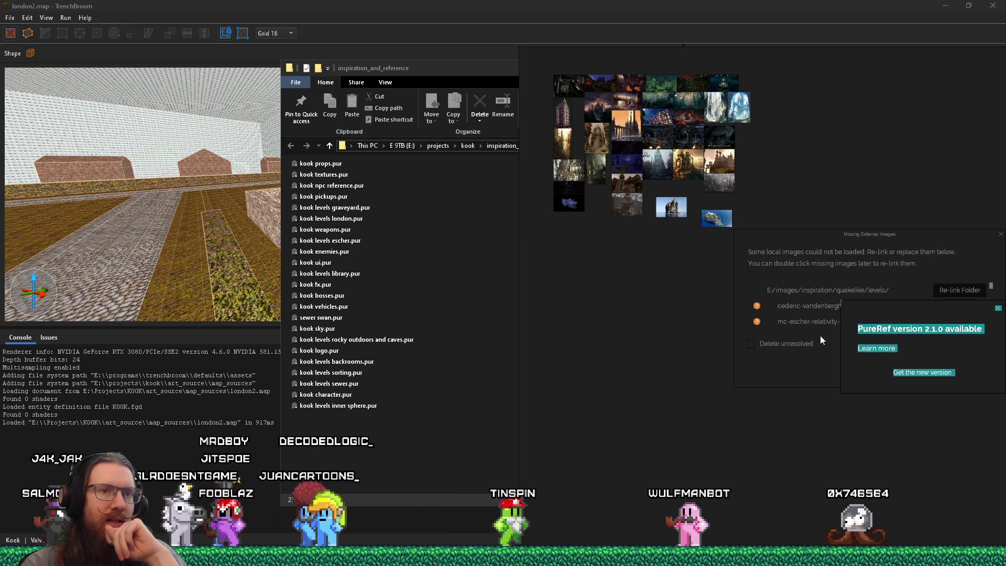
click(997, 308)
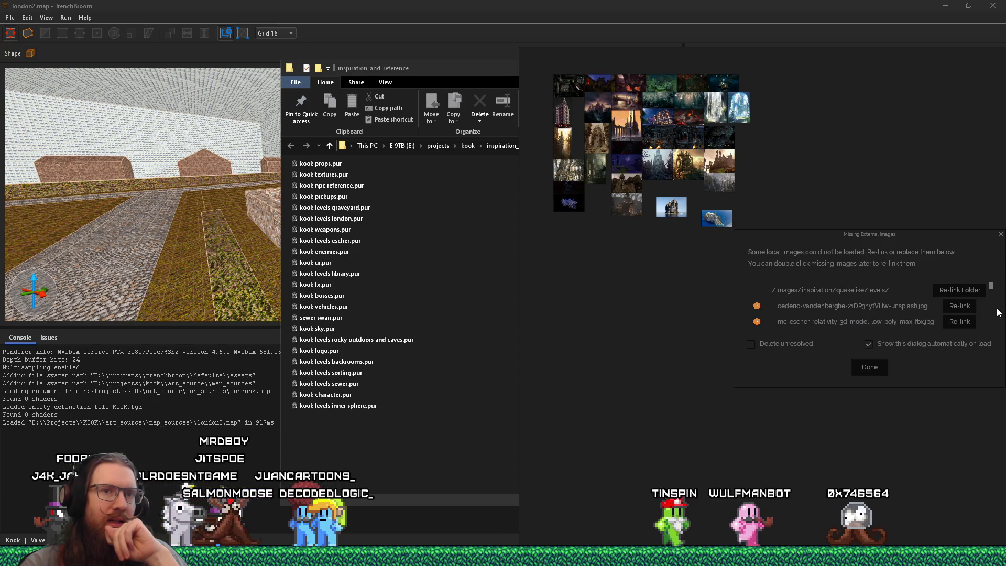
mouse_move(859, 86)
mouse_down()
mouse_move(651, 74)
mouse_move(627, 43)
mouse_up()
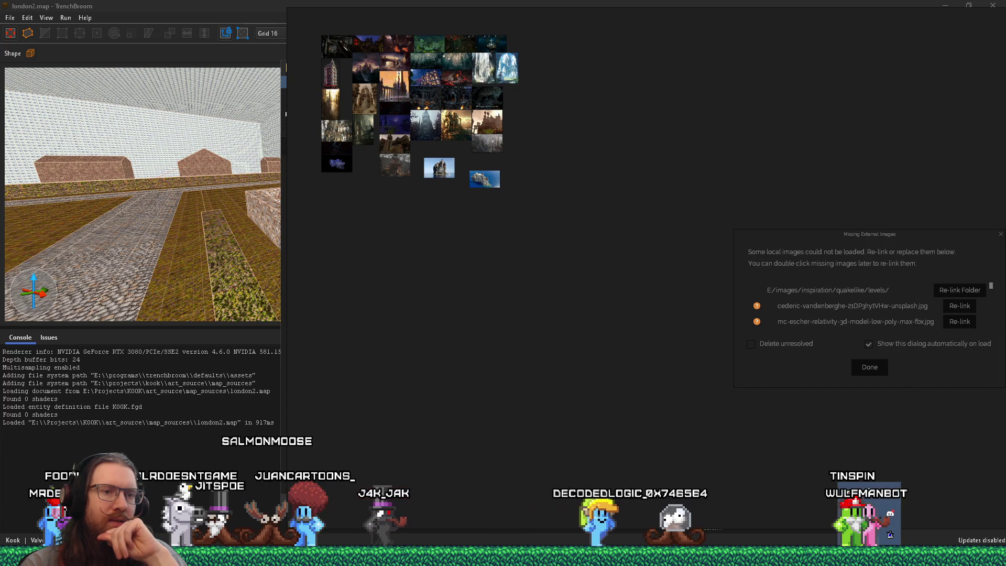
mouse_move(889, 502)
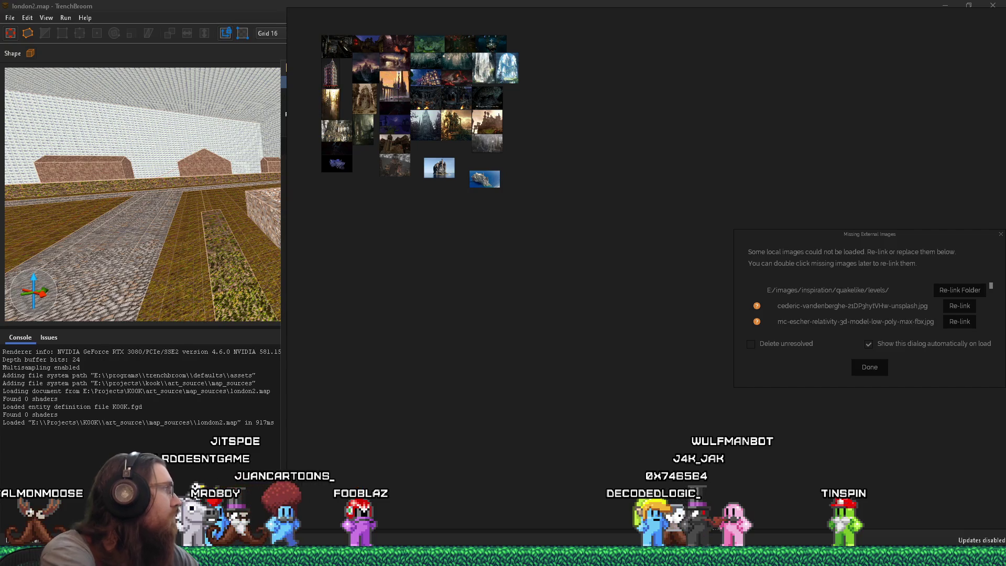
click(949, 305)
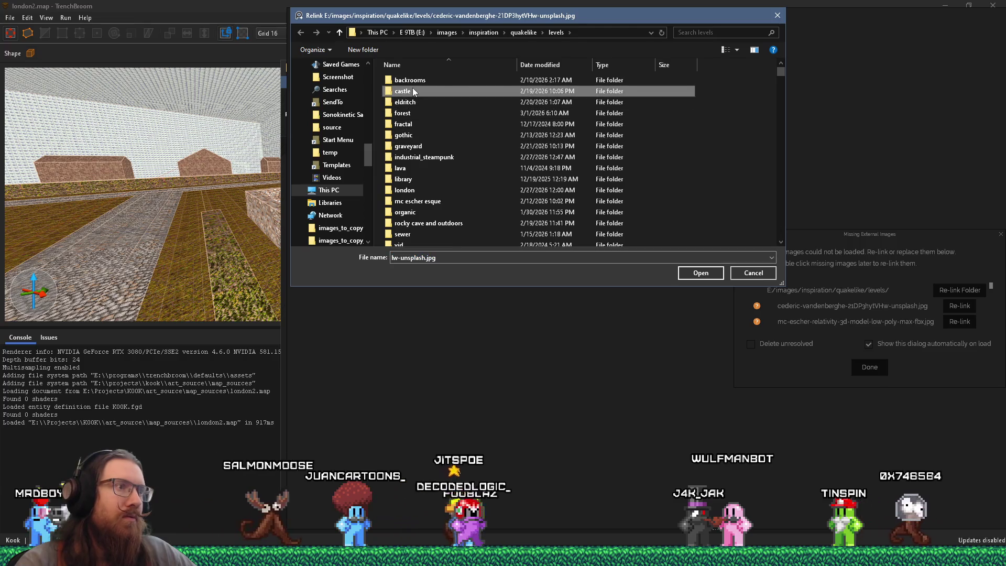
double_click(413, 87)
click(718, 272)
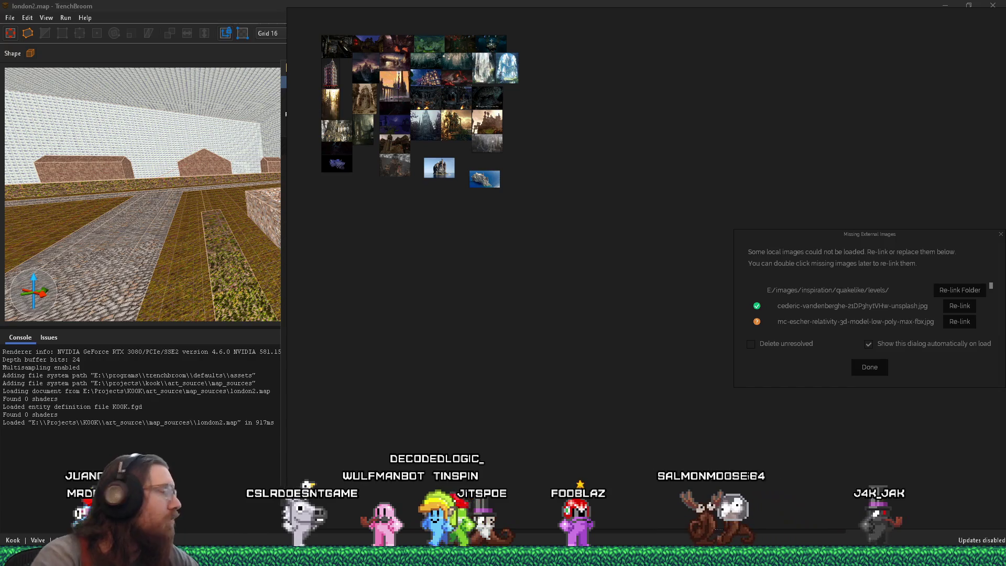
double_click(897, 319)
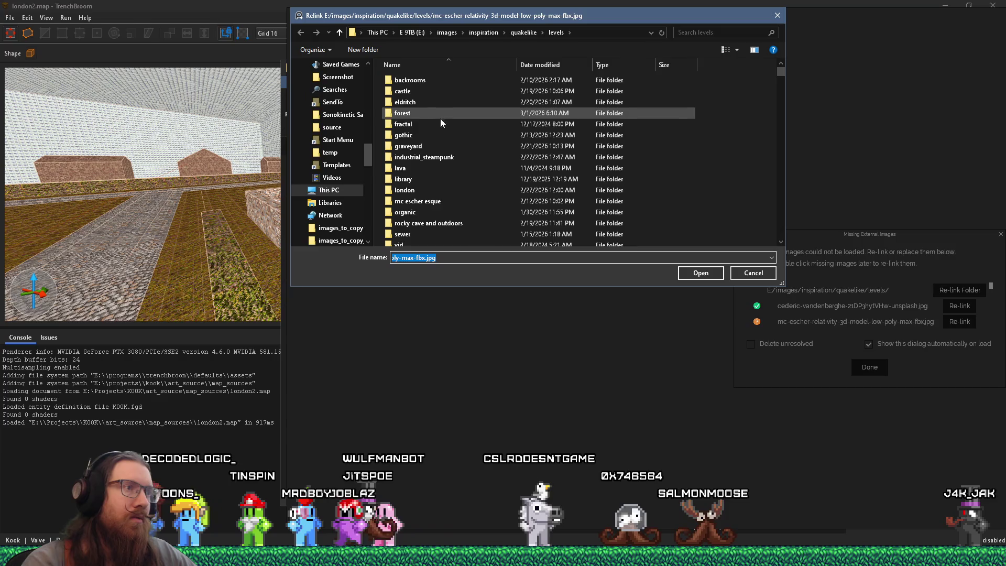
scroll(428, 196, down, 1)
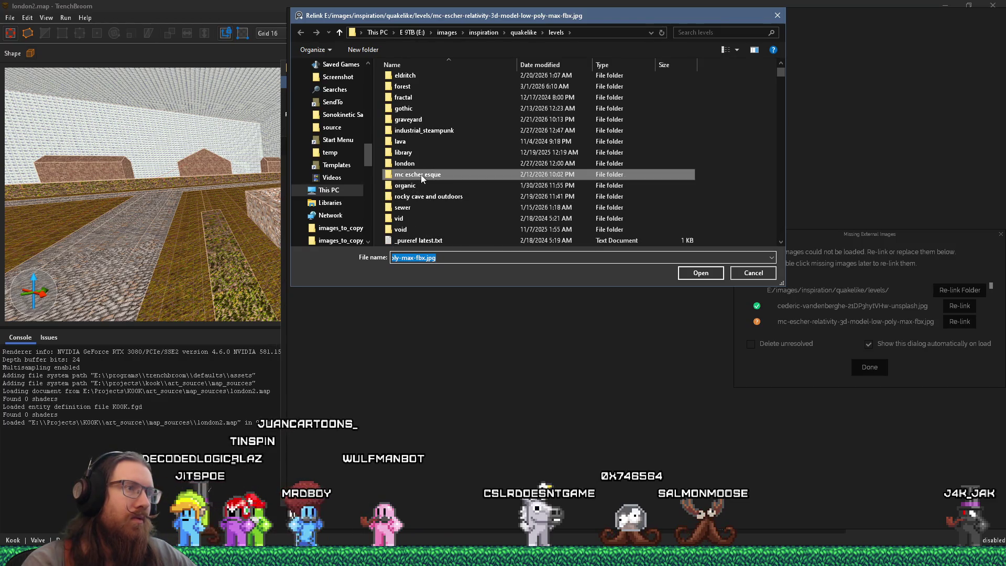
key(Escape)
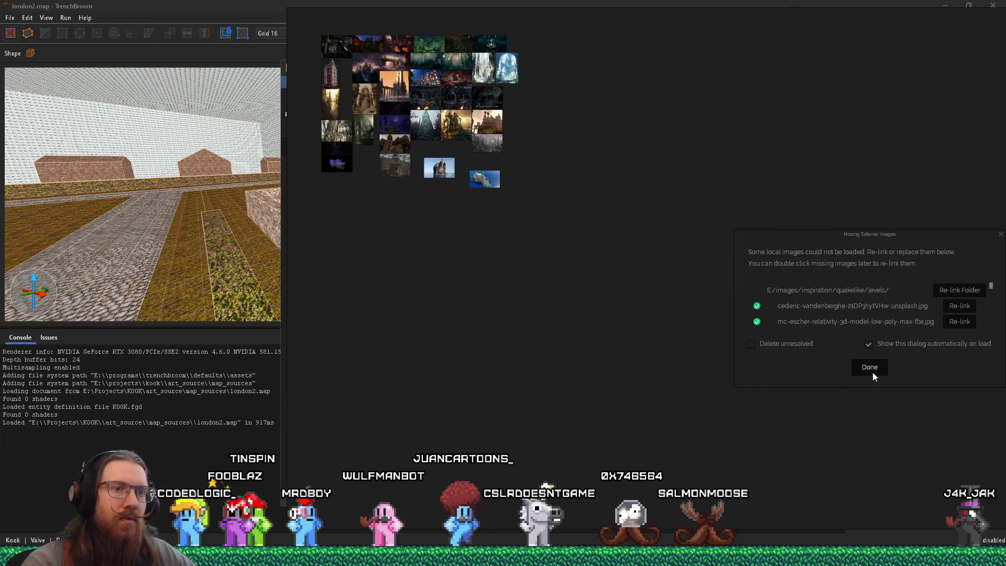
click(869, 367)
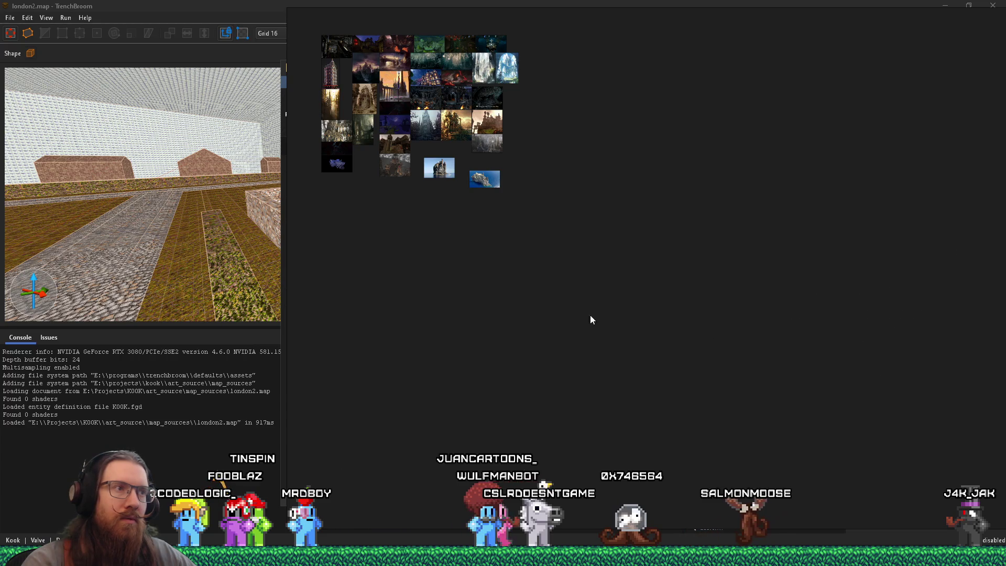
scroll(490, 284, down, 3)
scroll(429, 360, up, 2)
scroll(428, 360, up, 2)
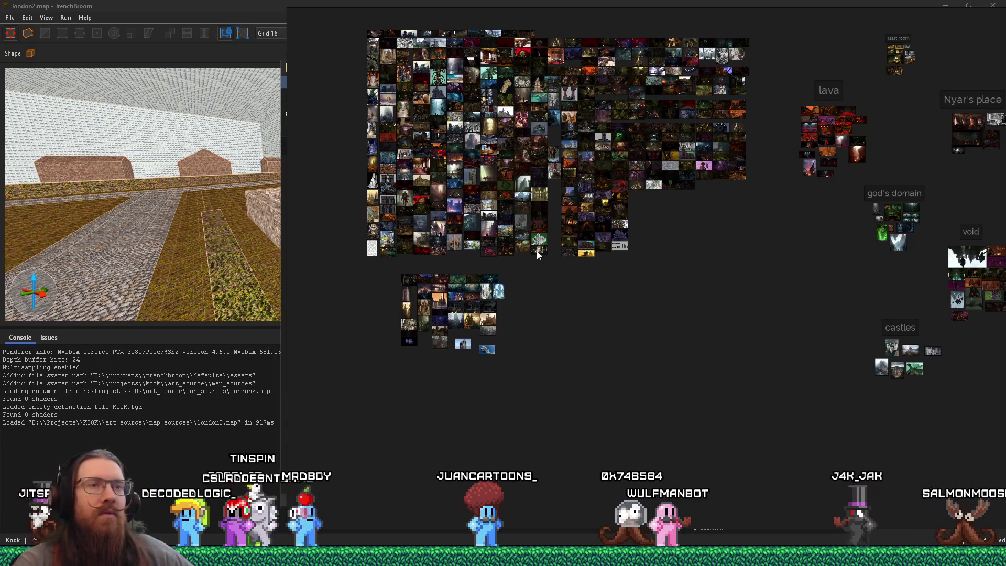
mouse_move(717, 162)
mouse_down()
mouse_move(541, 215)
mouse_move(464, 262)
mouse_up()
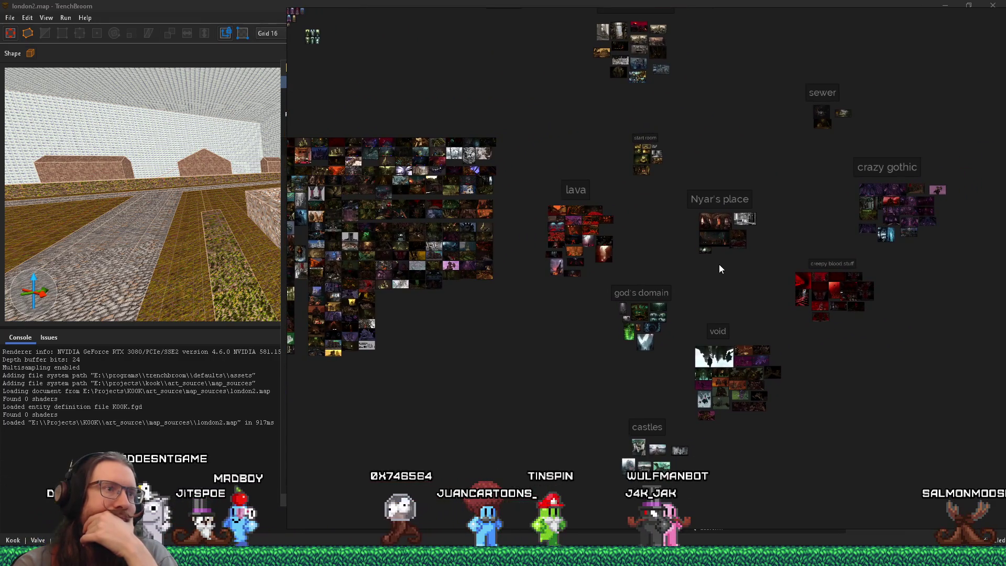
scroll(405, 203, up, 5)
scroll(406, 207, up, 3)
scroll(490, 186, up, 3)
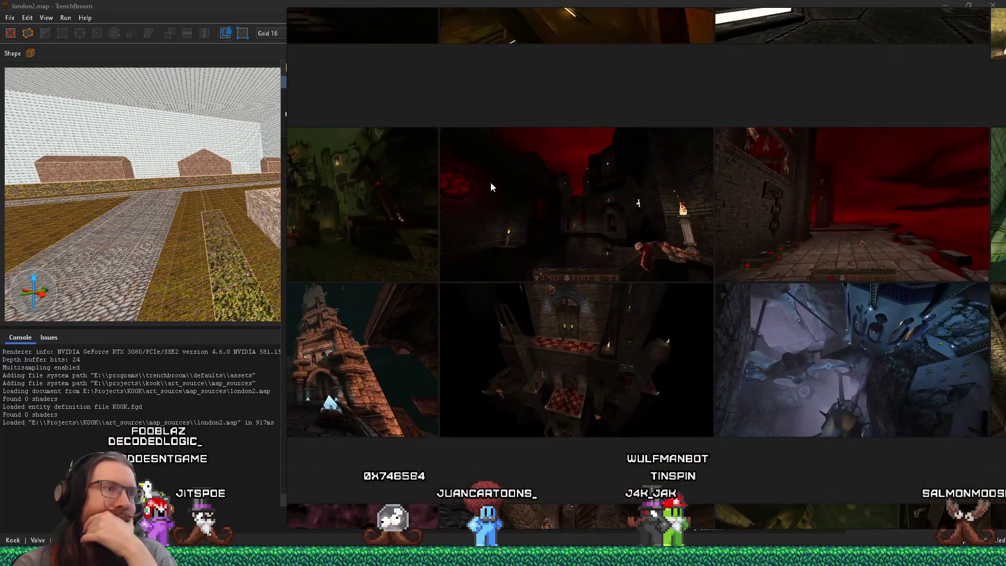
drag(458, 277, 447, 217)
scroll(511, 247, up, 2)
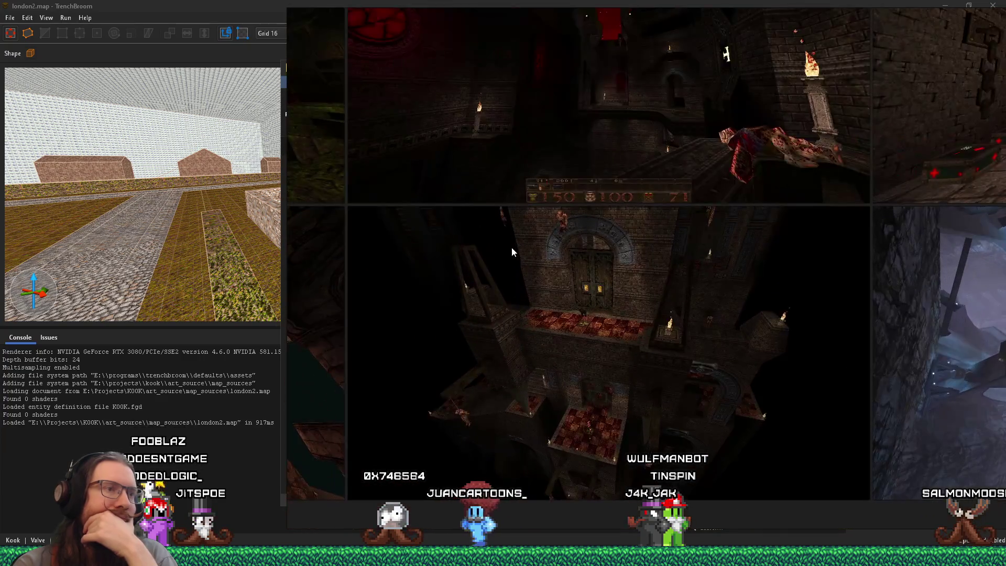
scroll(458, 249, down, 4)
scroll(458, 249, down, 1)
scroll(449, 215, up, 4)
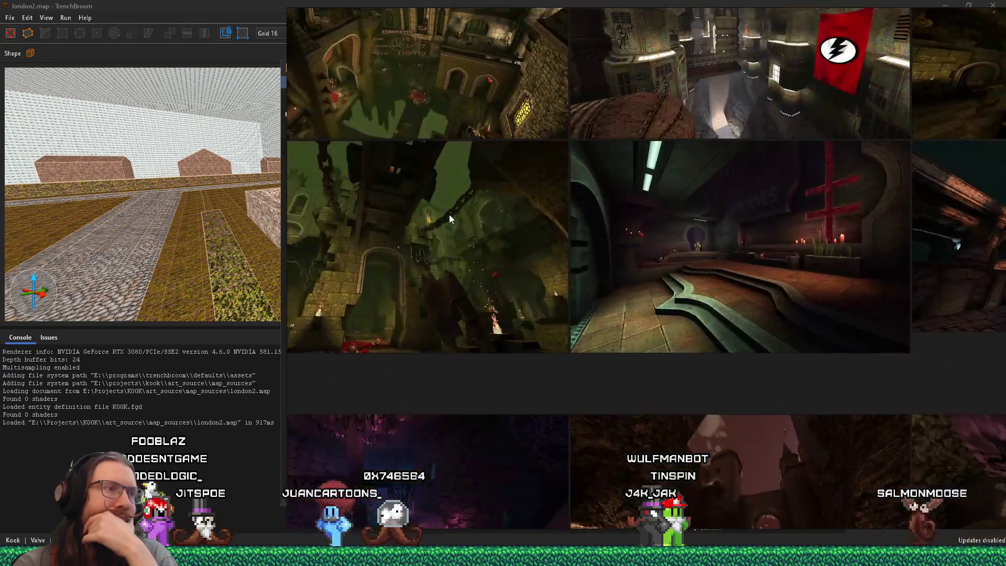
scroll(777, 222, up, 1)
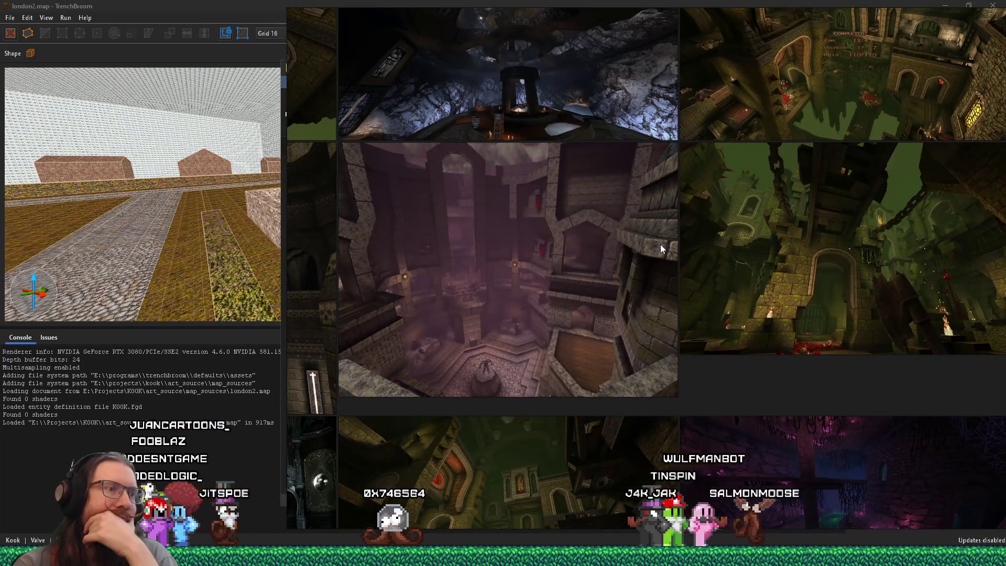
scroll(649, 251, up, 3)
scroll(648, 251, up, 2)
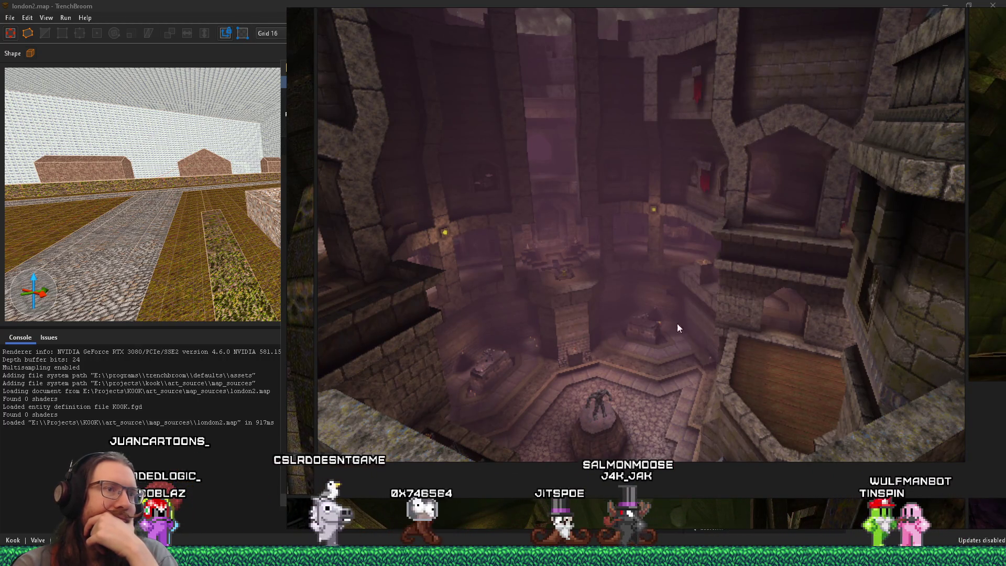
scroll(635, 302, down, 5)
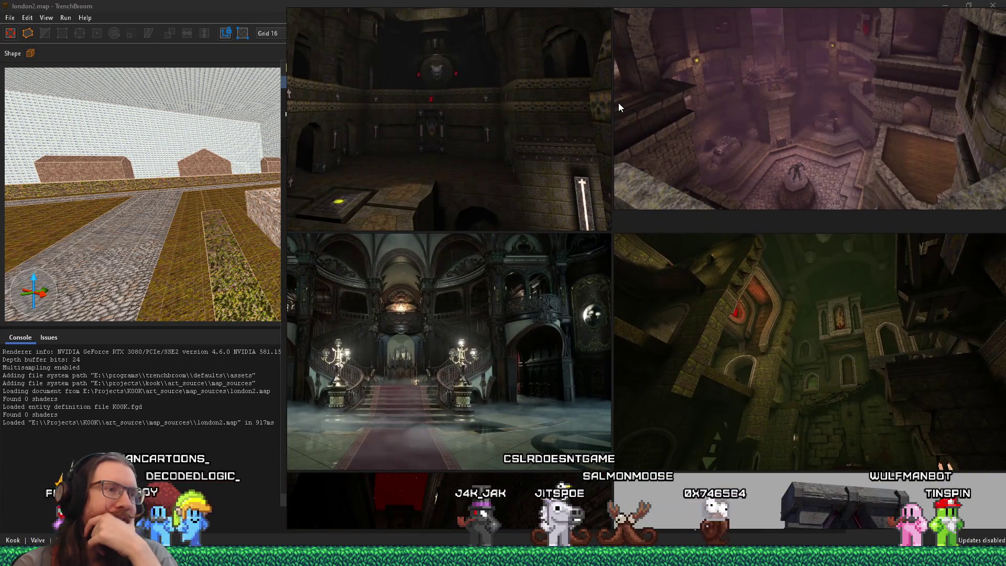
scroll(636, 224, up, 3)
drag(594, 242, 645, 266)
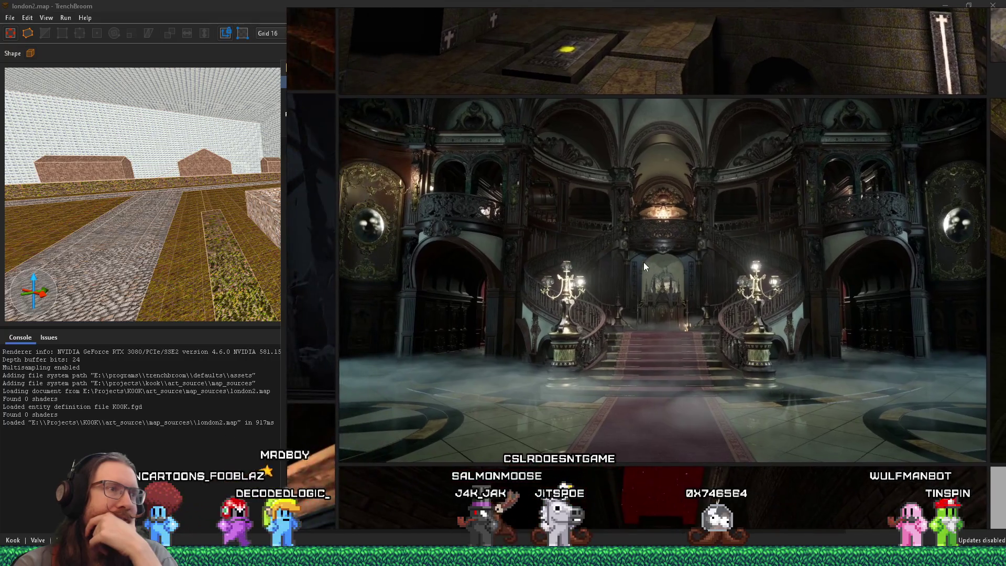
scroll(643, 266, down, 5)
drag(511, 327, 680, 388)
scroll(460, 231, up, 5)
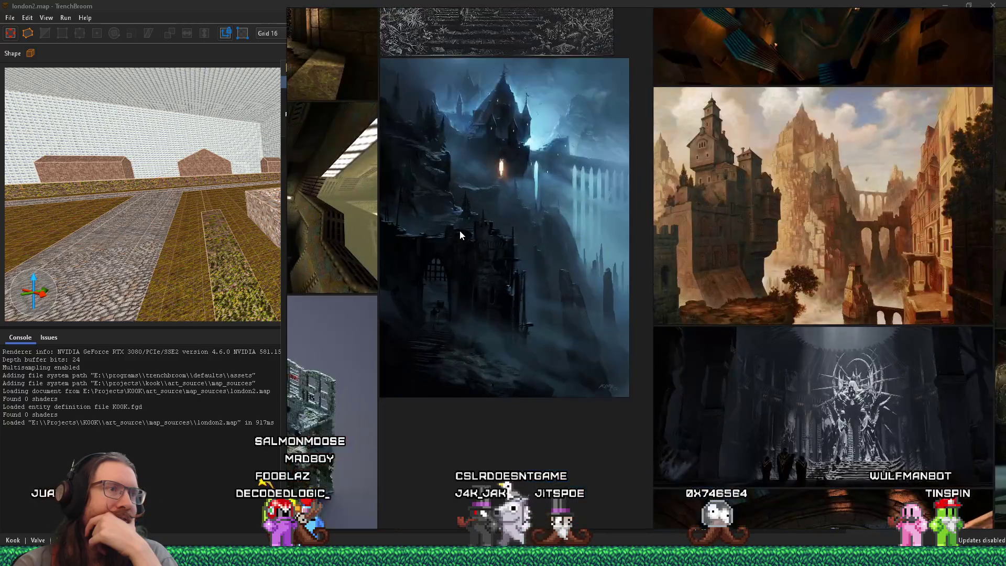
mouse_move(711, 181)
mouse_down()
mouse_move(660, 244)
mouse_move(425, 211)
mouse_up()
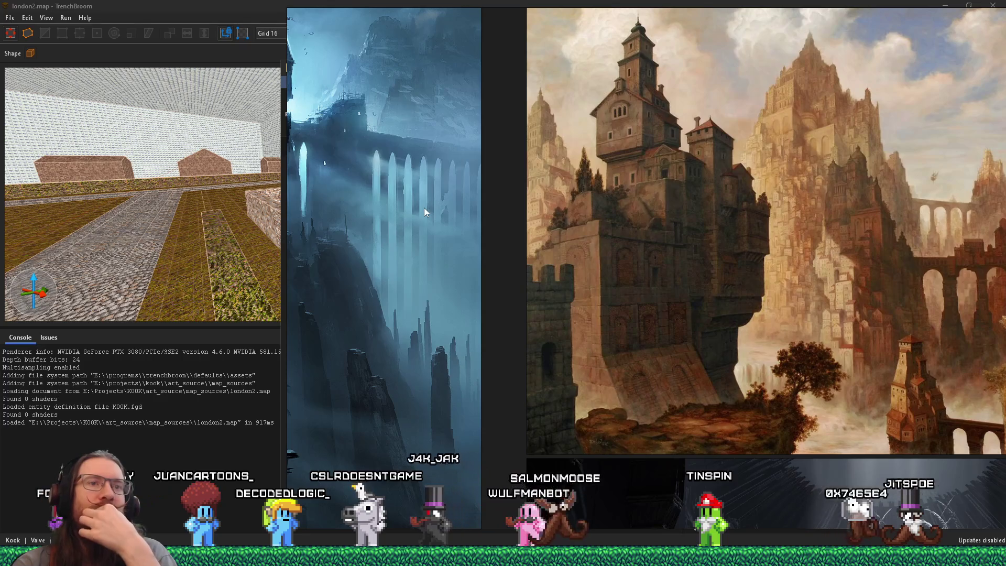
drag(417, 211, 312, 215)
scroll(482, 235, up, 2)
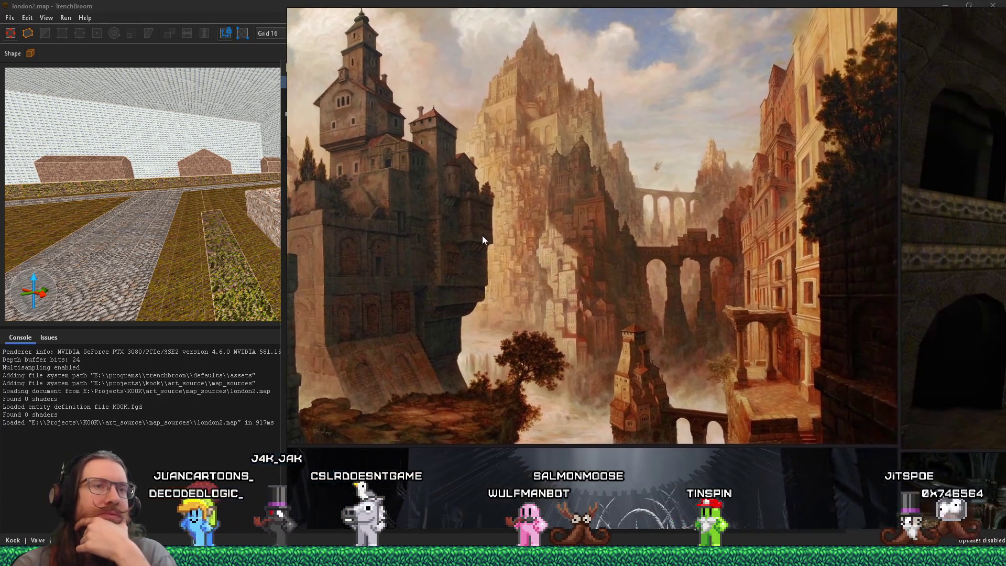
scroll(527, 233, up, 2)
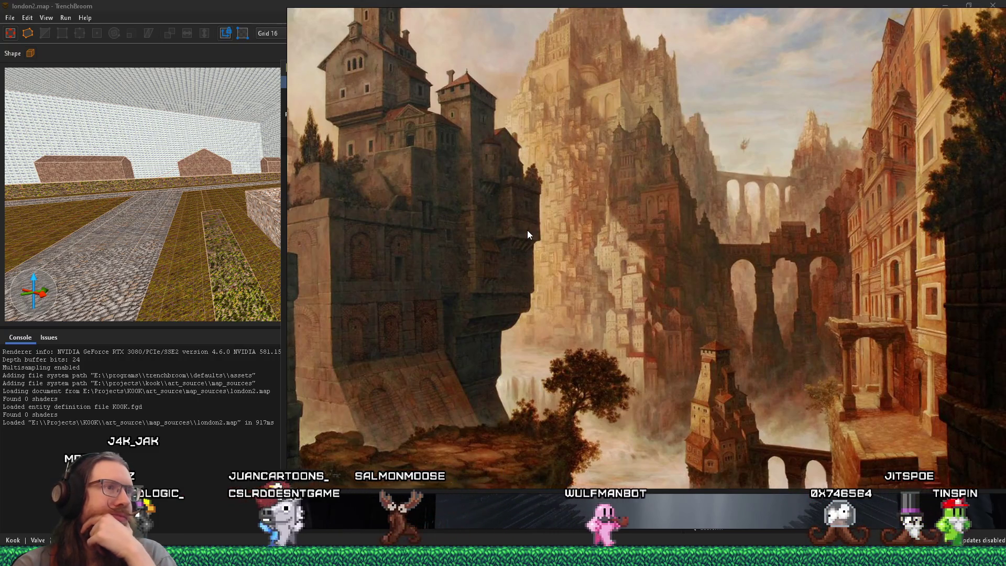
scroll(519, 232, up, 1)
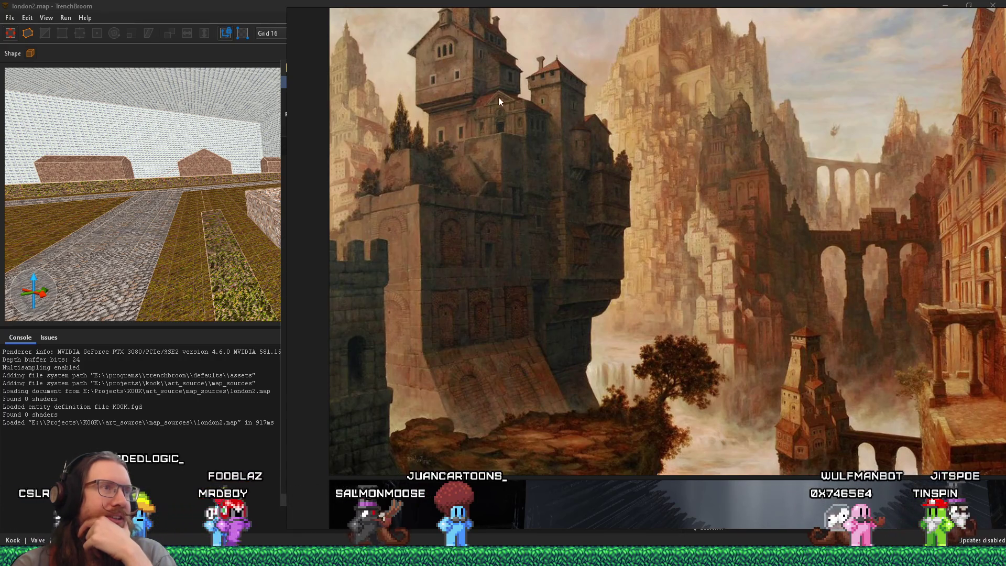
scroll(610, 137, down, 4)
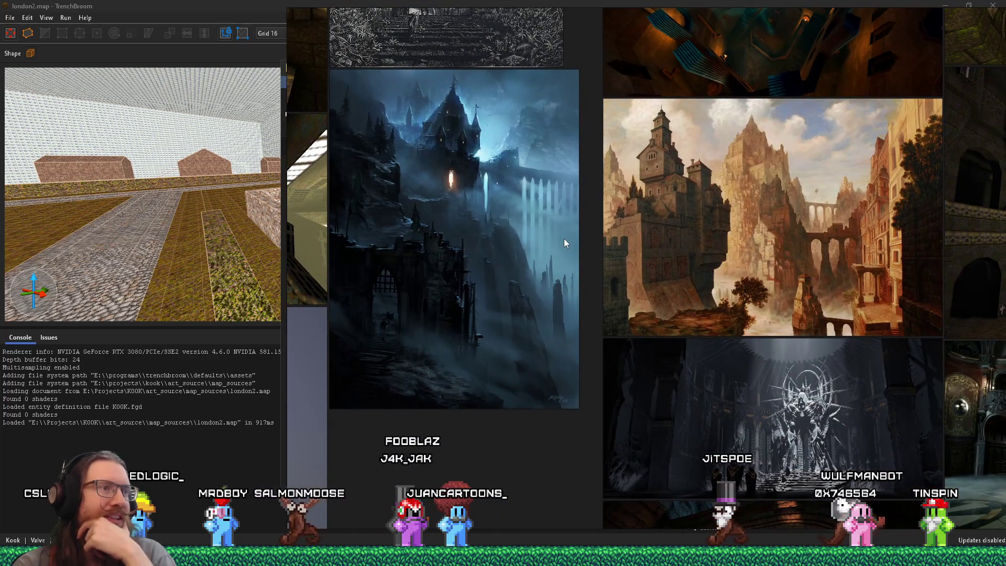
mouse_move(564, 238)
mouse_down()
mouse_move(553, 257)
mouse_move(549, 421)
mouse_up()
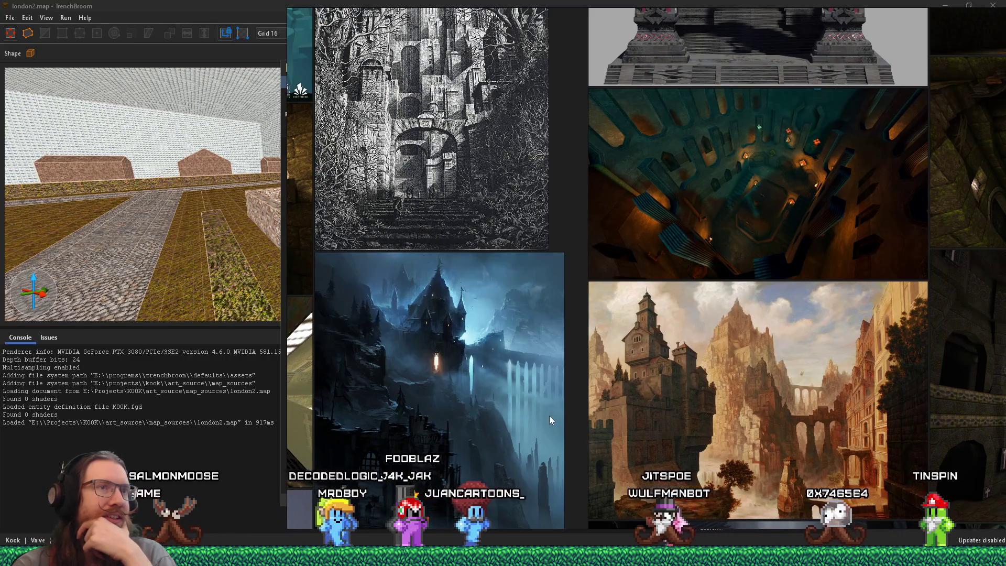
Step: Select the blue castle and golden cliff-castle images together
scroll(548, 414, down, 5)
click(523, 397)
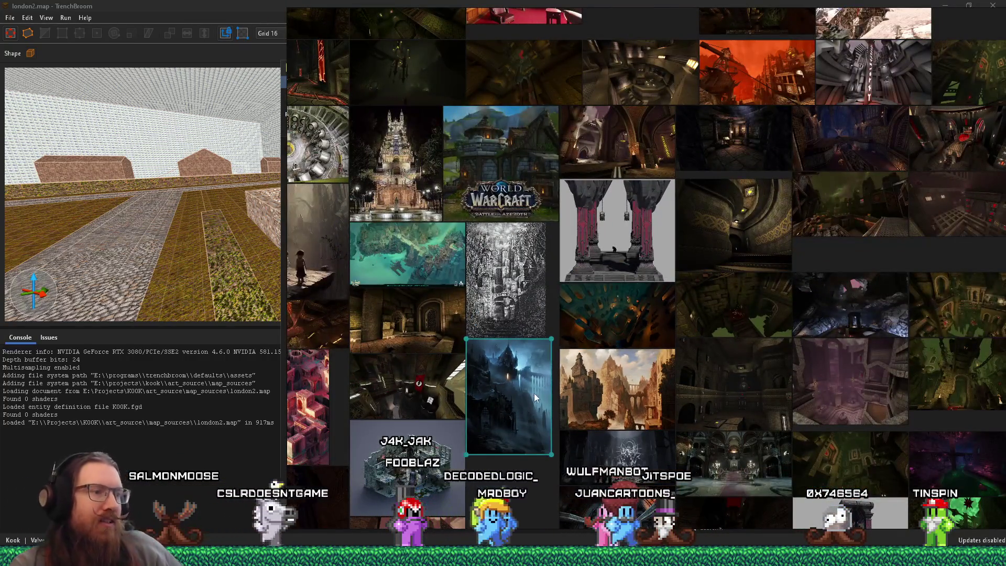
shift+click(602, 385)
scroll(601, 385, down, 4)
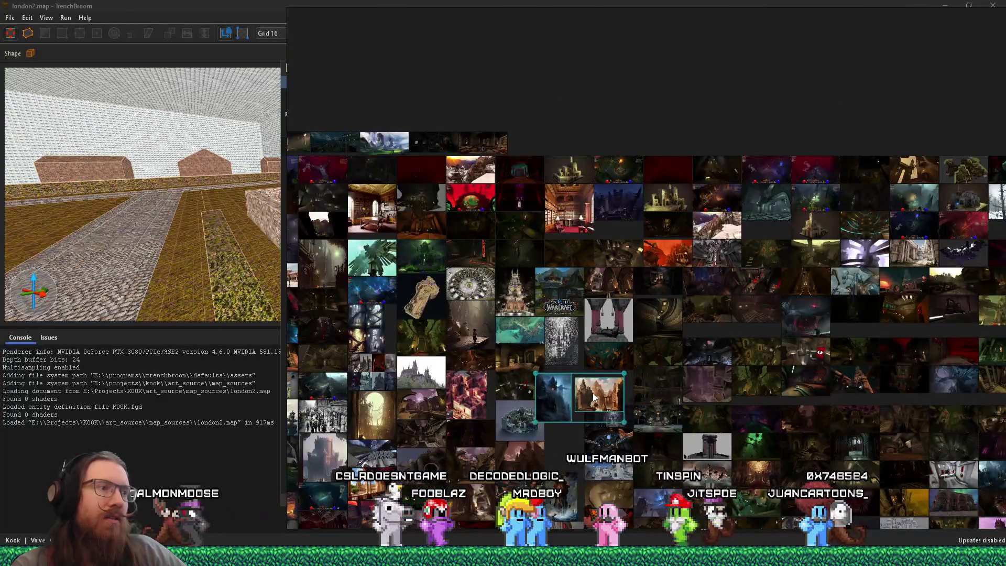
scroll(602, 385, down, 5)
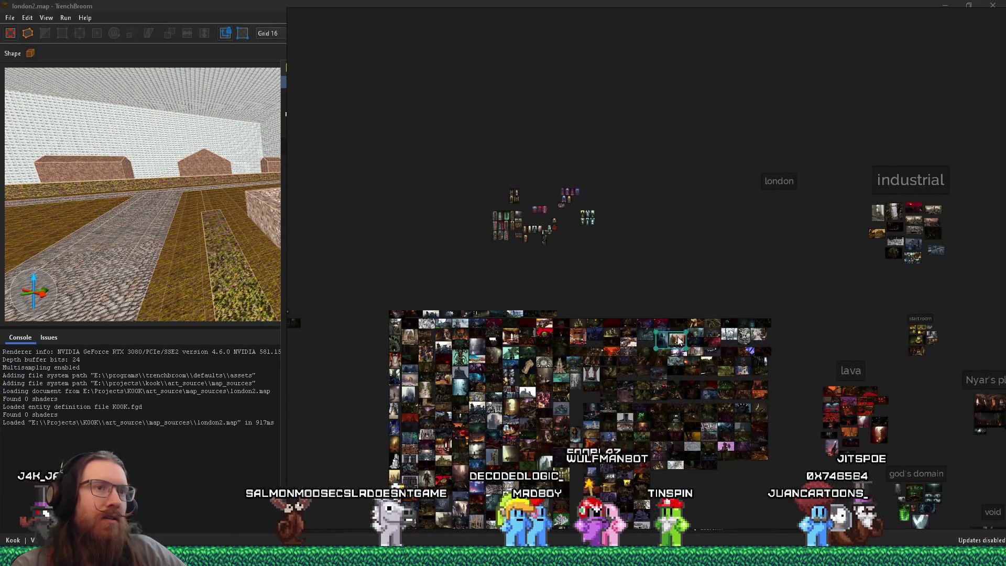
scroll(730, 262, up, 5)
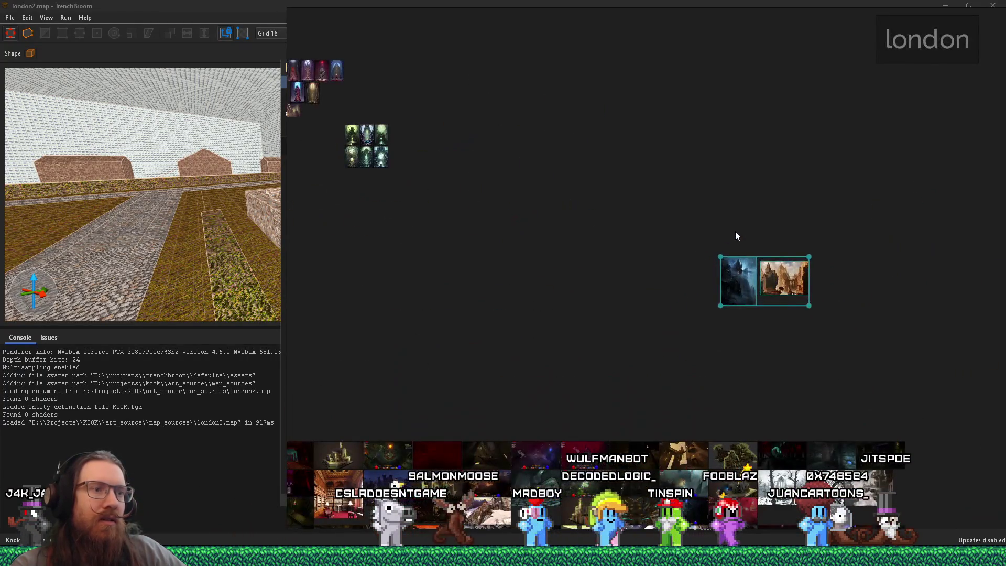
Step: Add a text note reading 'mountain' for the two castle images
key(ctrl+t)
text(mountain)
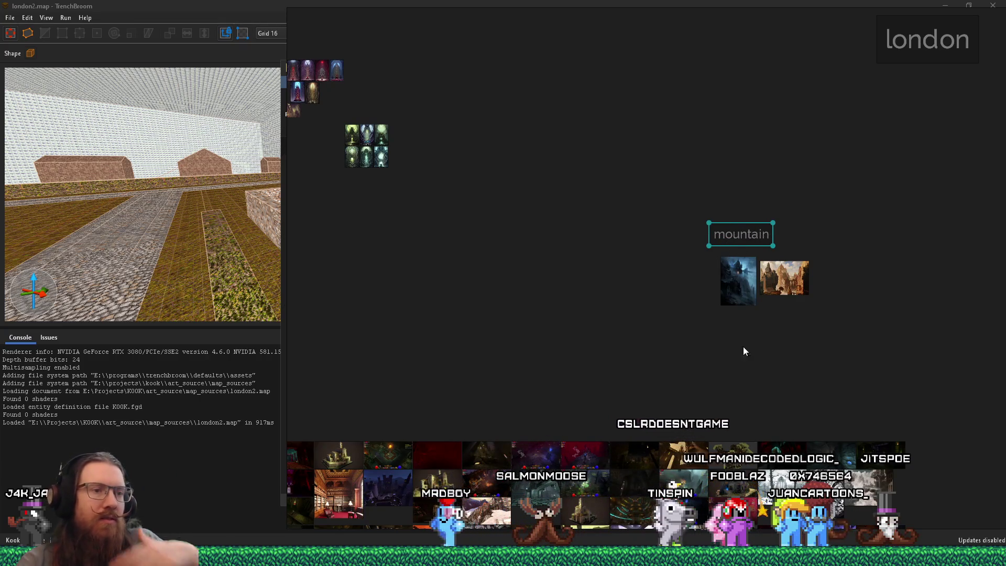
scroll(697, 450, up, 4)
mouse_move(696, 444)
mouse_down()
mouse_move(658, 379)
mouse_move(677, 297)
mouse_up()
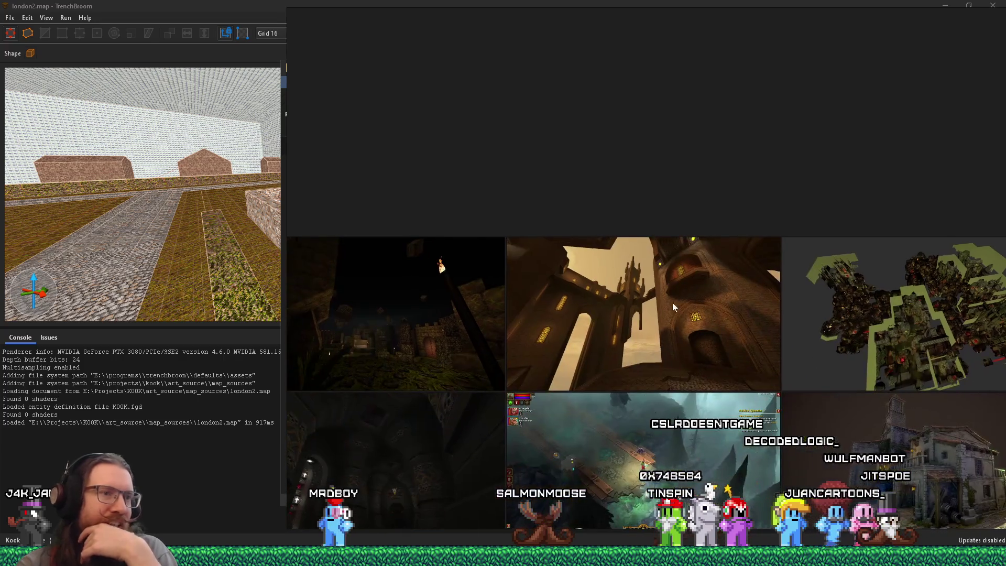
double_click(835, 359)
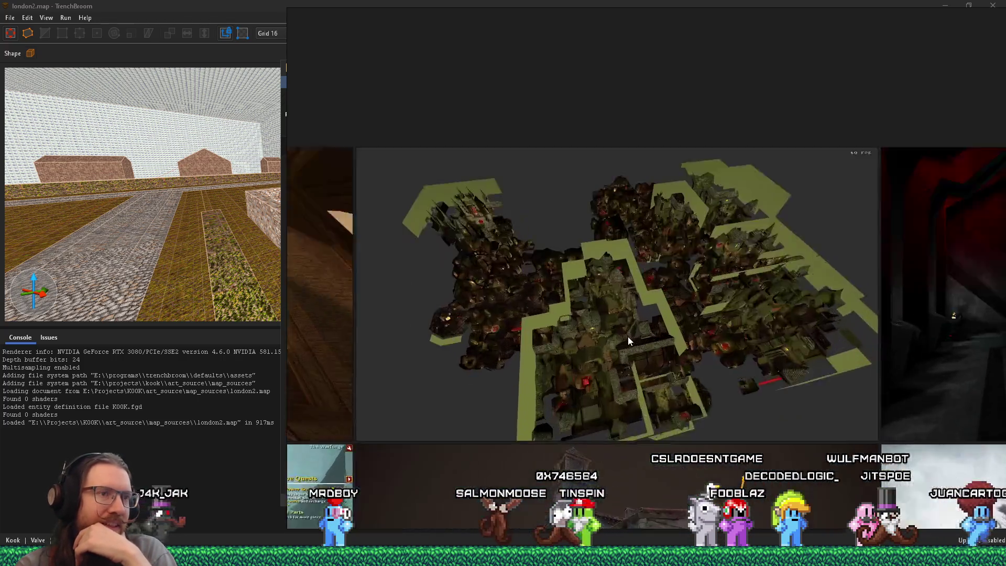
scroll(628, 336, up, 3)
mouse_move(628, 335)
mouse_down()
mouse_move(672, 282)
mouse_move(708, 263)
mouse_move(811, 337)
mouse_up()
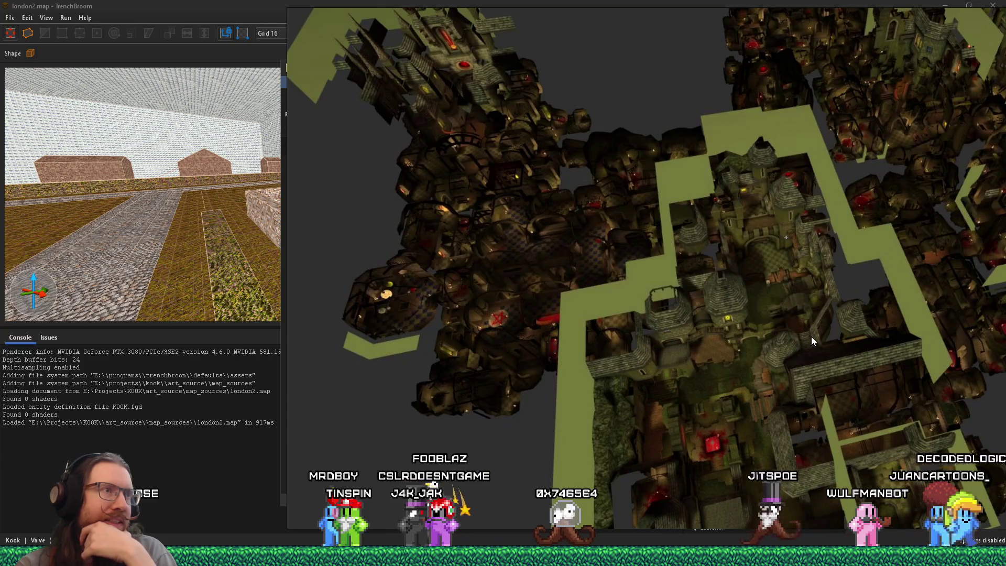
mouse_move(811, 336)
mouse_down()
mouse_move(558, 324)
mouse_move(504, 294)
mouse_move(330, 261)
mouse_move(365, 265)
mouse_move(454, 329)
mouse_move(481, 375)
mouse_move(577, 436)
mouse_up()
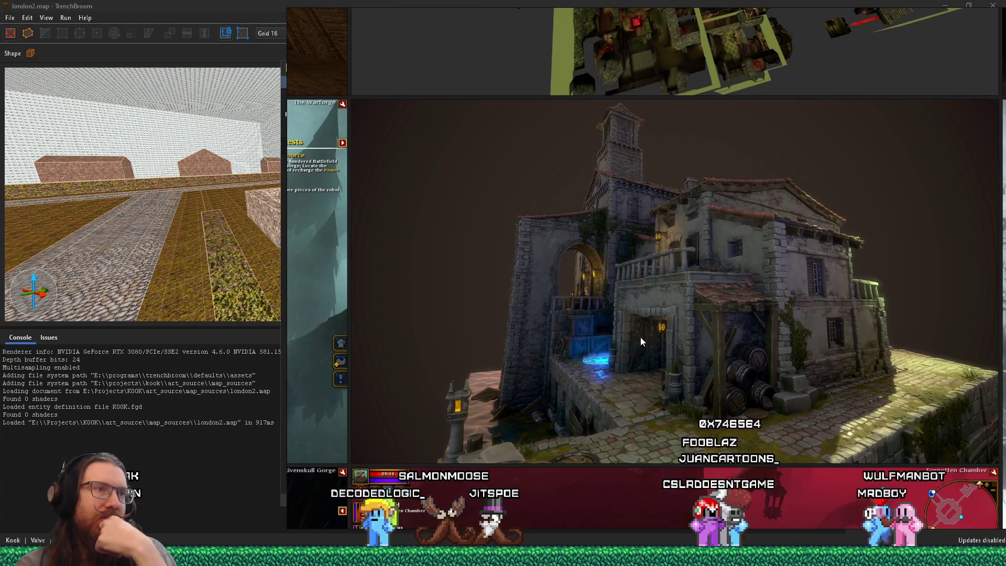
click(689, 333)
scroll(690, 334, down, 10)
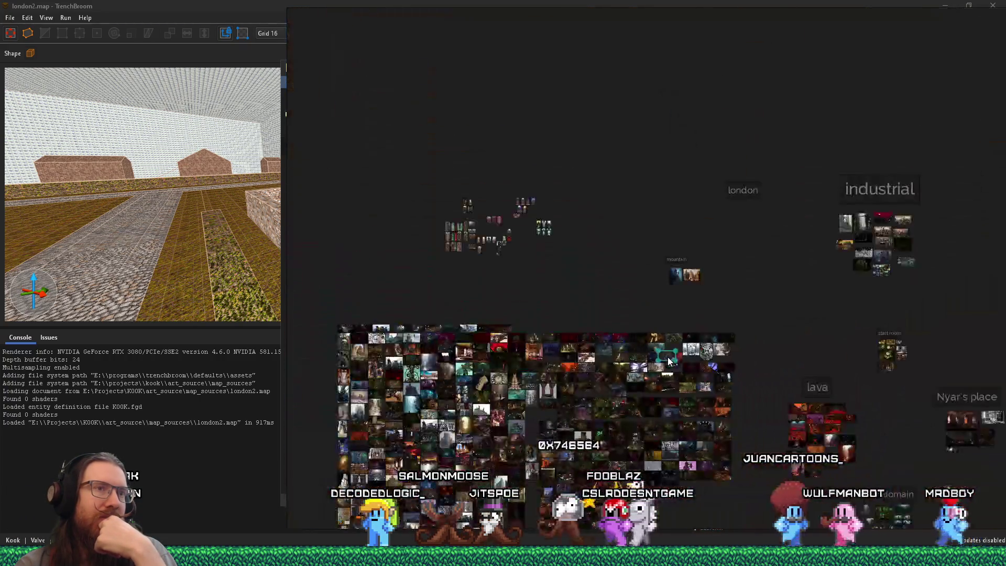
scroll(669, 443, up, 10)
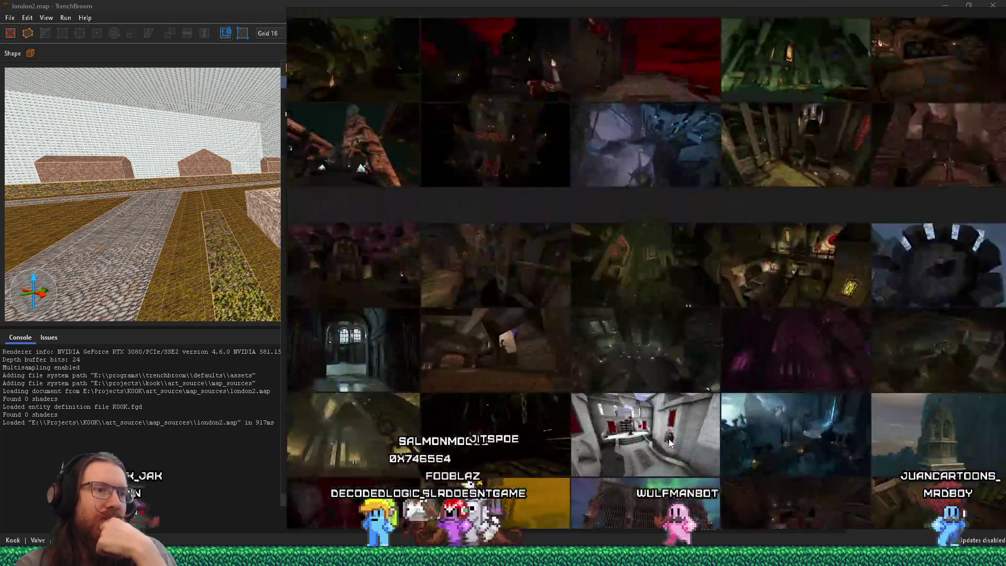
scroll(561, 341, up, 3)
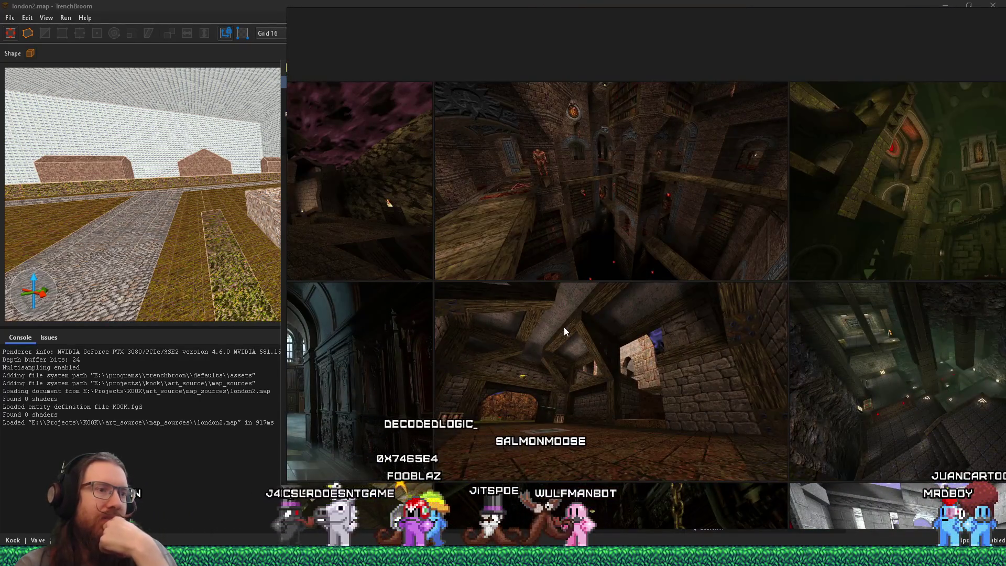
drag(688, 331, 398, 341)
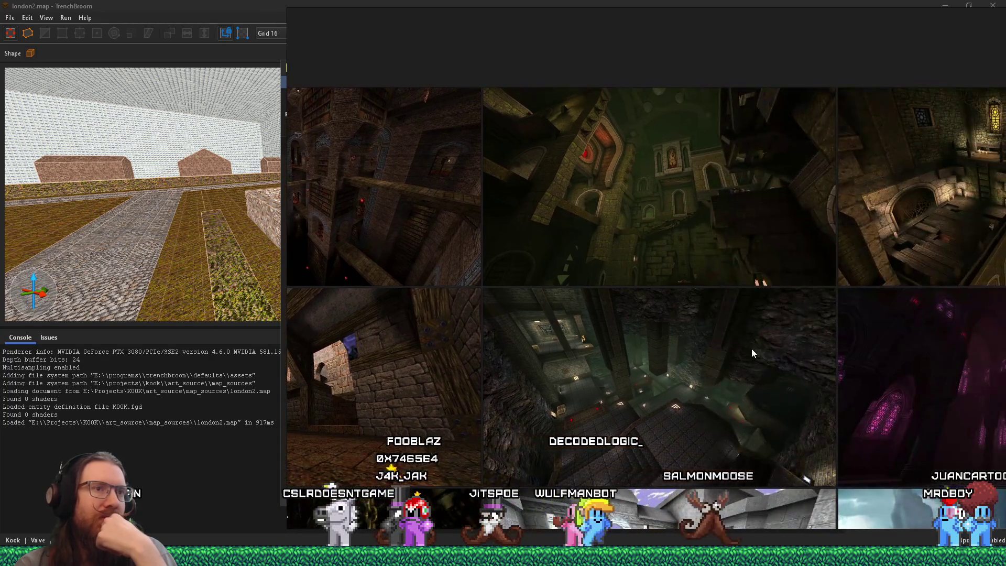
scroll(751, 348, down, 3)
scroll(683, 350, up, 5)
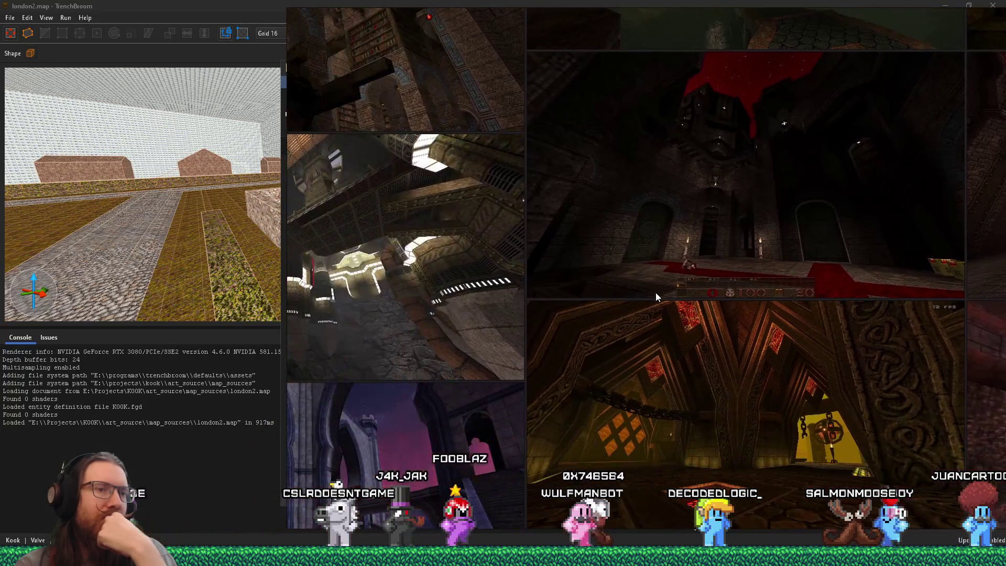
scroll(655, 296, down, 3)
scroll(602, 308, up, 5)
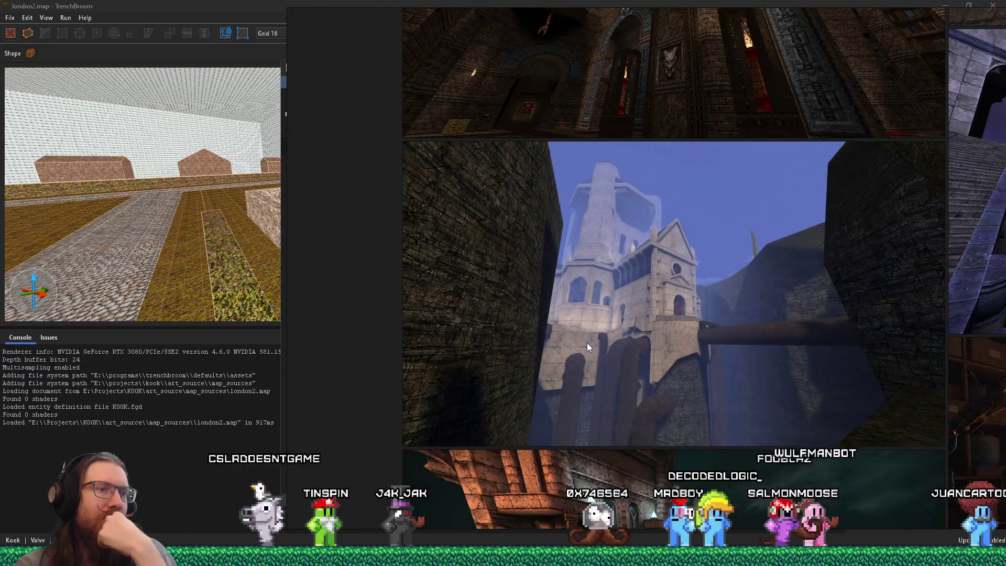
scroll(601, 365, up, 2)
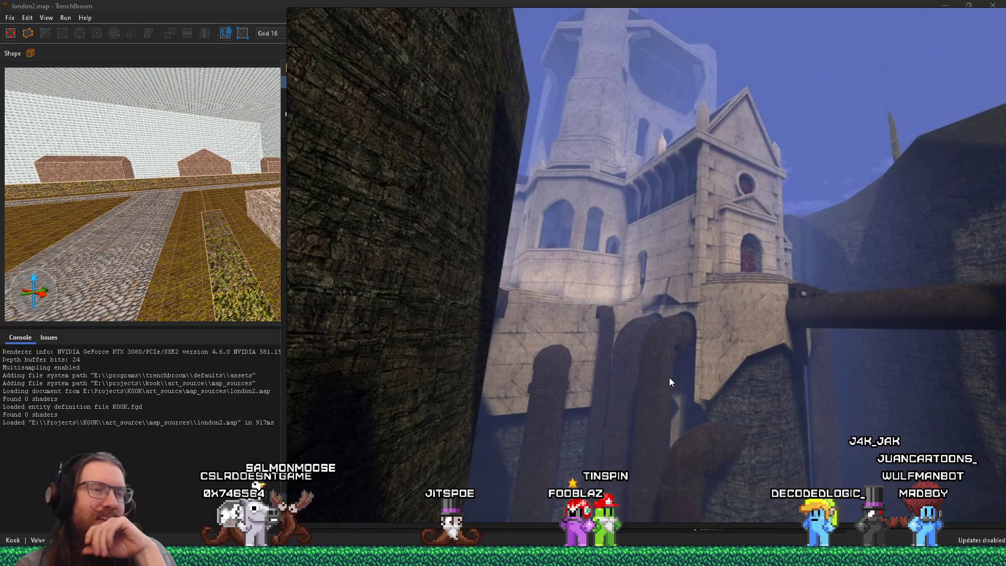
scroll(681, 336, down, 3)
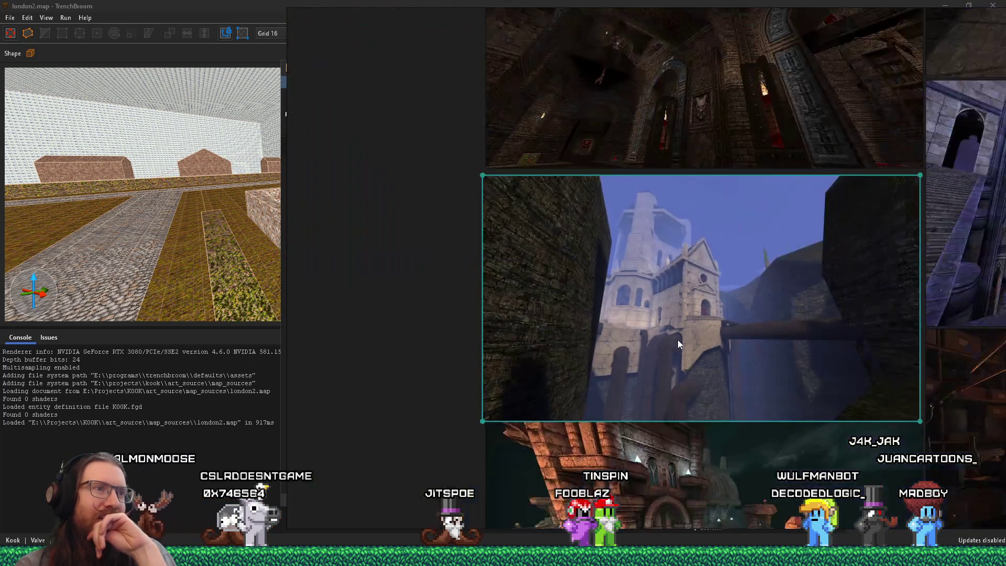
Step: Find and select the foggy castle image on the board
scroll(678, 340, down, 4)
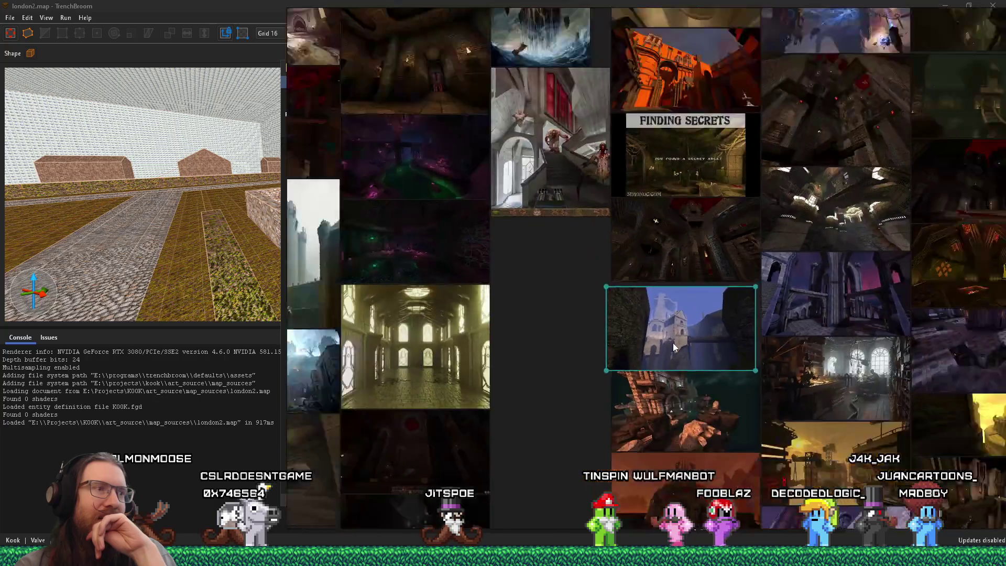
scroll(660, 350, down, 5)
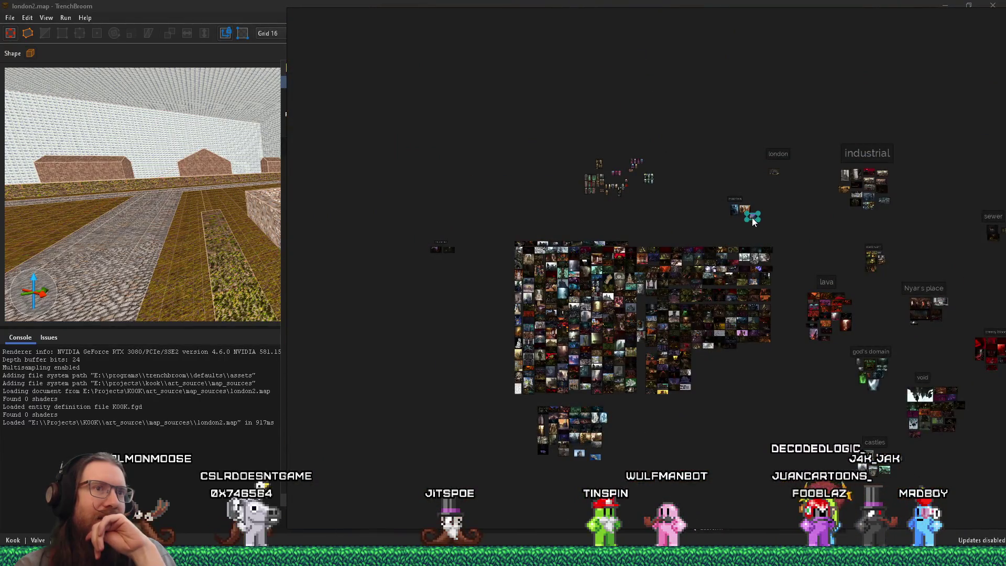
scroll(601, 355, up, 10)
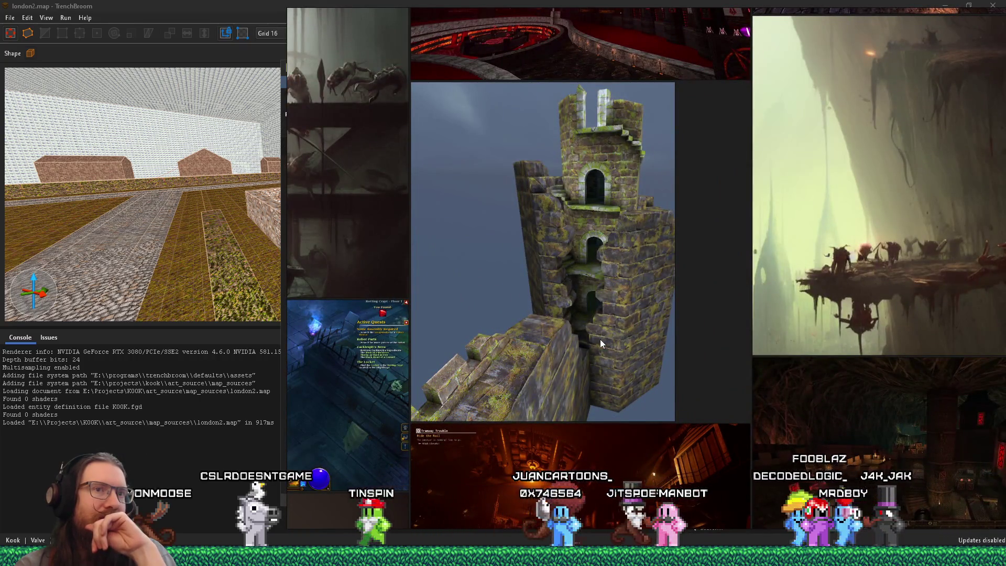
scroll(605, 339, down, 2)
drag(605, 334, 722, 311)
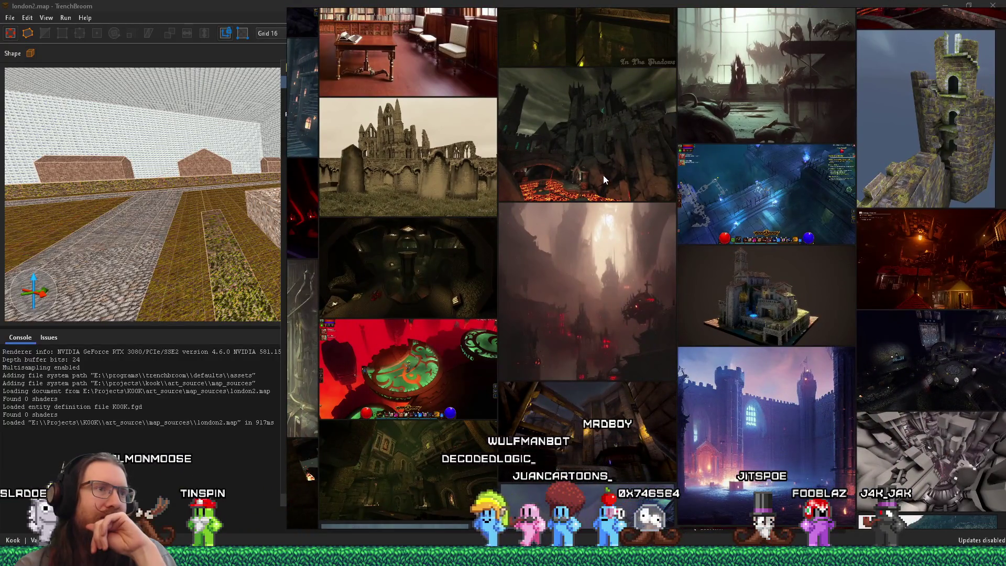
scroll(596, 246, down, 10)
scroll(682, 181, up, 2)
scroll(432, 304, up, 10)
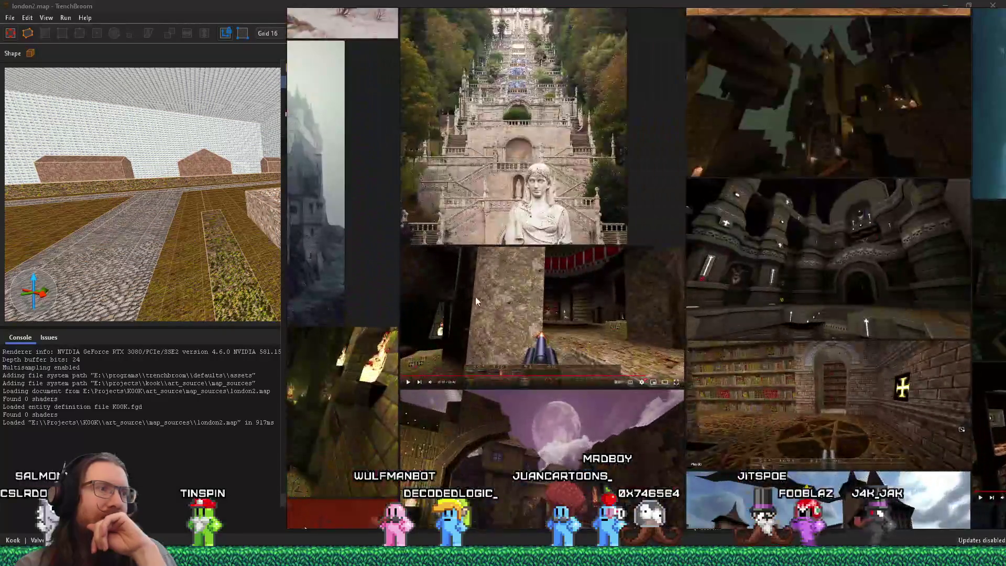
mouse_move(476, 297)
mouse_down()
mouse_move(571, 284)
mouse_move(580, 403)
mouse_move(783, 355)
mouse_up()
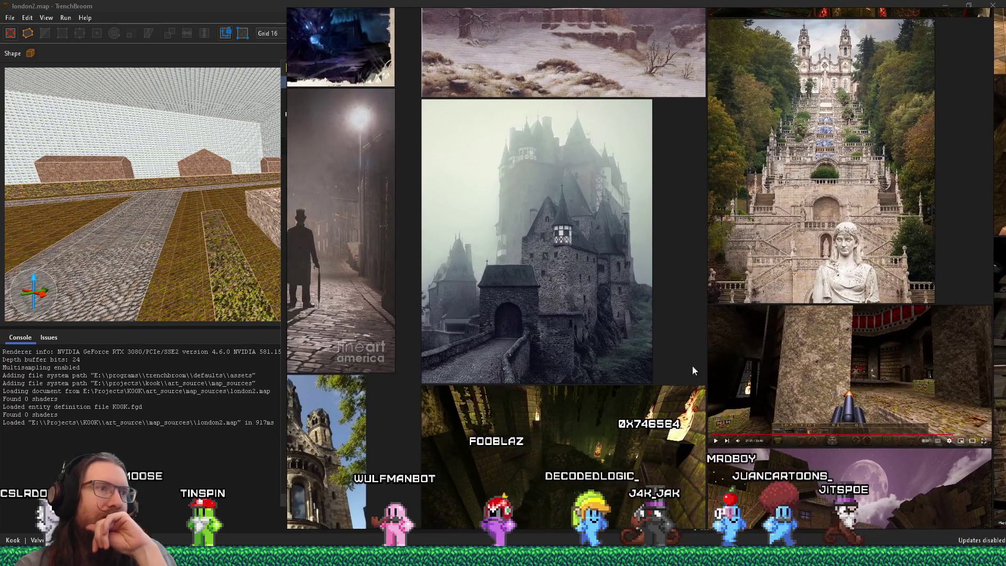
scroll(618, 354, up, 1)
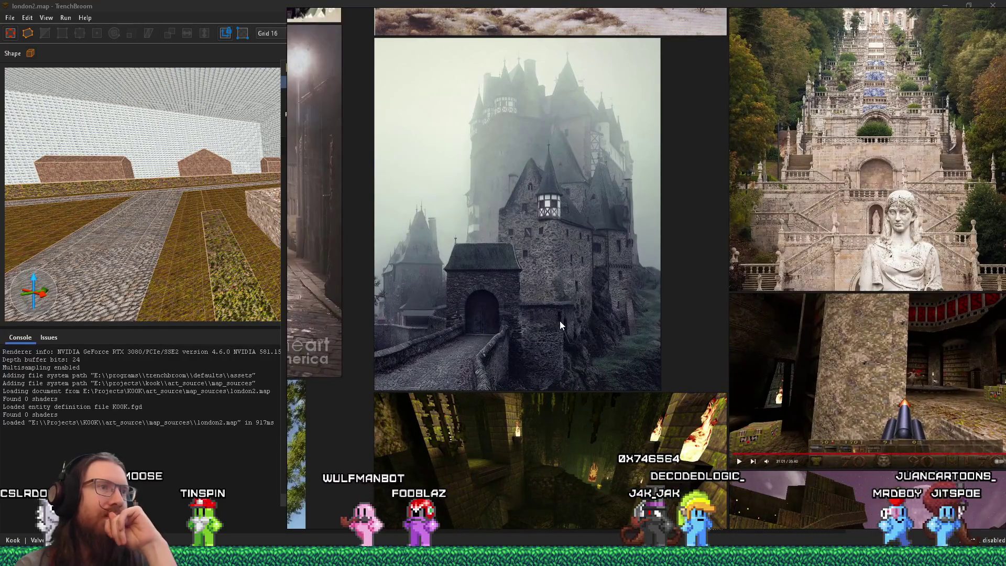
scroll(532, 332, up, 1)
mouse_move(540, 321)
mouse_down()
mouse_move(627, 342)
mouse_move(626, 354)
mouse_up()
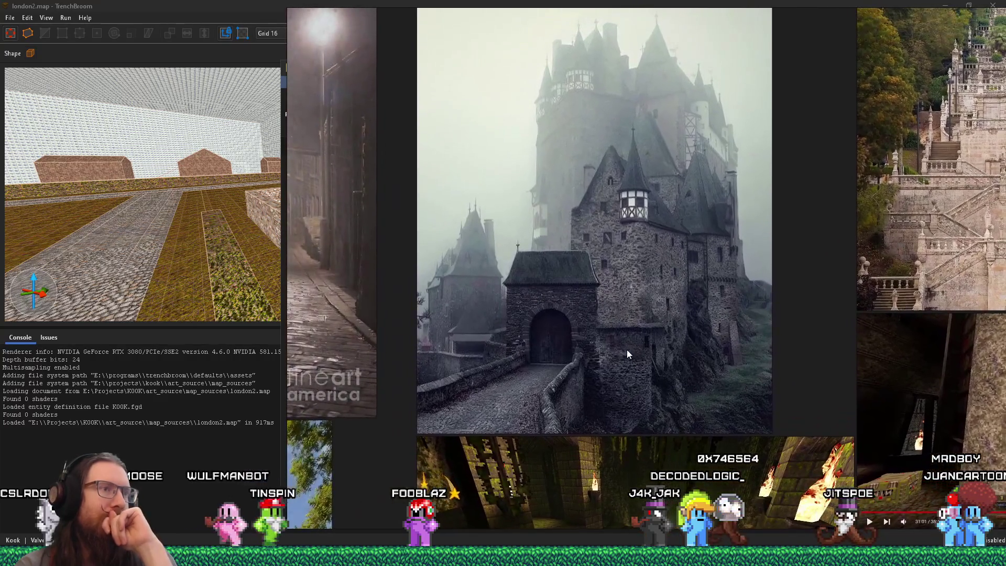
scroll(627, 354, down, 5)
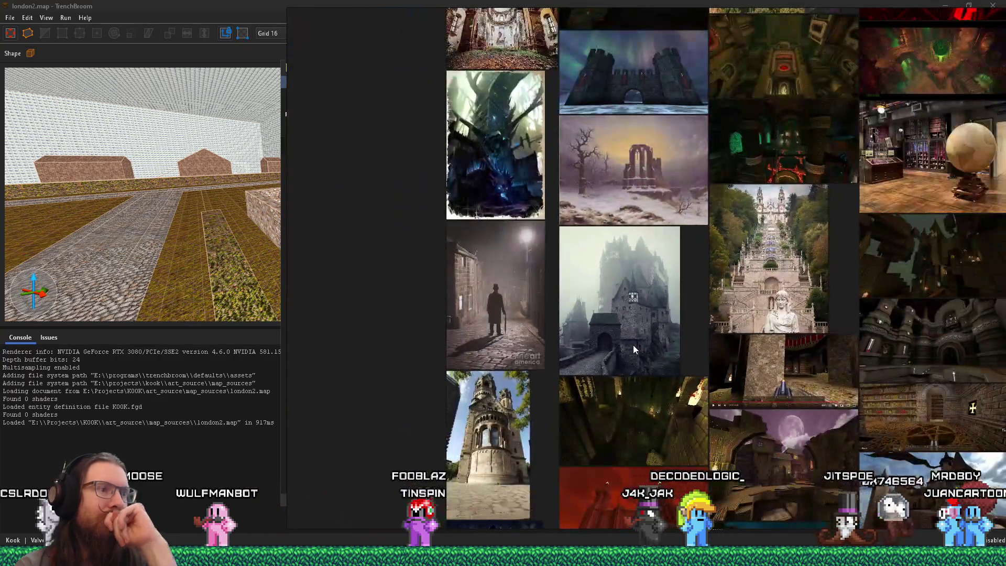
scroll(633, 344, up, 5)
drag(723, 164, 689, 313)
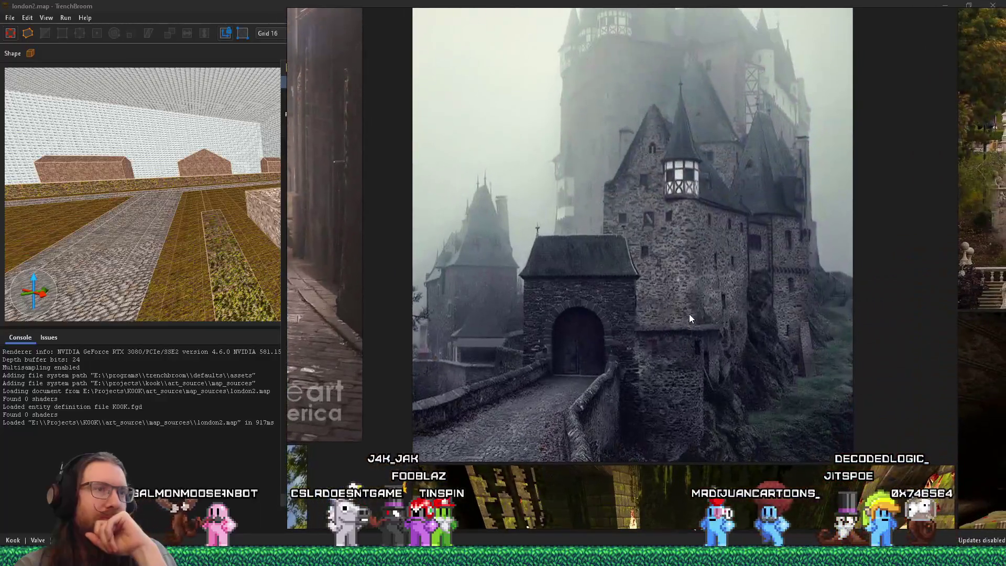
drag(705, 274, 693, 368)
scroll(700, 347, down, 5)
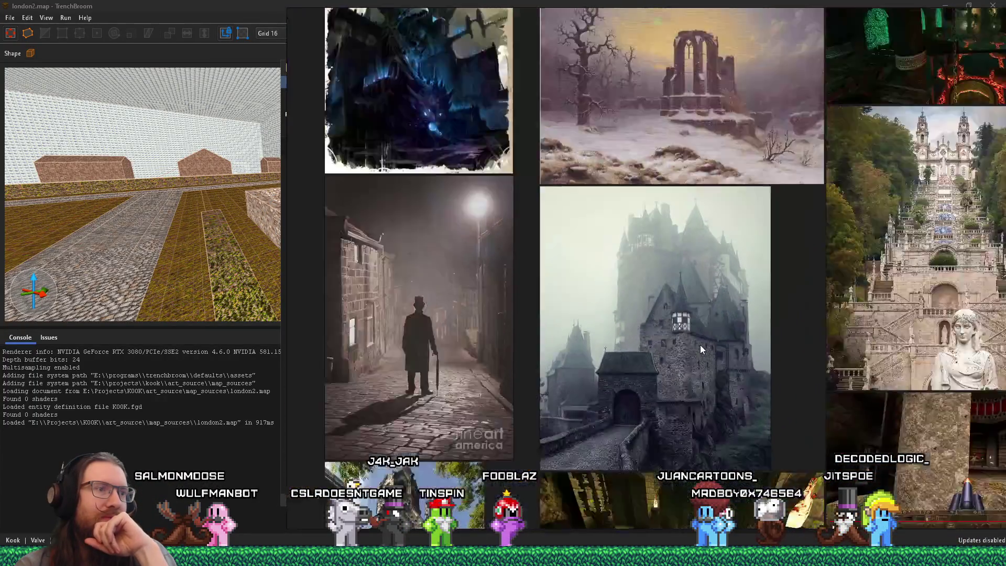
scroll(699, 339, up, 4)
click(702, 348)
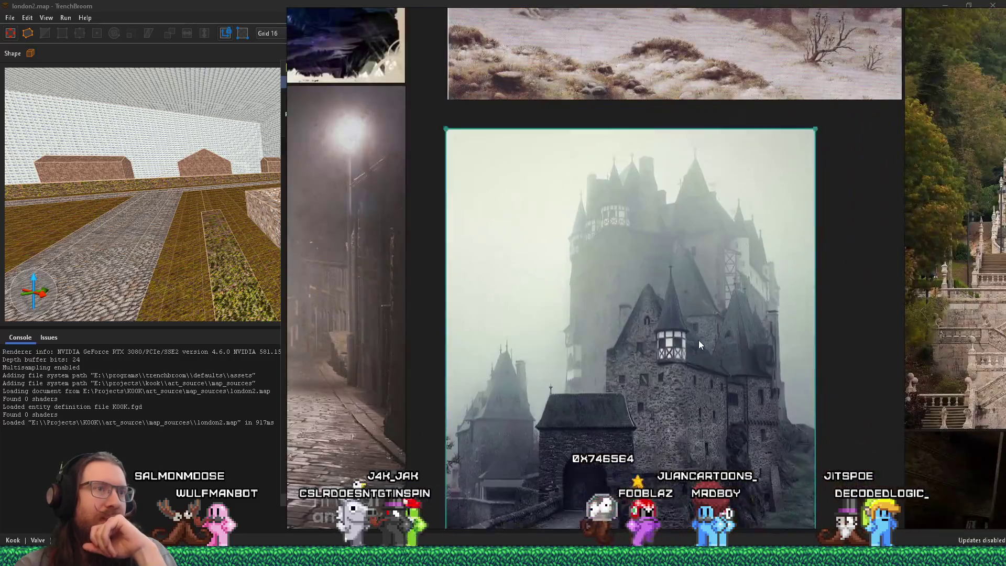
Step: Move the foggy castle image into the mountain group beside the Quake screenshot
scroll(697, 337, down, 6)
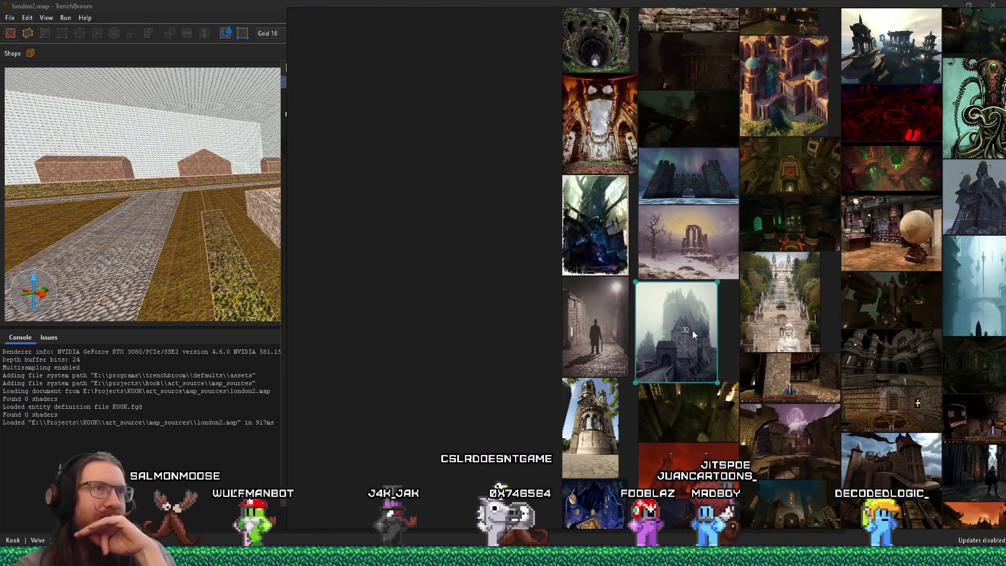
scroll(692, 330, down, 10)
scroll(685, 335, up, 10)
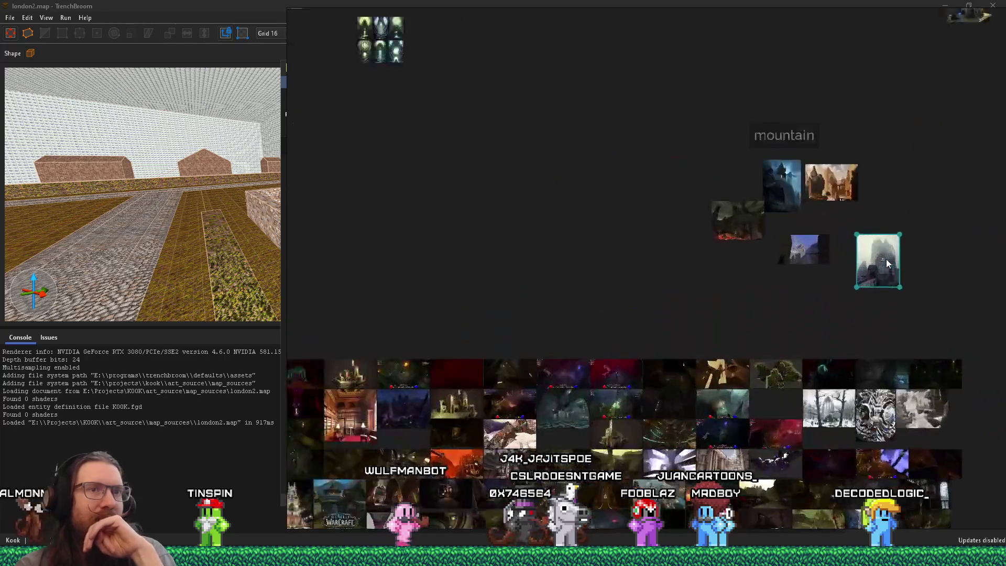
scroll(784, 323, up, 2)
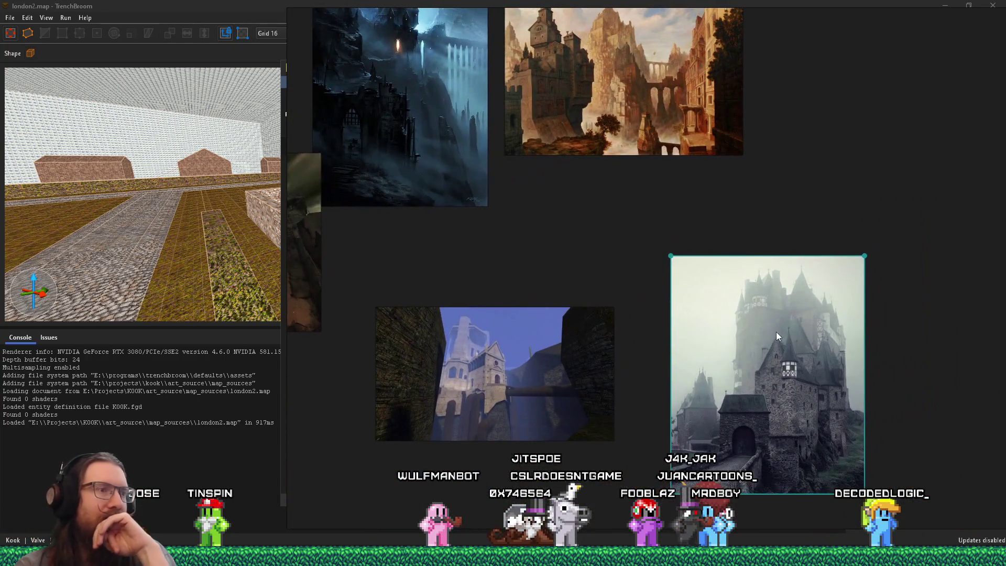
scroll(786, 366, up, 1)
mouse_move(760, 380)
mouse_down()
mouse_move(651, 357)
mouse_move(711, 356)
mouse_move(715, 343)
mouse_up()
drag(571, 383, 526, 321)
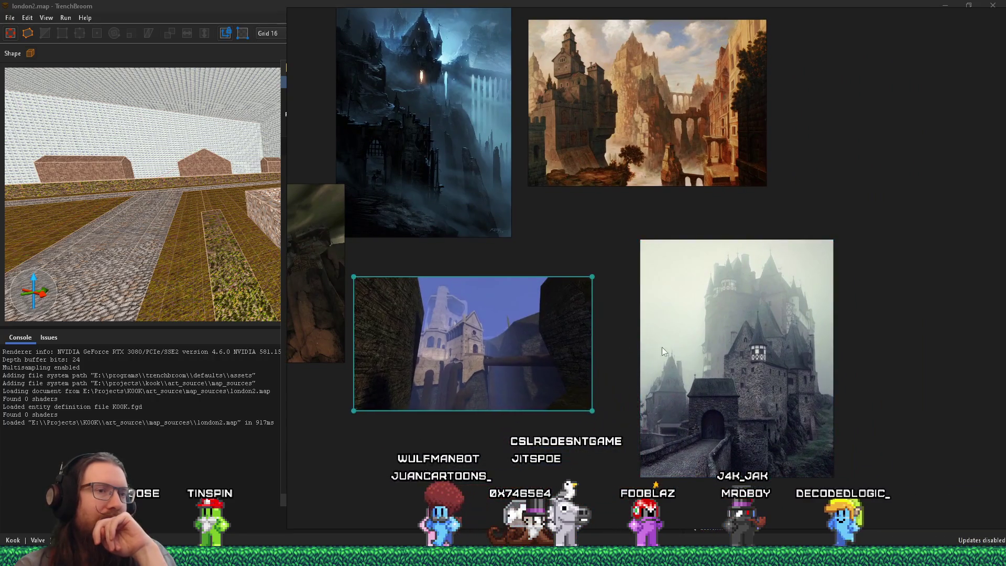
drag(709, 354, 661, 304)
Step: Place the lava castle image into the mountain group
mouse_move(519, 259)
mouse_down()
mouse_move(530, 344)
mouse_move(664, 266)
mouse_up()
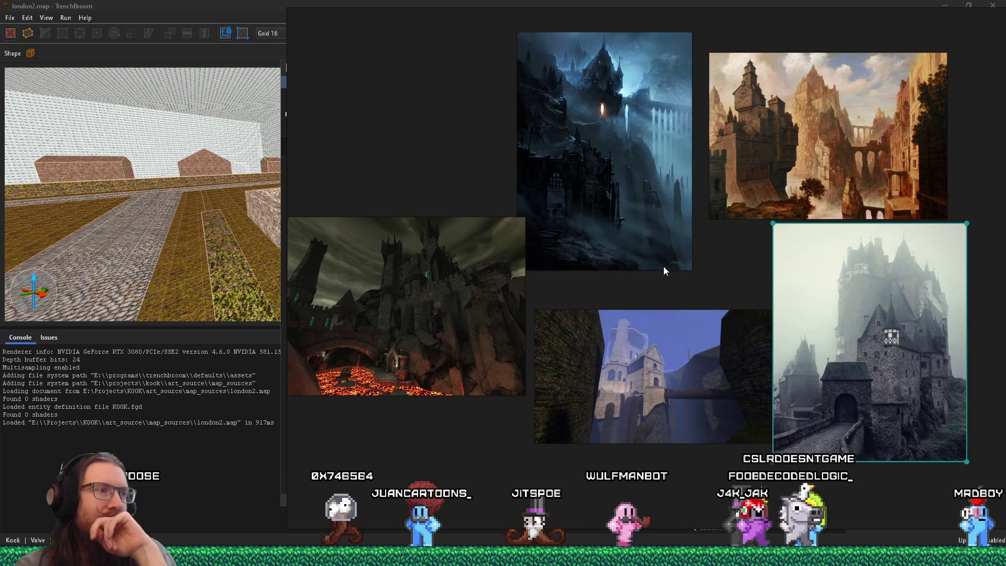
scroll(422, 388, up, 3)
drag(557, 288, 552, 389)
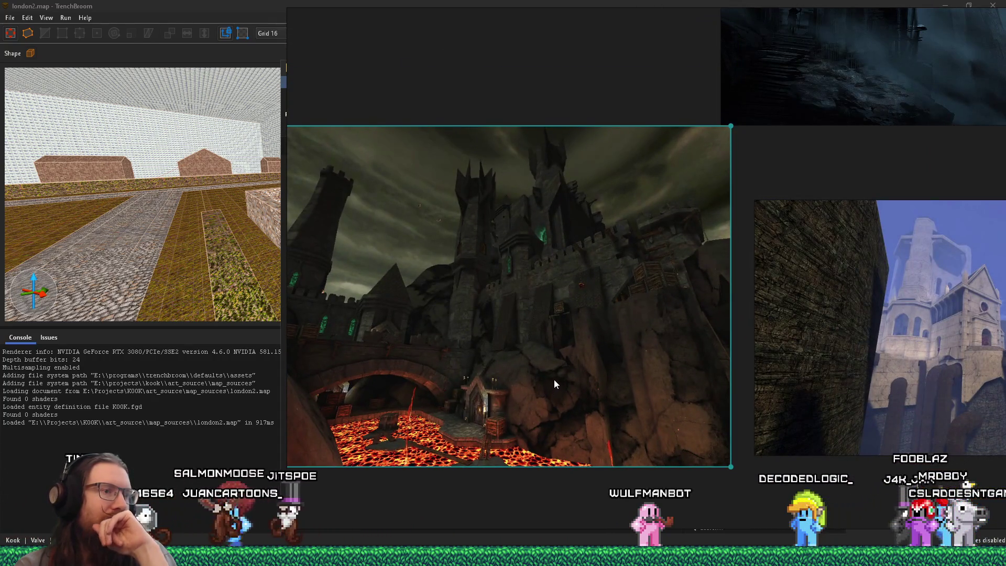
scroll(546, 413, up, 4)
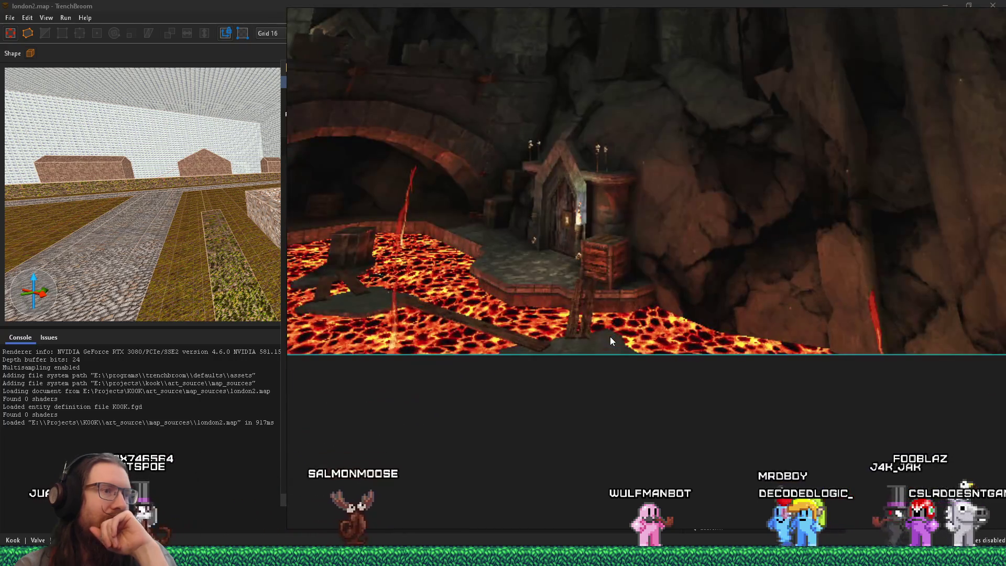
scroll(609, 336, down, 4)
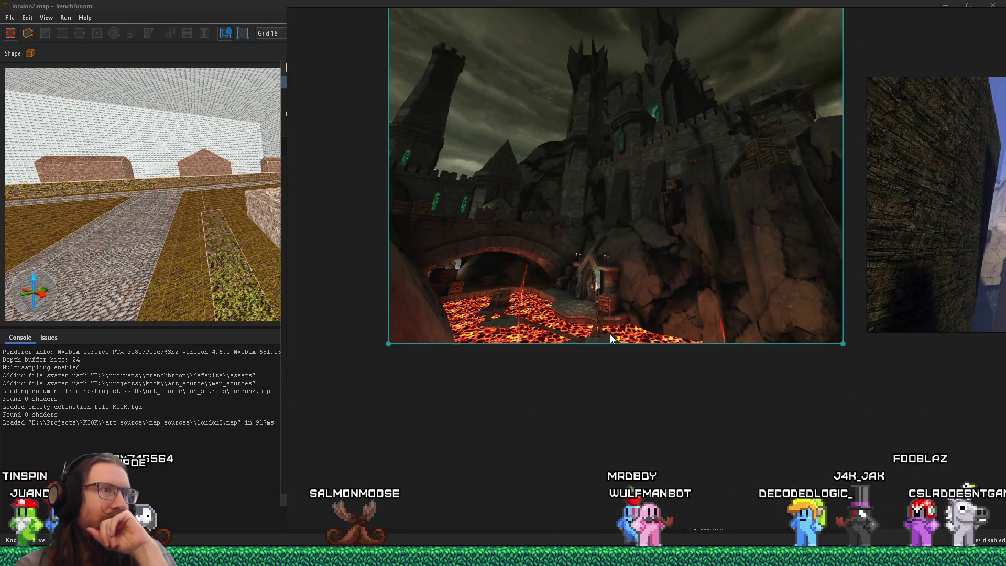
scroll(610, 334, down, 7)
scroll(610, 335, down, 5)
scroll(543, 264, up, 8)
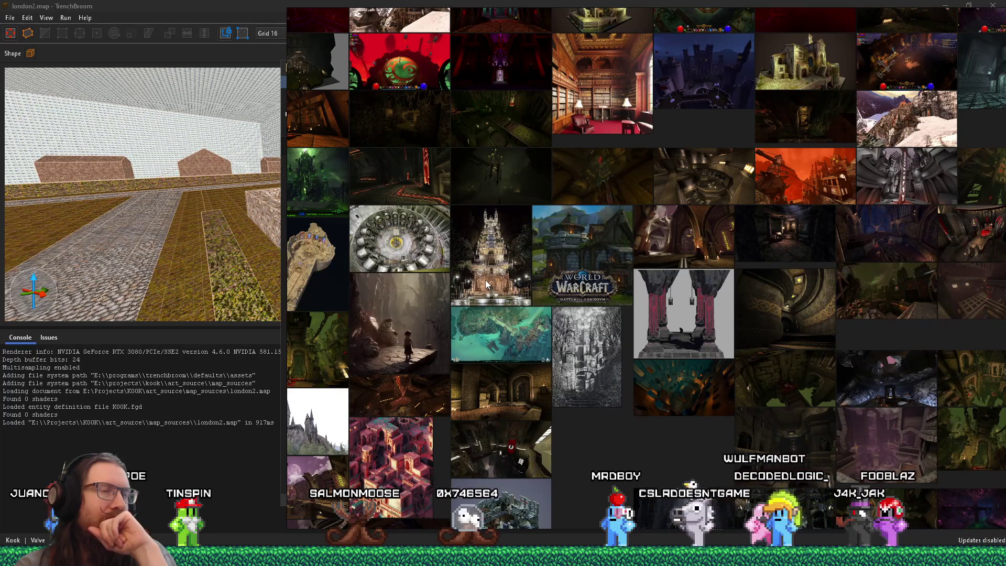
scroll(554, 185, up, 4)
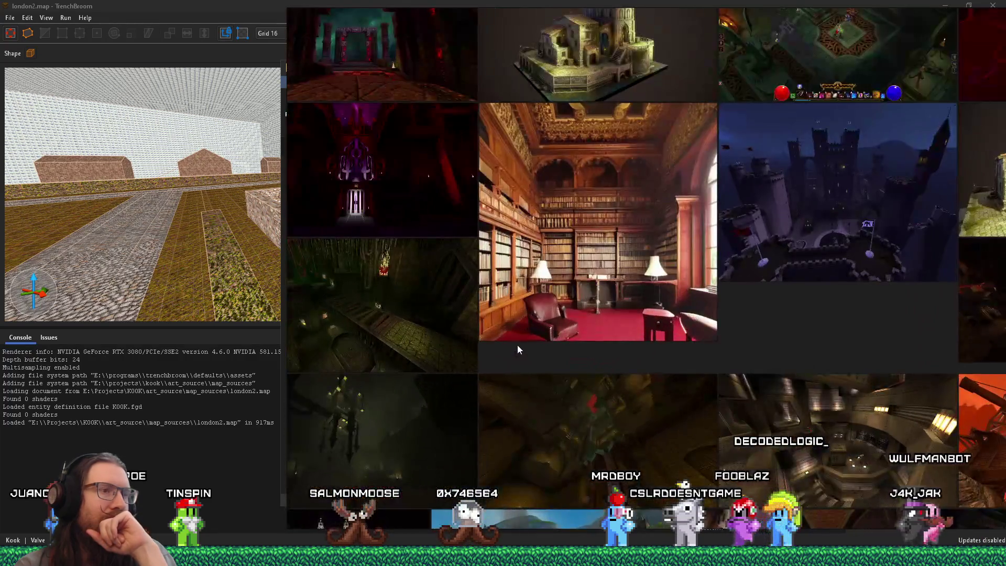
scroll(517, 350, down, 5)
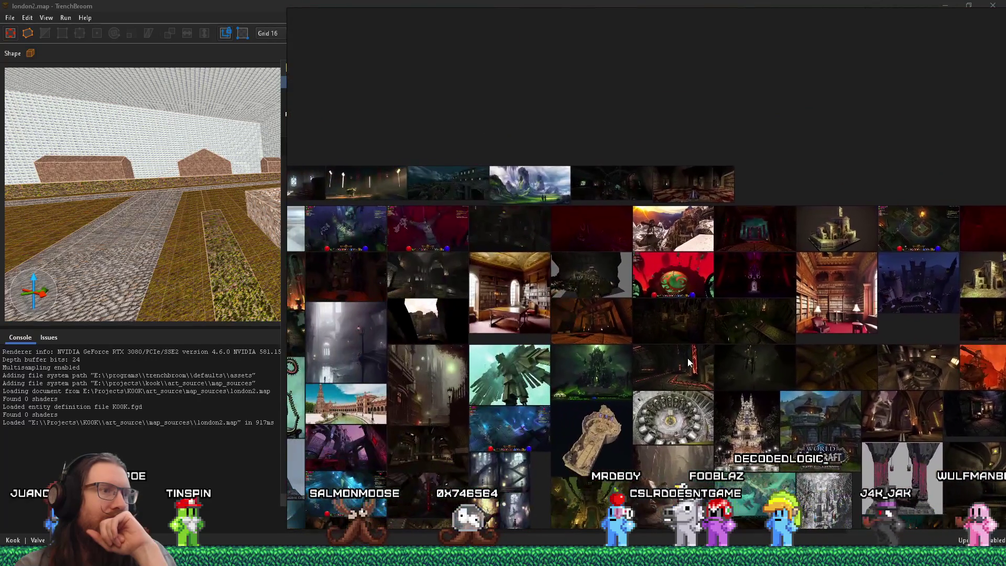
Step: Move the crane-topped brick castle image into the mountain group
drag(473, 349, 644, 181)
scroll(530, 285, up, 4)
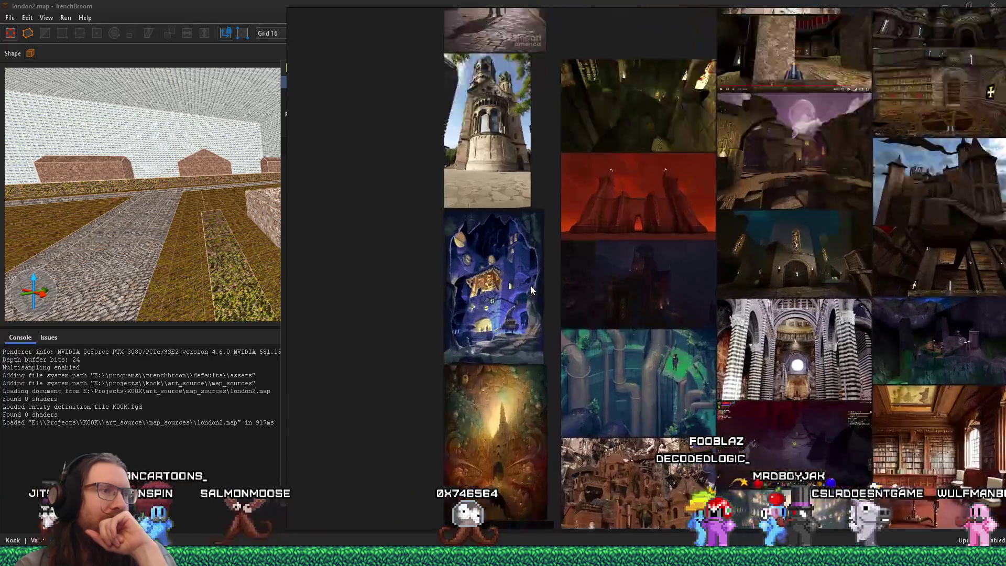
scroll(529, 290, up, 3)
scroll(615, 325, down, 5)
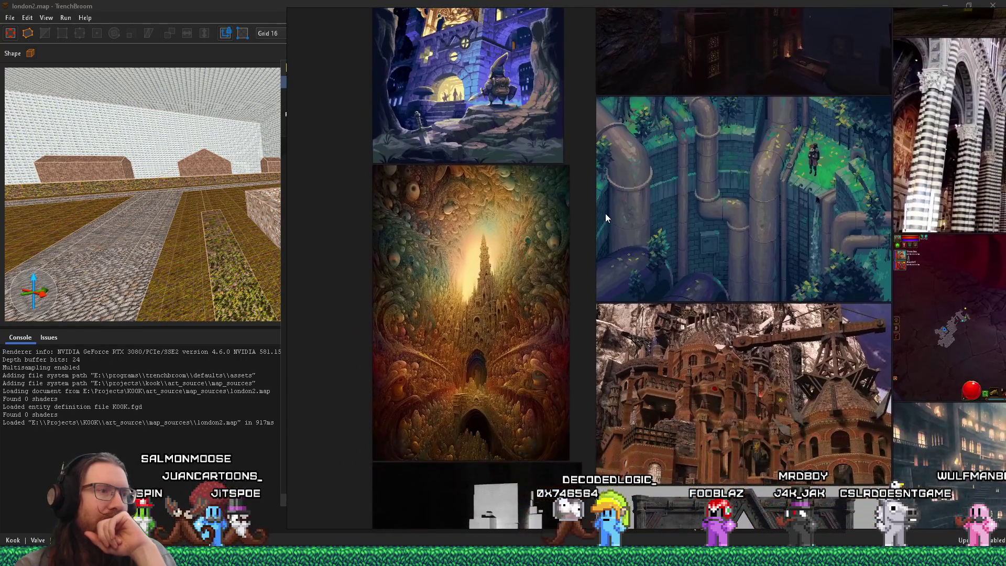
scroll(608, 236, down, 3)
scroll(626, 266, up, 3)
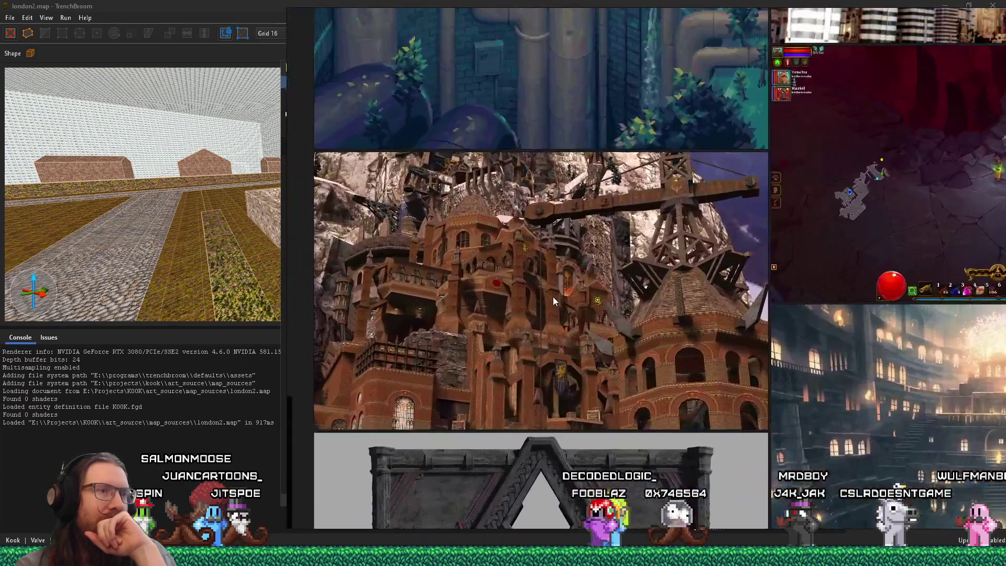
drag(552, 297, 580, 306)
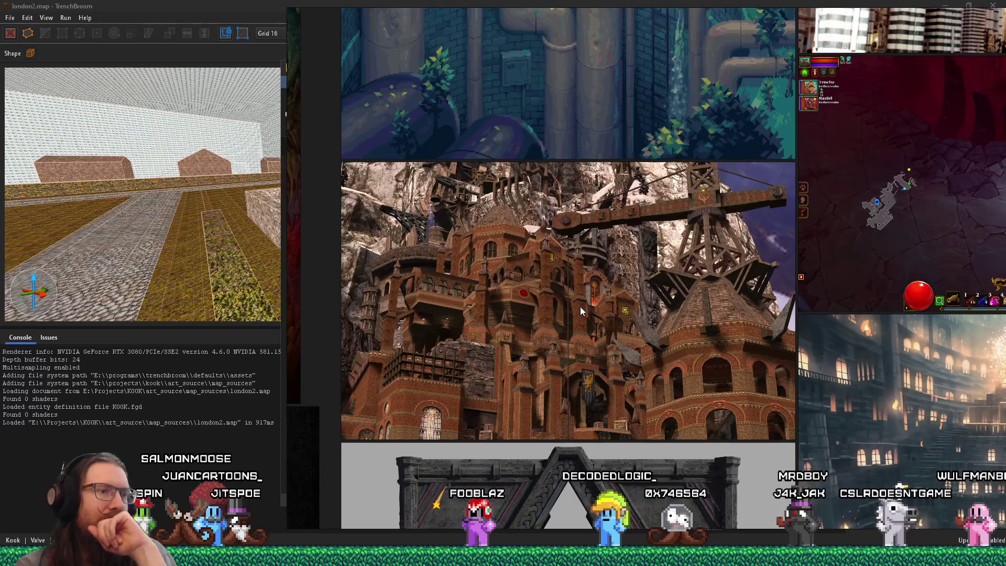
scroll(599, 332, down, 5)
scroll(598, 332, down, 3)
scroll(598, 332, down, 3)
scroll(763, 238, up, 4)
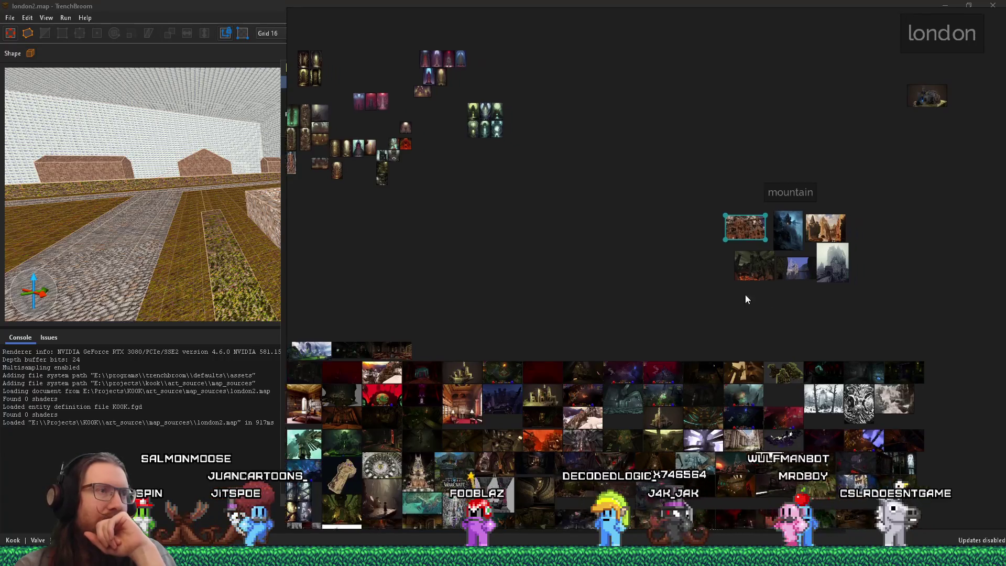
Step: Pan across the dark screenshots to the blue castle area of the board
scroll(715, 270, up, 6)
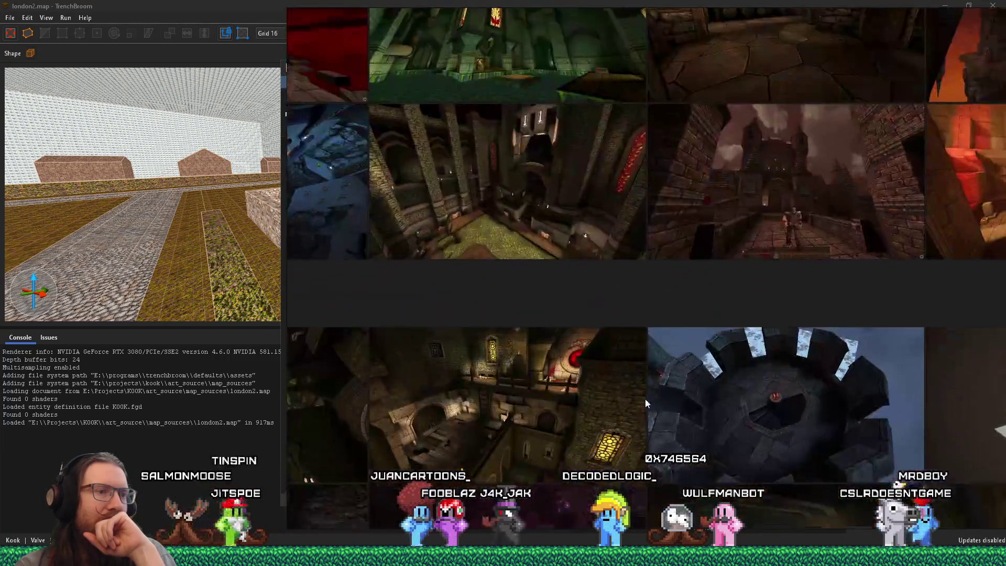
scroll(683, 322, up, 2)
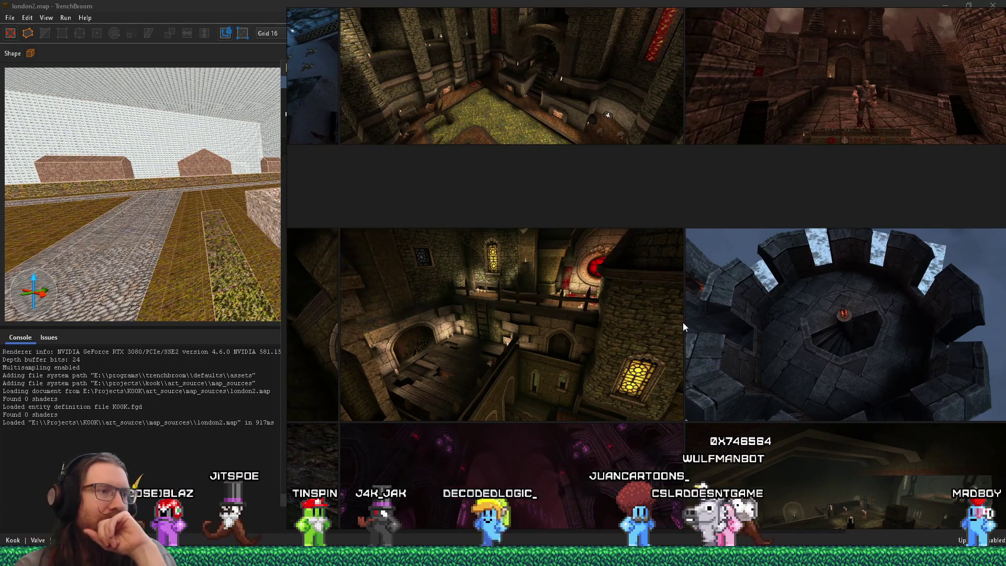
drag(580, 341, 652, 233)
scroll(718, 366, down, 2)
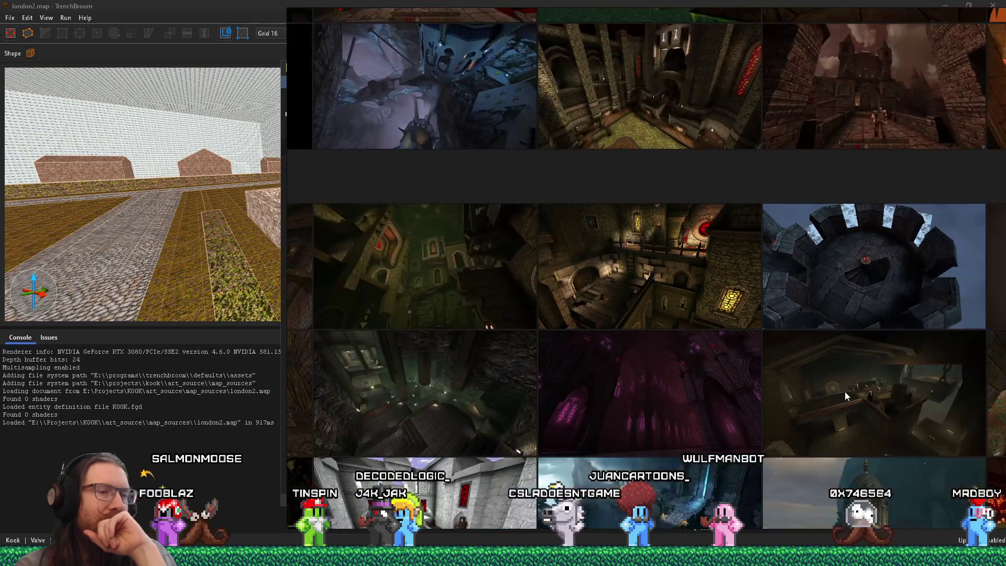
drag(845, 391, 810, 256)
scroll(638, 390, up, 4)
drag(639, 409, 640, 328)
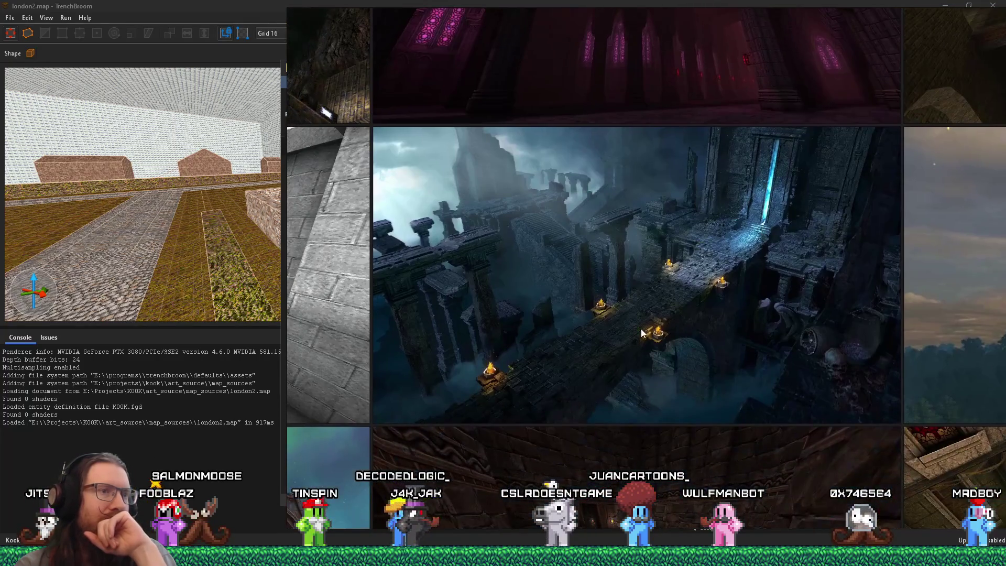
scroll(640, 329, up, 1)
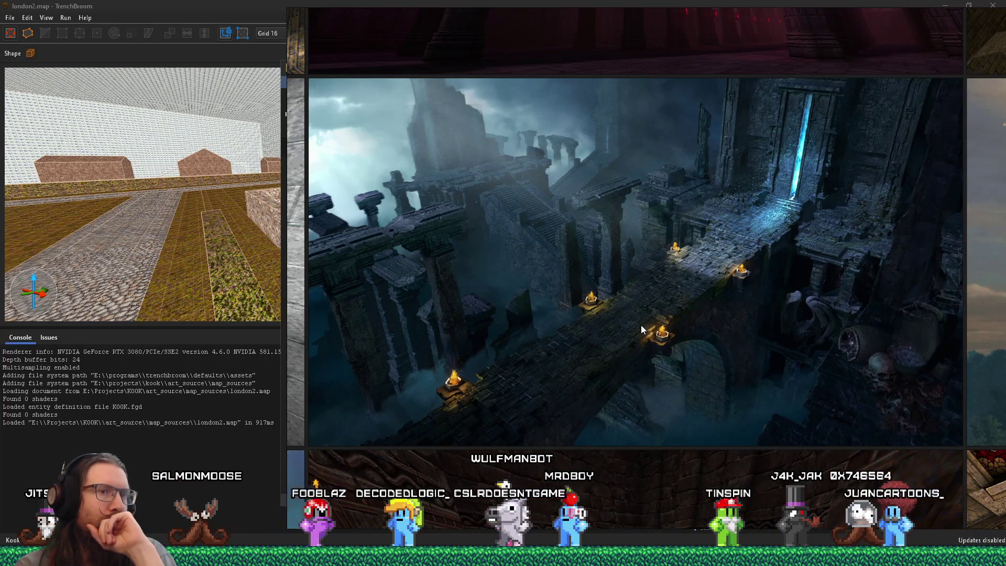
scroll(641, 326, down, 5)
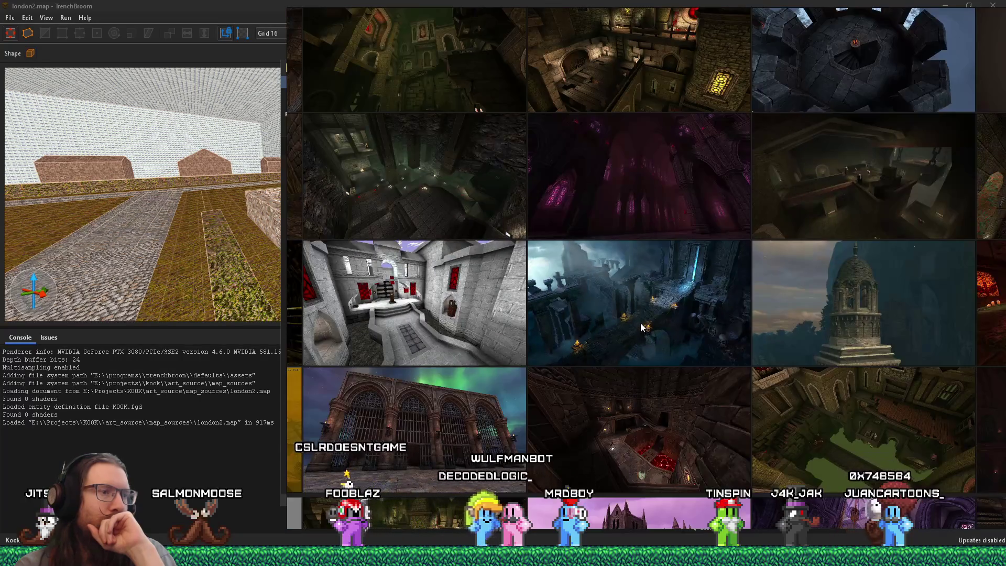
Step: Carry the misty ruined-bridge screenshot out of the grid toward the mountain group
click(648, 325)
scroll(649, 327, down, 2)
scroll(648, 329, down, 2)
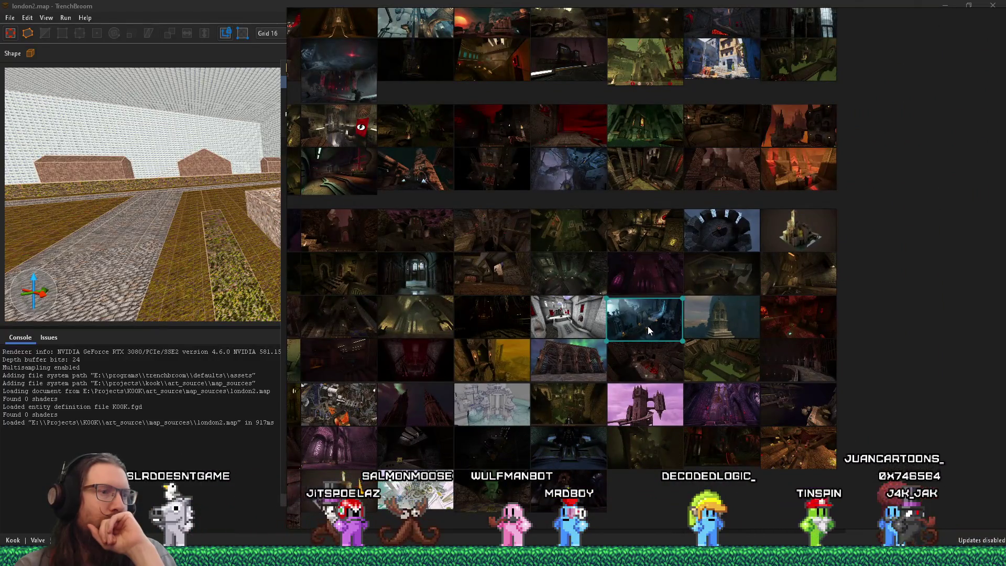
scroll(647, 330, down, 4)
scroll(766, 270, up, 3)
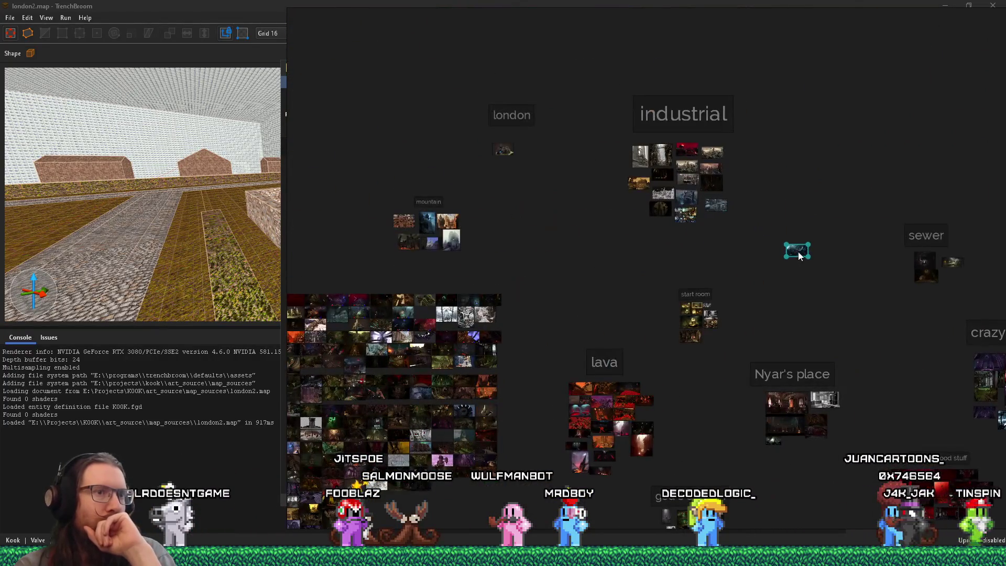
scroll(796, 253, down, 3)
scroll(782, 263, up, 2)
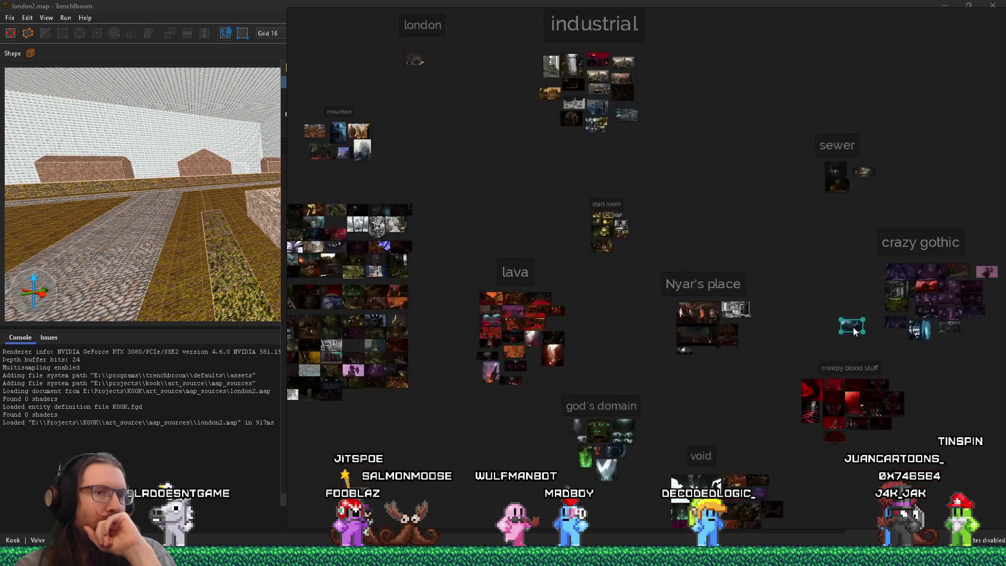
scroll(853, 331, down, 3)
scroll(800, 435, up, 3)
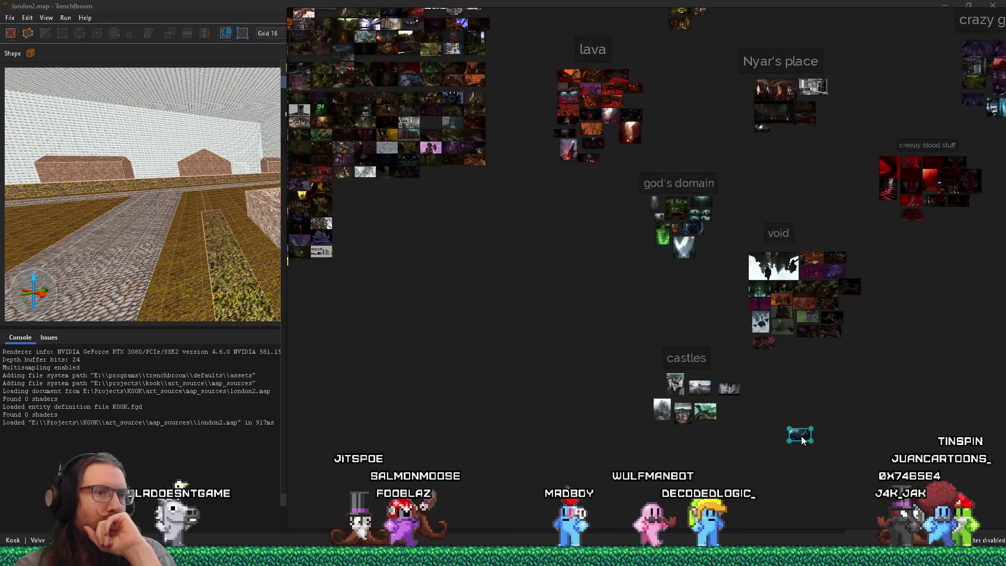
scroll(800, 436, down, 2)
scroll(697, 205, up, 3)
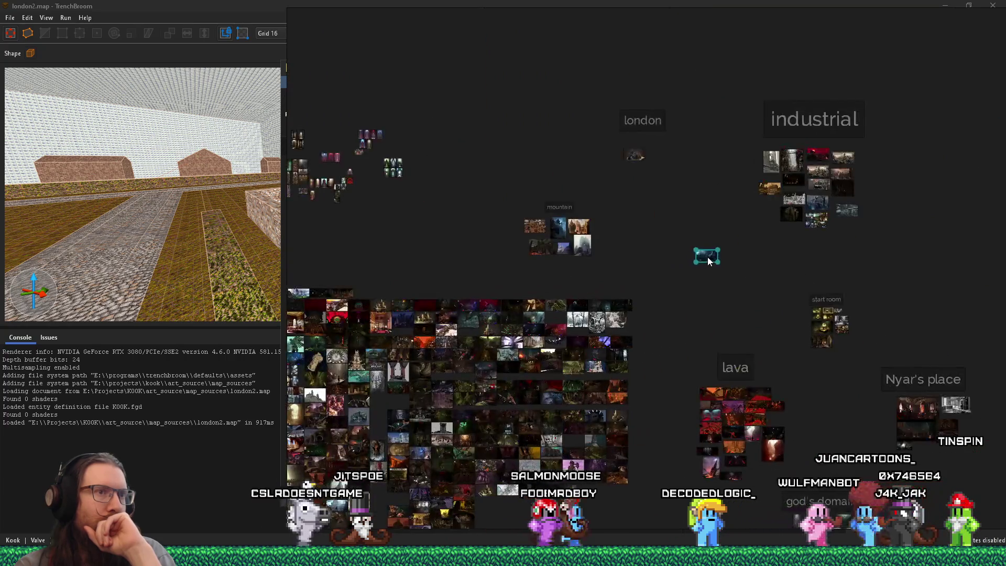
Step: Set the ruined-bridge image left of london and label it 'Escher'
drag(657, 236, 534, 147)
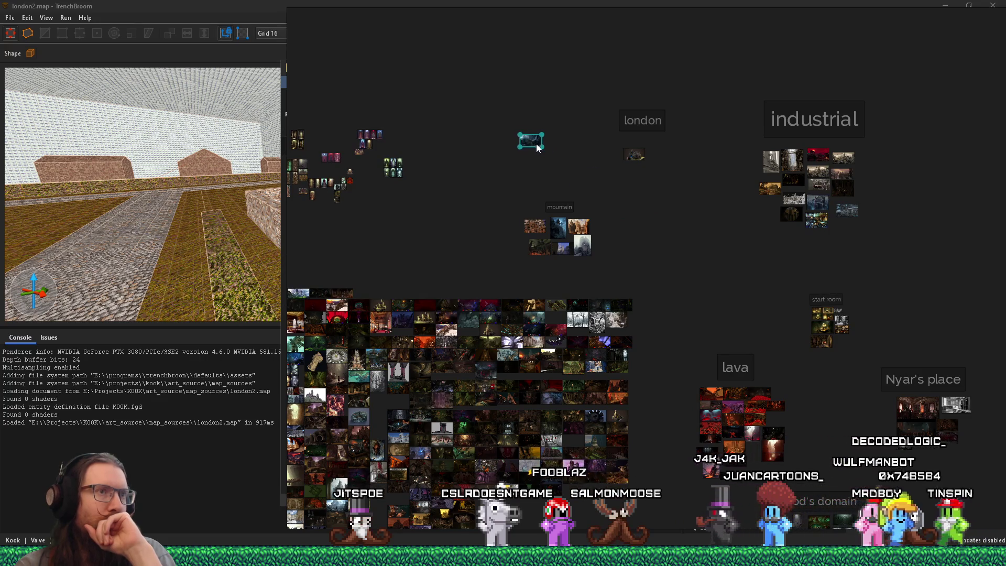
scroll(638, 210, up, 1)
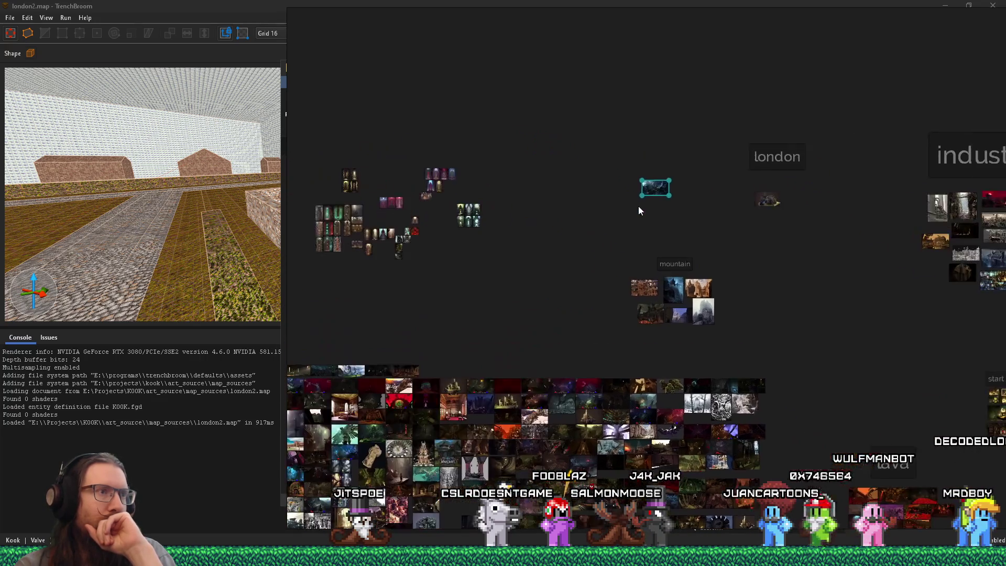
key(ctrl+t)
text(Escher)
key(Escape)
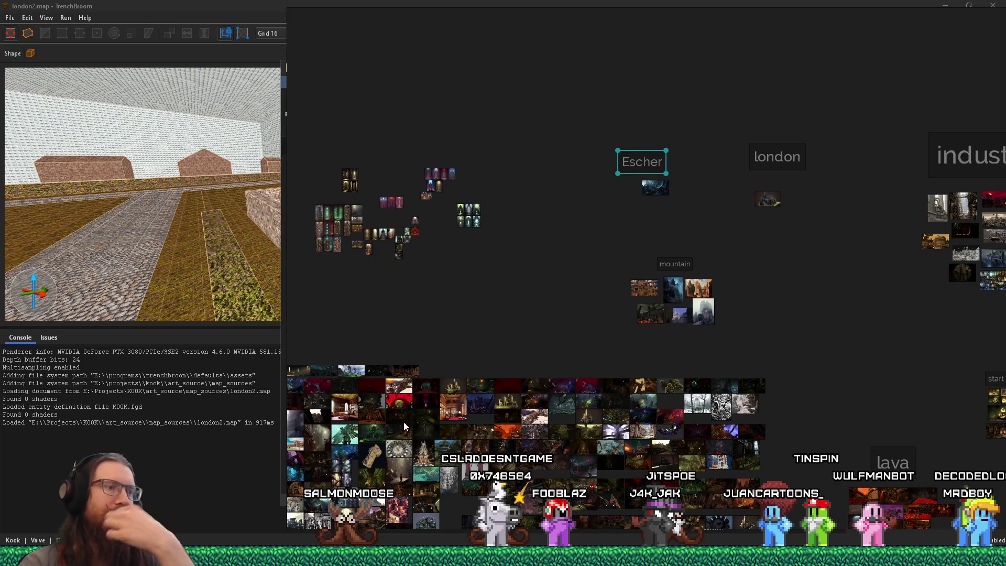
Step: Zoom around the board and select the crumbling castle model image
scroll(457, 385, up, 5)
scroll(457, 386, up, 2)
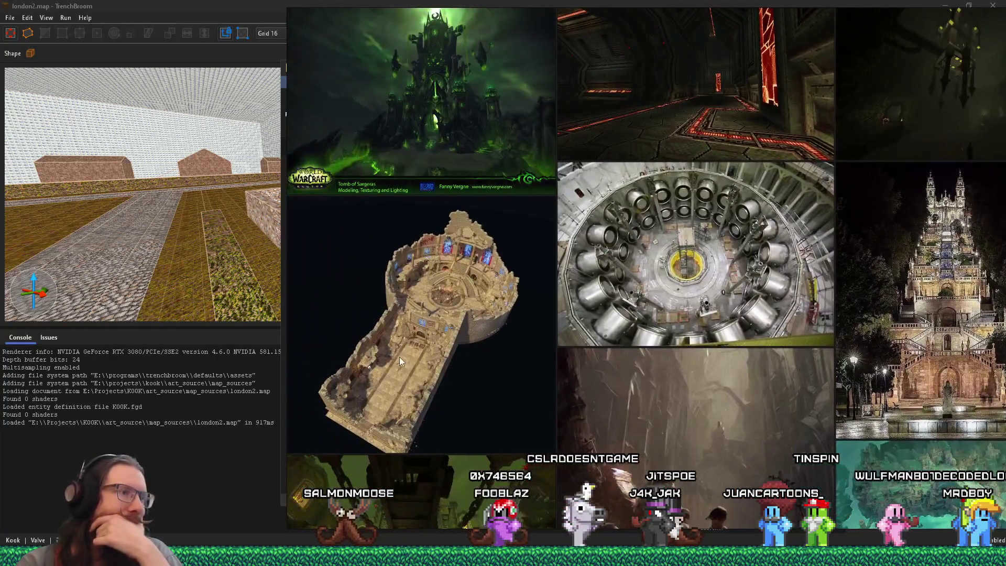
scroll(399, 357, up, 3)
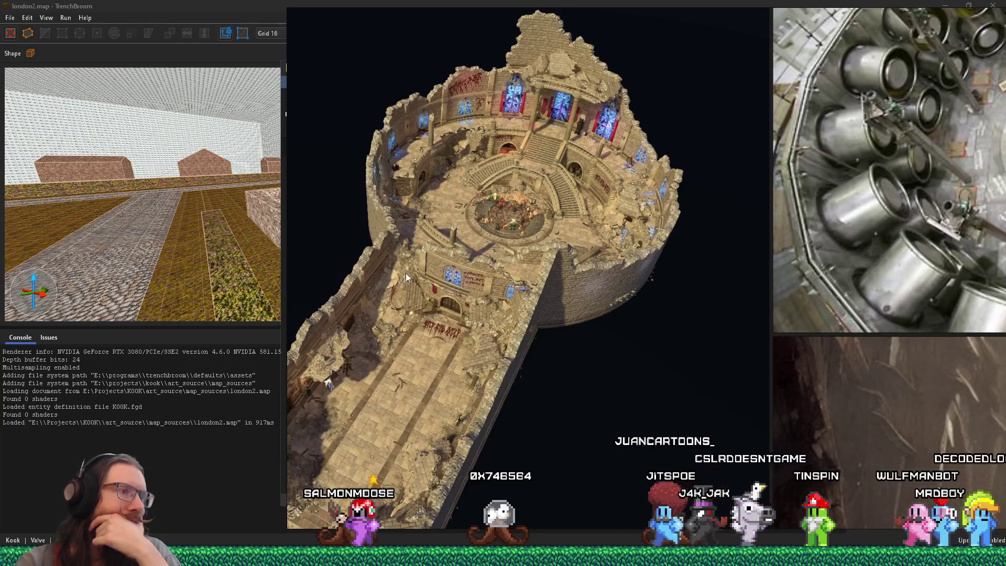
scroll(442, 237, up, 1)
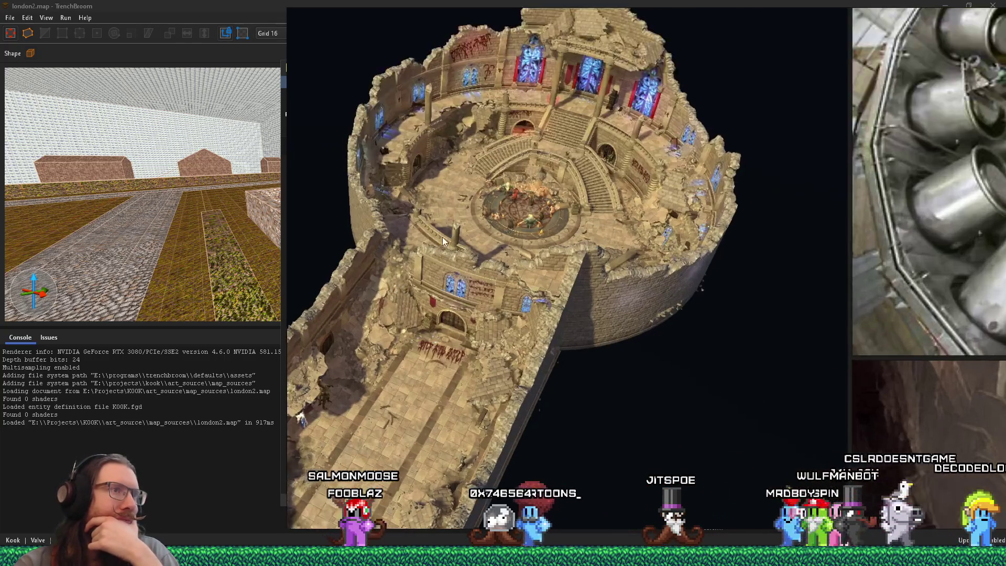
scroll(442, 237, up, 1)
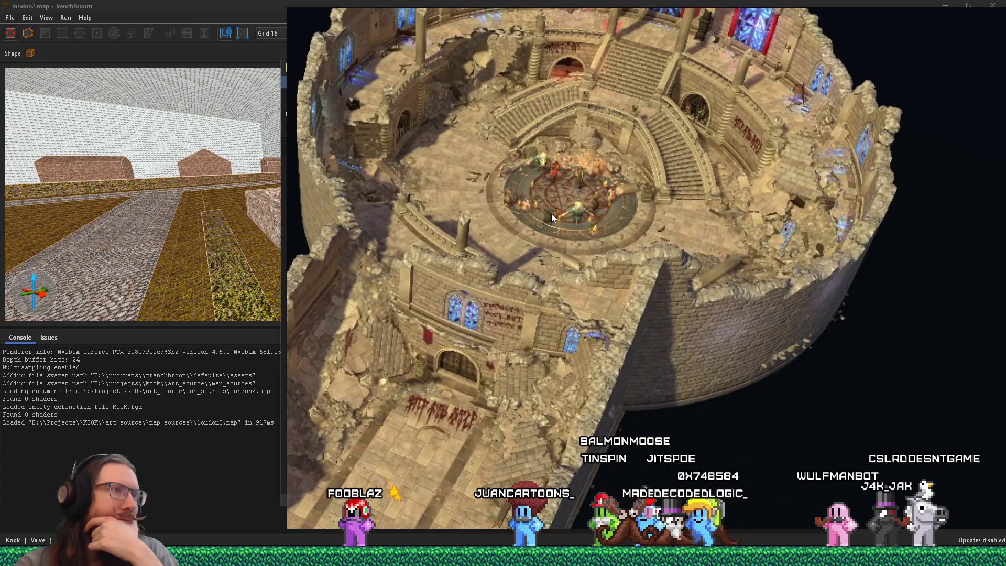
scroll(551, 213, down, 1)
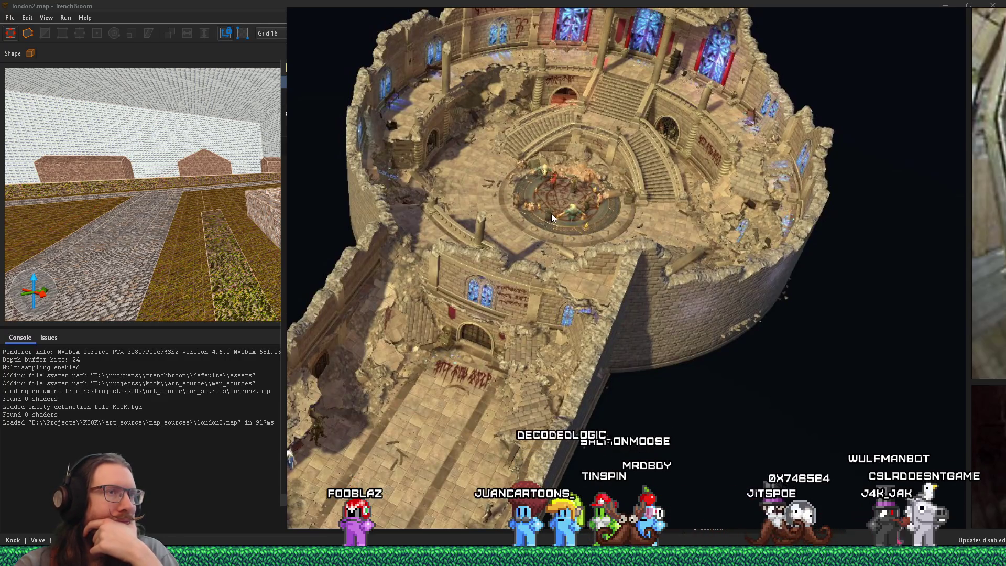
scroll(573, 186, up, 1)
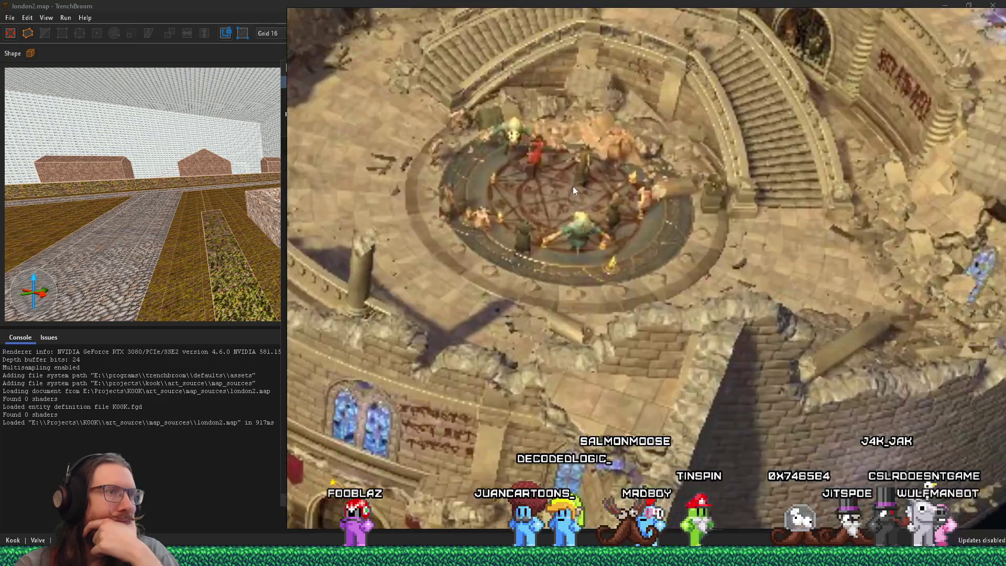
scroll(570, 191, down, 3)
click(563, 199)
scroll(542, 229, down, 8)
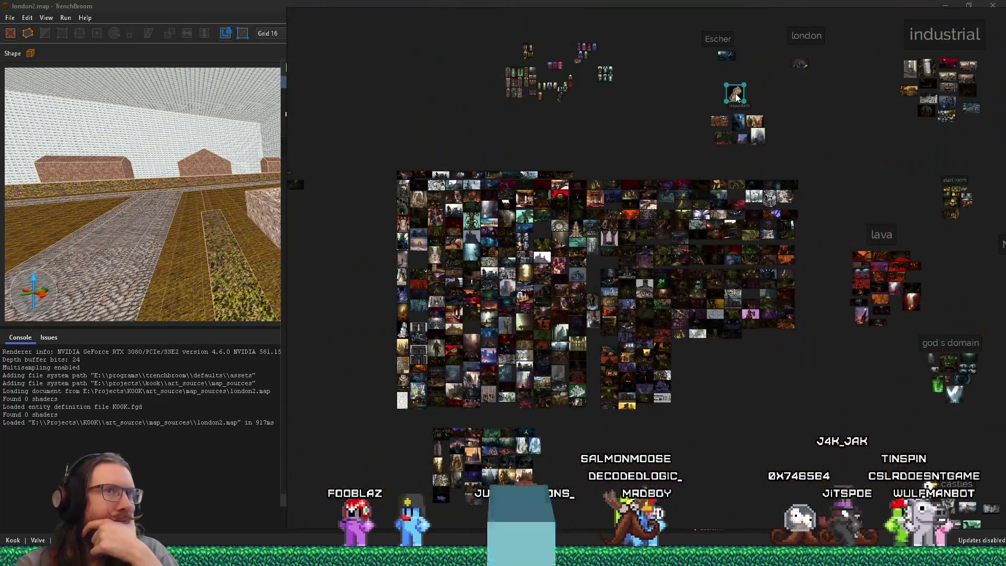
Step: Move the crumbling castle model under the castles group
drag(736, 96, 757, 350)
scroll(680, 262, down, 3)
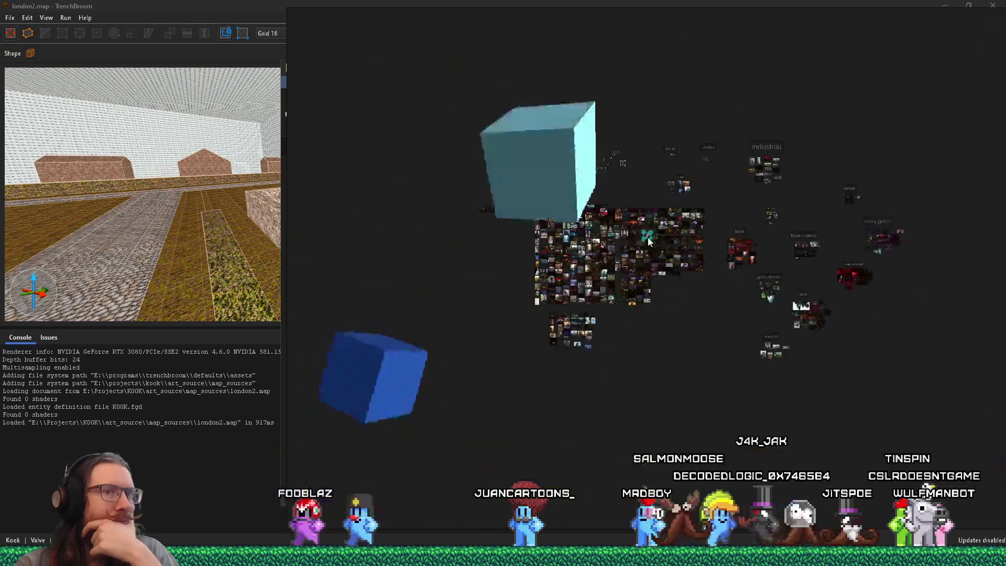
scroll(757, 350, up, 6)
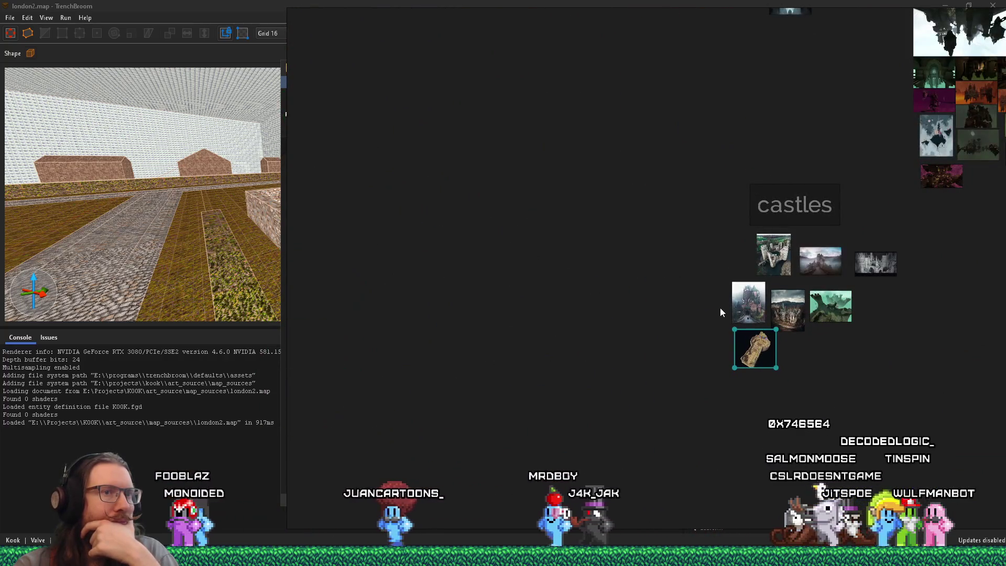
scroll(718, 309, up, 5)
Step: Paste a copy of the mountain group's foggy castle into the castles group
drag(658, 355, 606, 384)
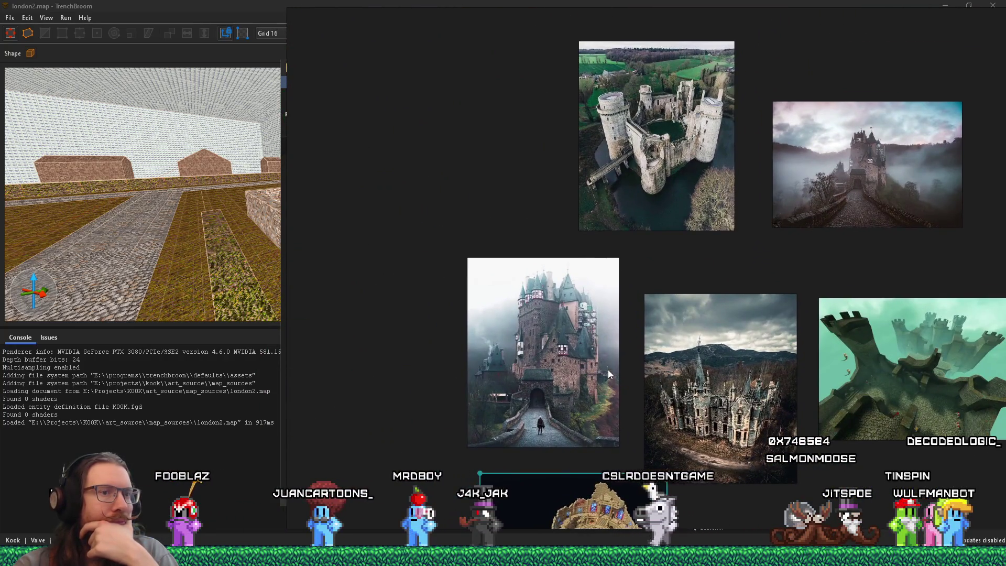
scroll(599, 322, down, 5)
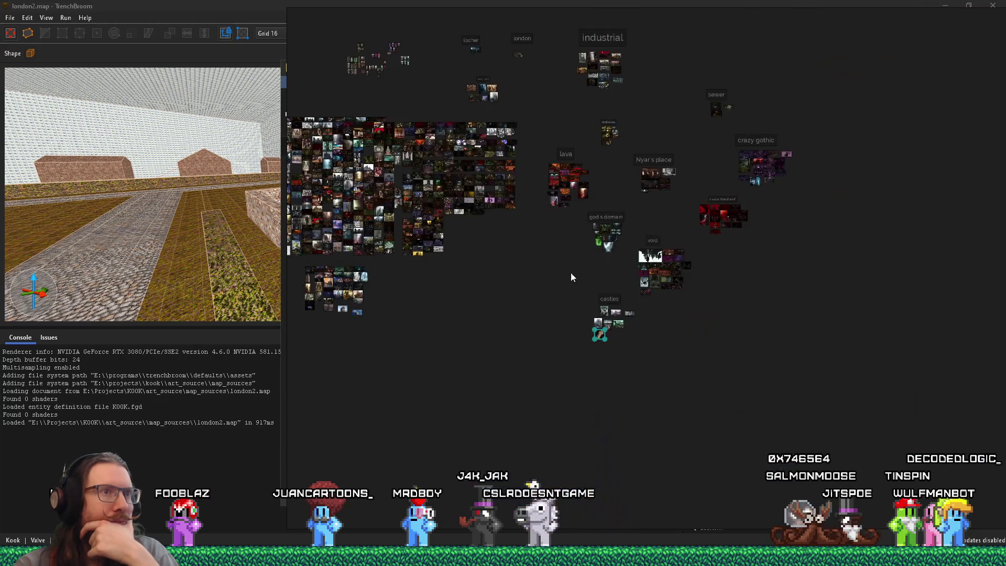
scroll(574, 226, up, 5)
scroll(591, 253, up, 1)
click(700, 334)
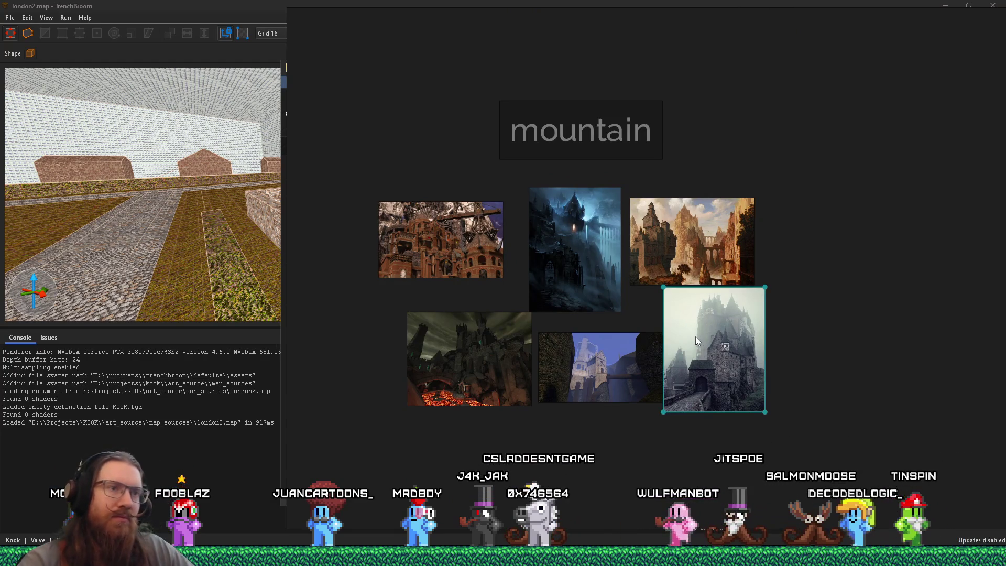
scroll(696, 335, down, 5)
scroll(615, 216, up, 3)
scroll(624, 337, up, 5)
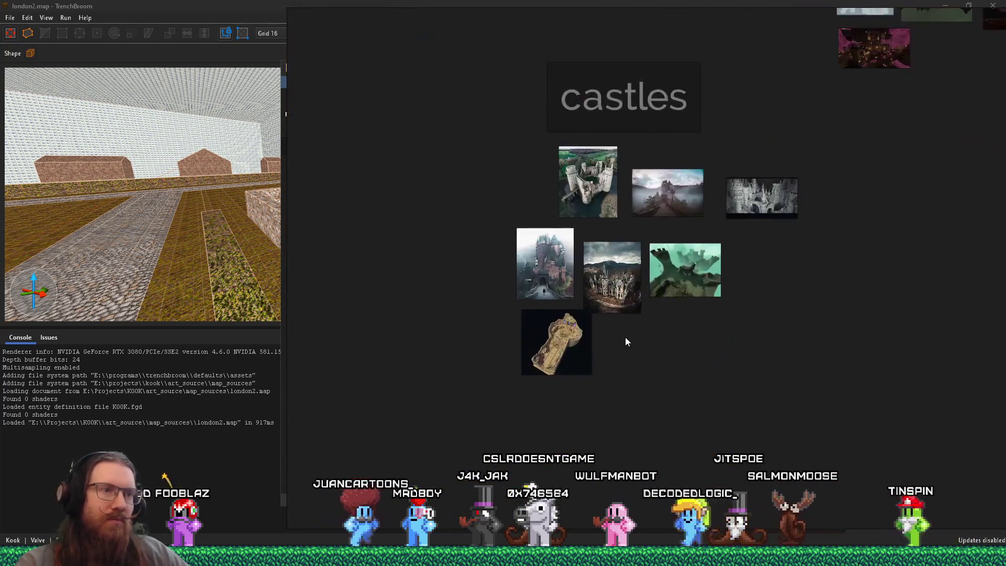
key(ctrl+v)
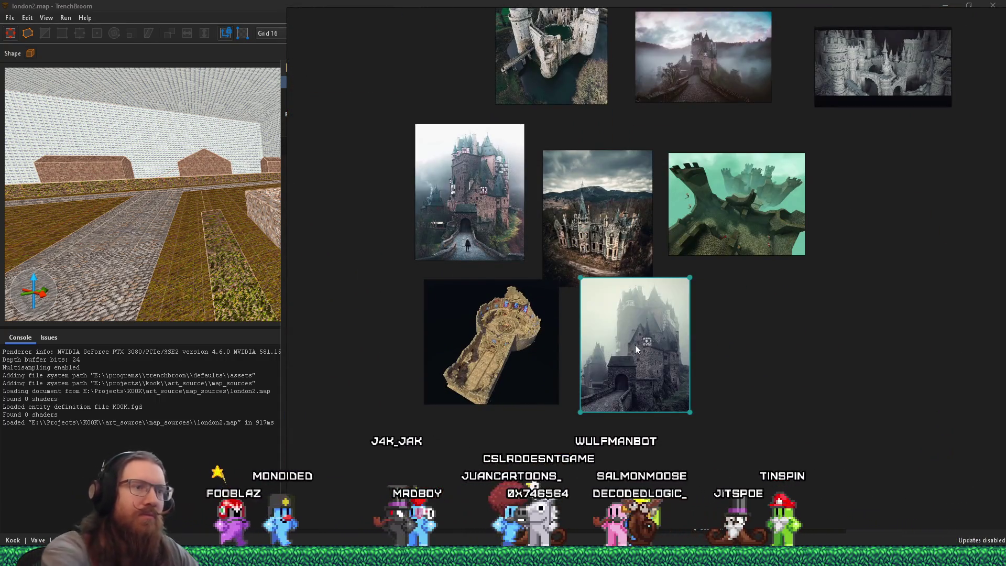
drag(659, 342, 482, 199)
Step: Compare the foggy castle copy with the Eltz castle photo, then switch windows
scroll(495, 201, up, 4)
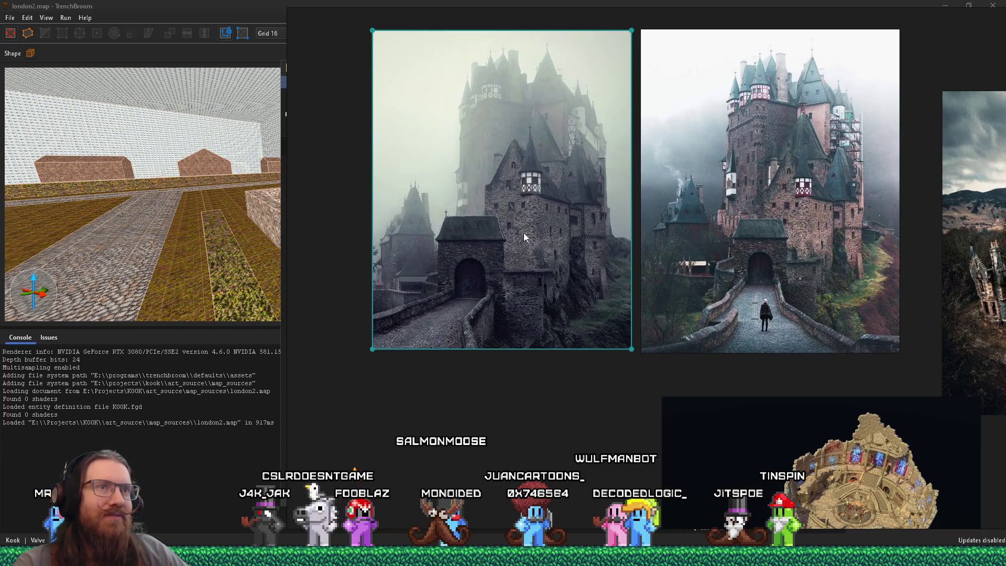
scroll(642, 155, up, 3)
mouse_move(705, 186)
mouse_down()
mouse_move(613, 270)
mouse_move(697, 265)
mouse_move(627, 259)
mouse_move(587, 182)
mouse_move(671, 180)
mouse_up()
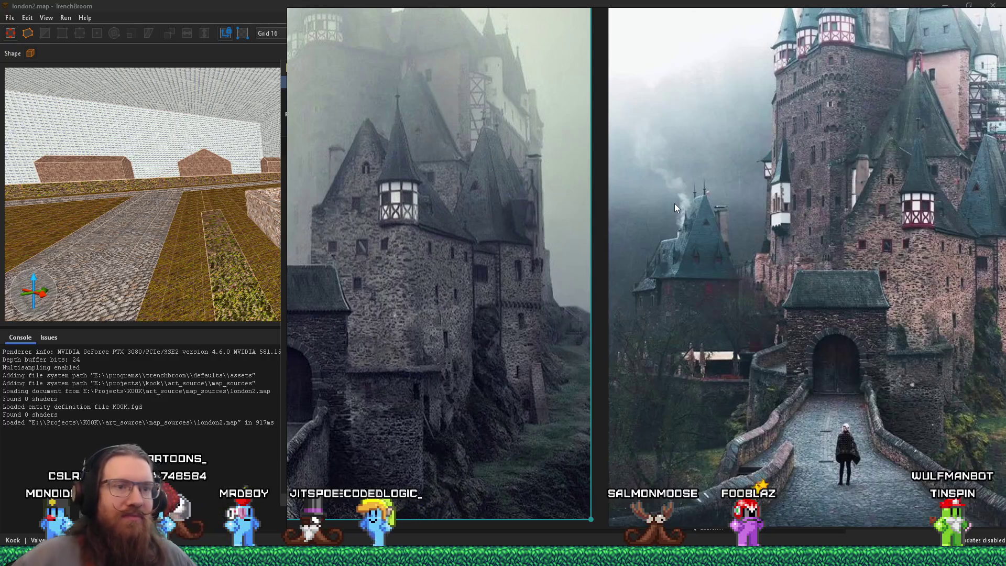
scroll(809, 164, down, 3)
mouse_move(808, 164)
mouse_down()
mouse_move(648, 212)
mouse_move(385, 209)
mouse_up()
scroll(709, 293, up, 5)
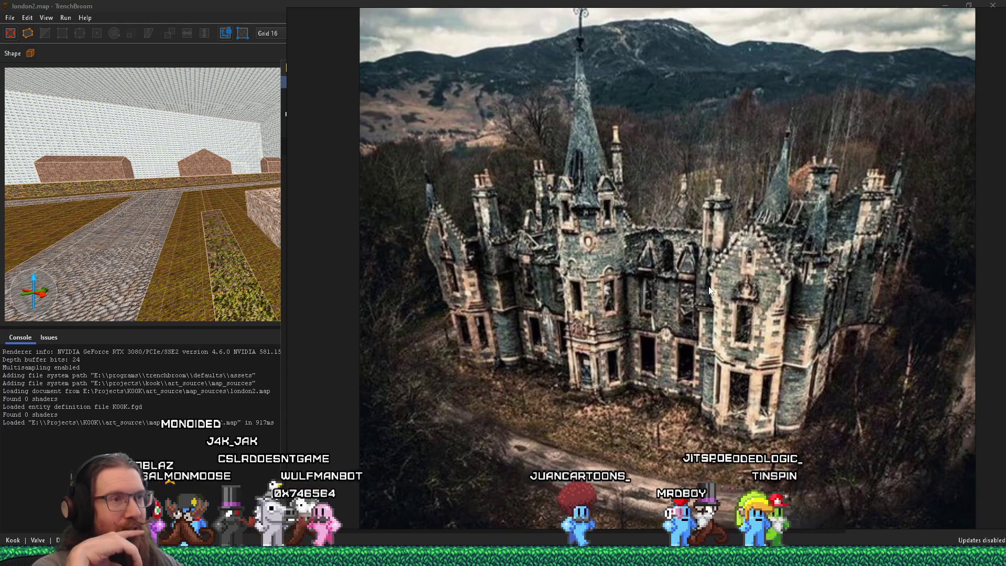
key(alt+Tab)
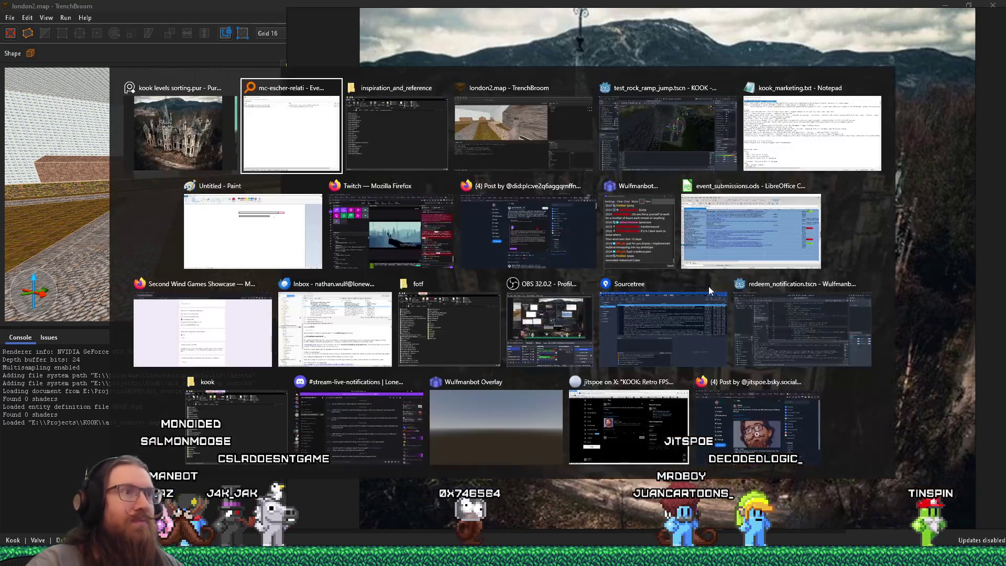
click(475, 165)
scroll(435, 152, down, 10)
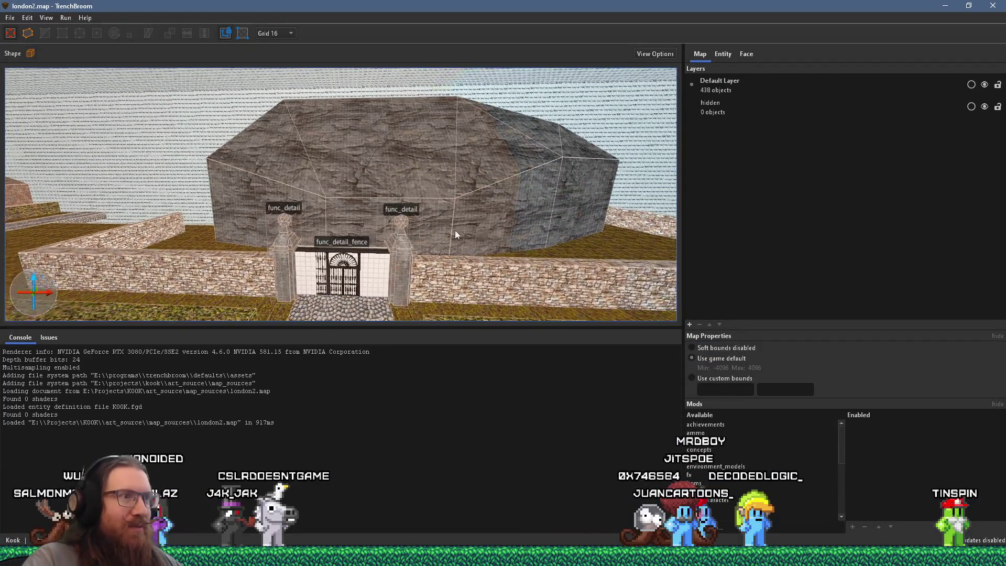
key(alt+Tab)
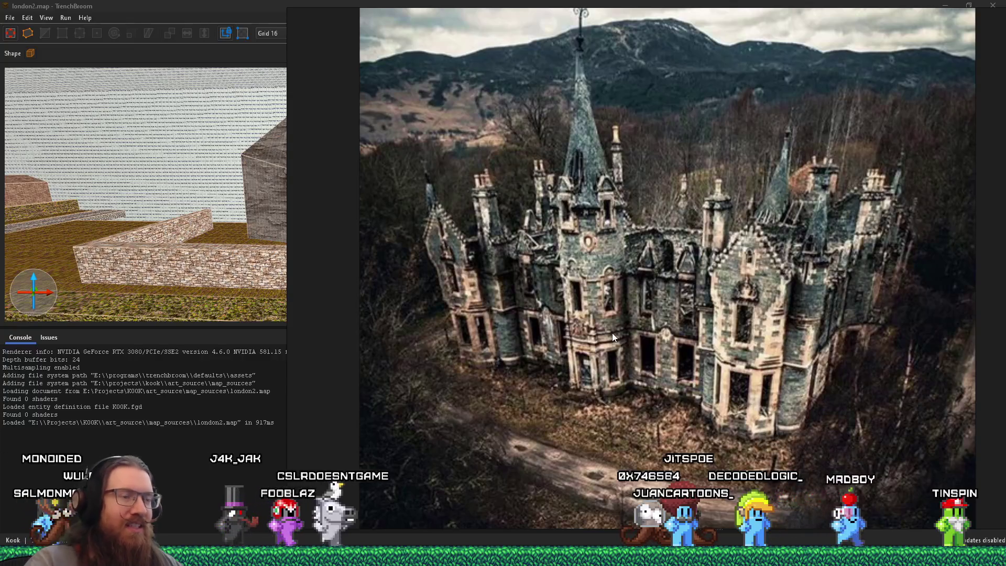
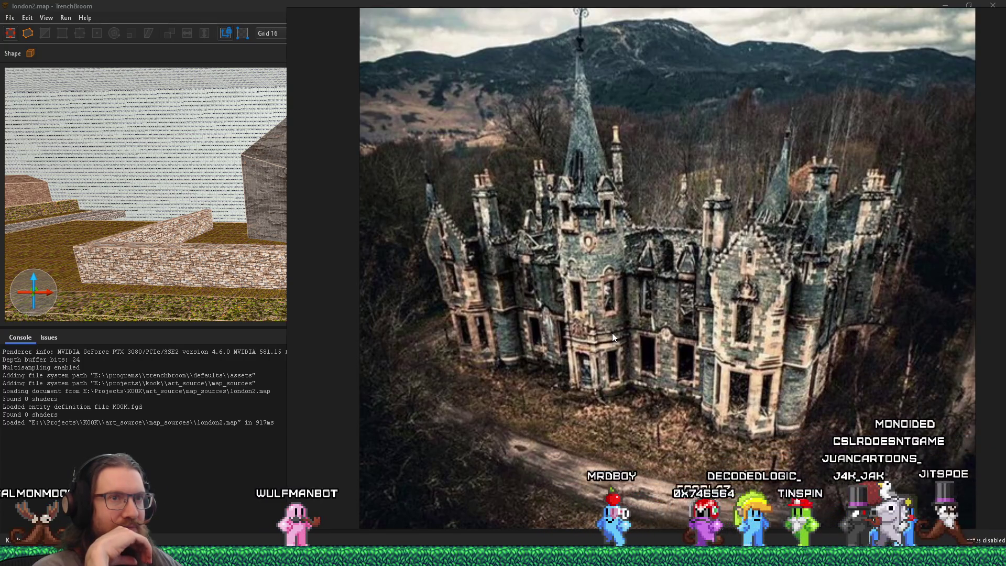
Step: Check TrenchBroom, then collapse the enlarged castle photo and select the abandoned castle
key(alt+Tab)
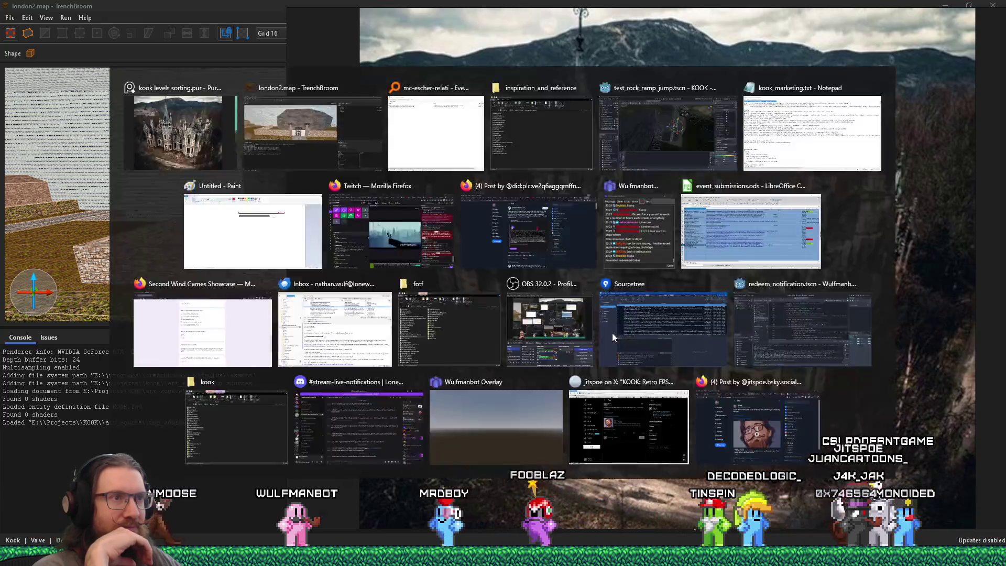
key(alt+Tab)
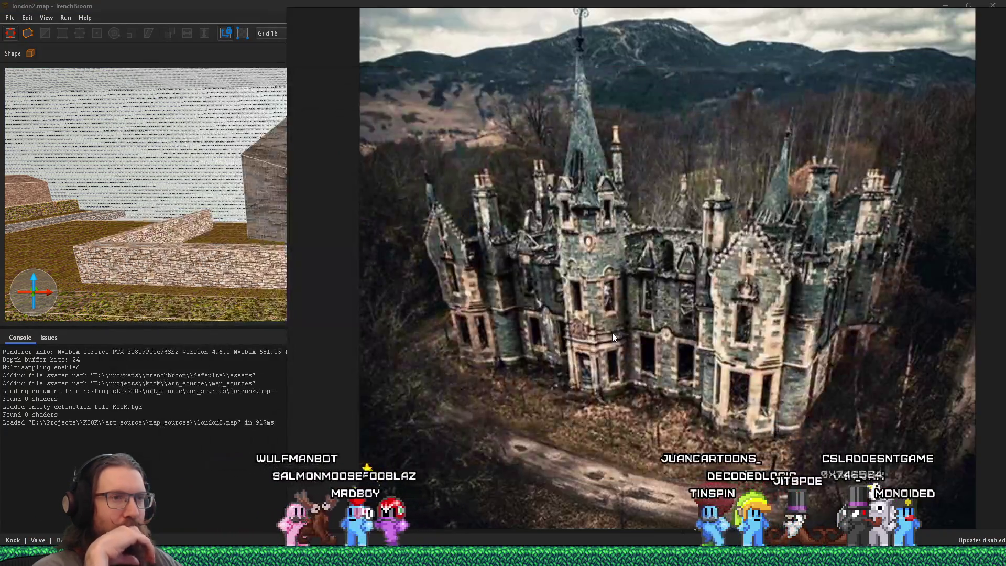
key(alt+Tab)
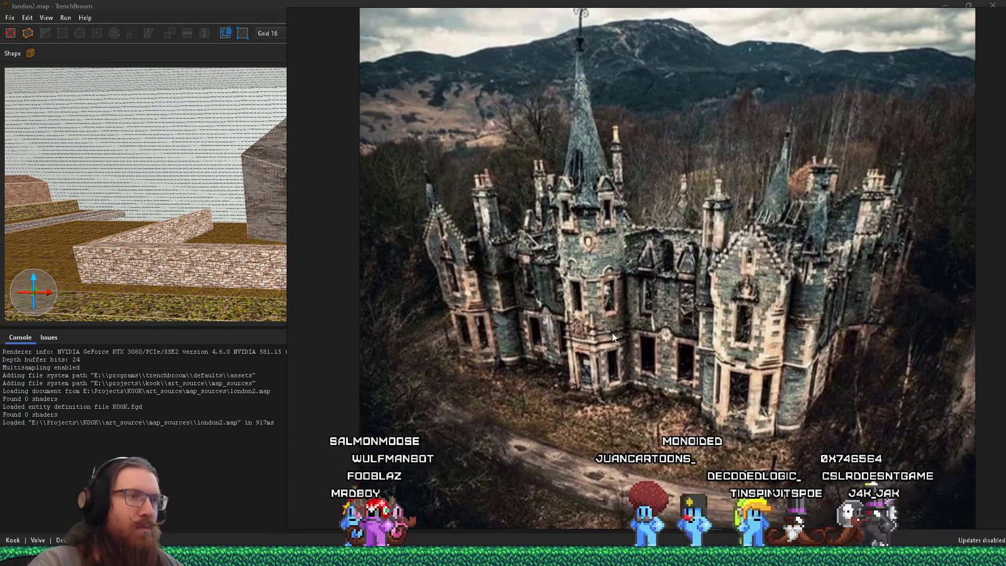
click(674, 311)
click(668, 284)
scroll(669, 281, up, 5)
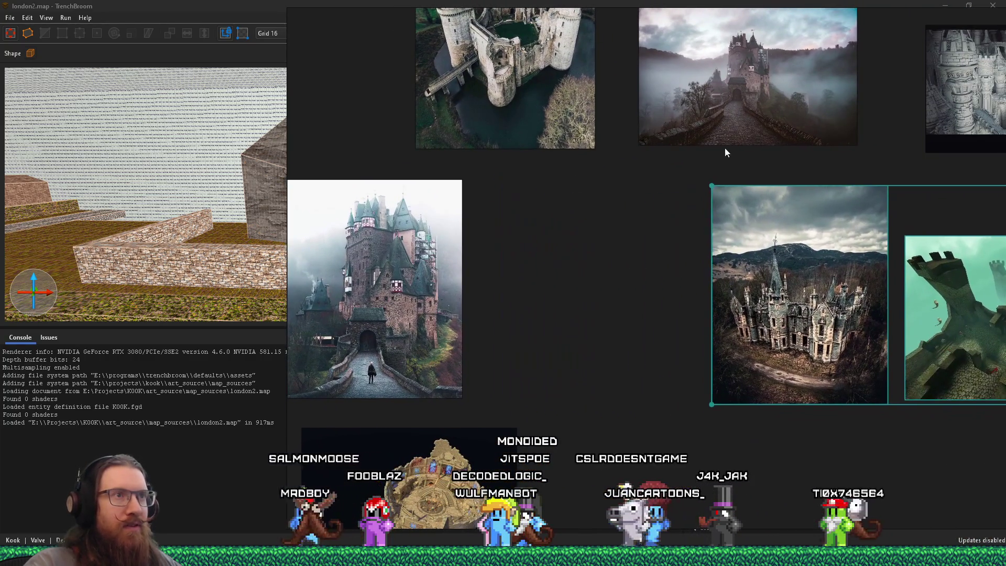
Step: Drop the foggy castle photo into the castle row beside the tall castle
drag(723, 129, 519, 310)
scroll(519, 306, down, 3)
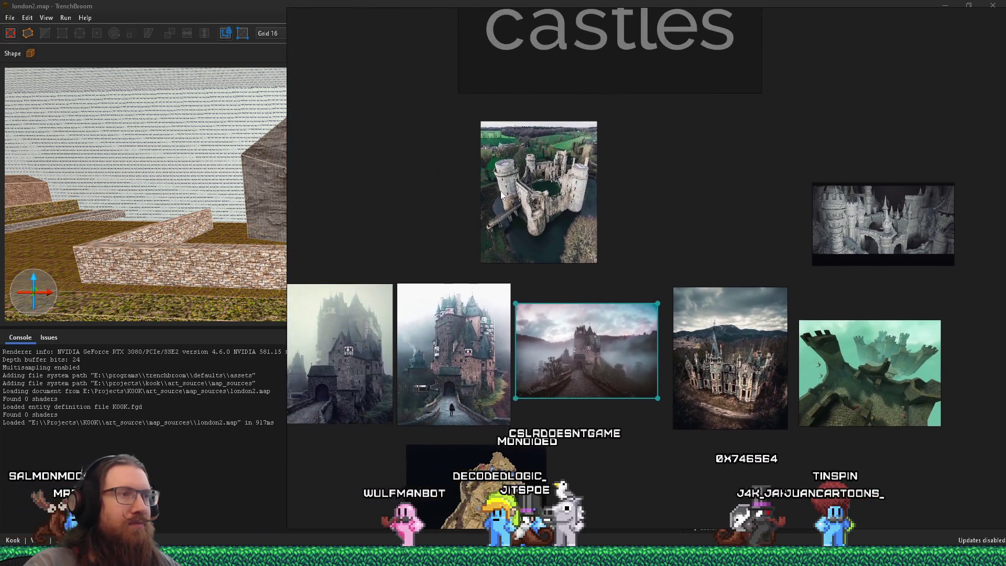
drag(510, 198, 552, 220)
Step: Enlarge the aerial moat-castle photo and zoom around the fields above it
double_click(552, 220)
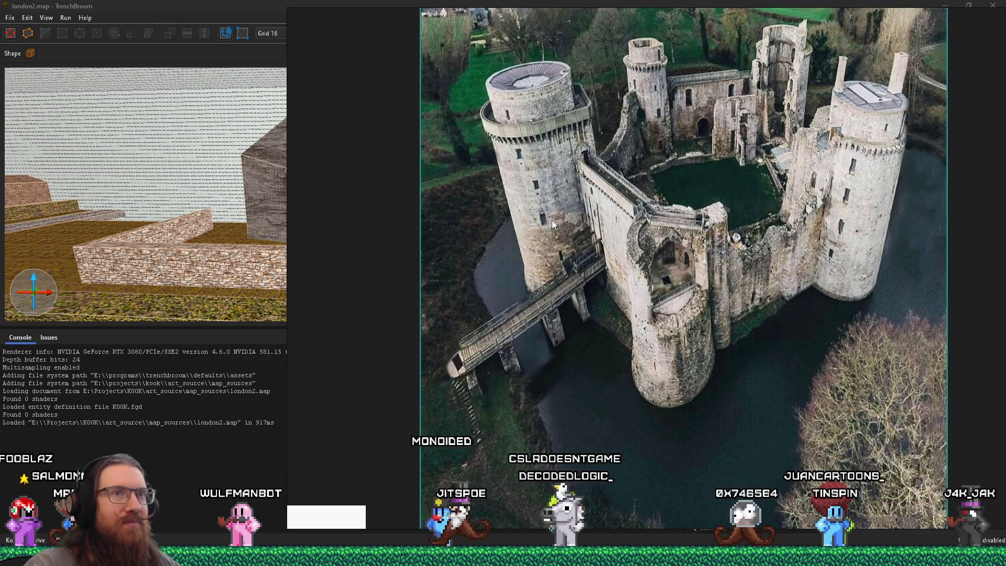
mouse_move(552, 220)
mouse_down()
mouse_move(596, 268)
mouse_move(592, 318)
mouse_move(457, 332)
mouse_move(466, 323)
mouse_up()
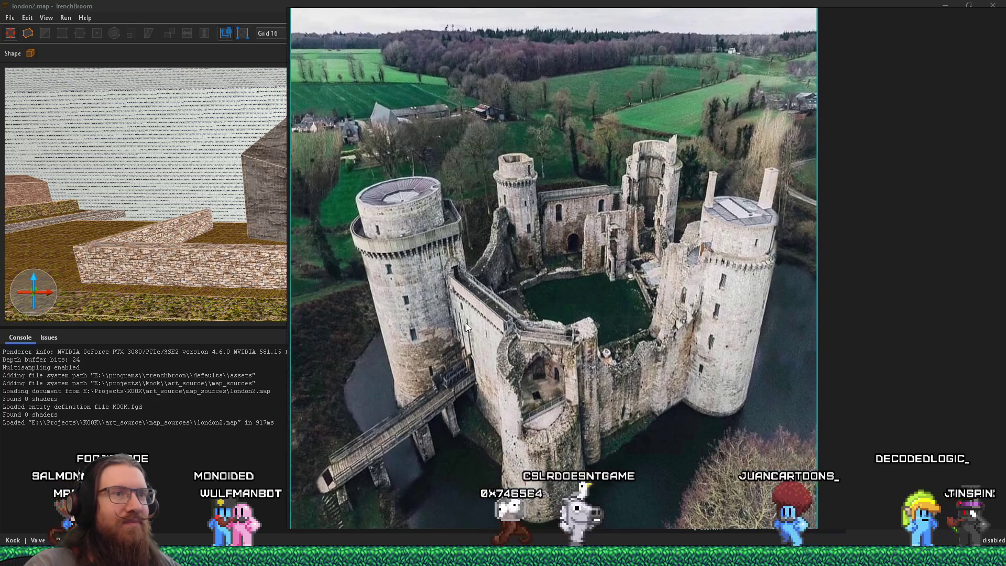
scroll(790, 197, up, 5)
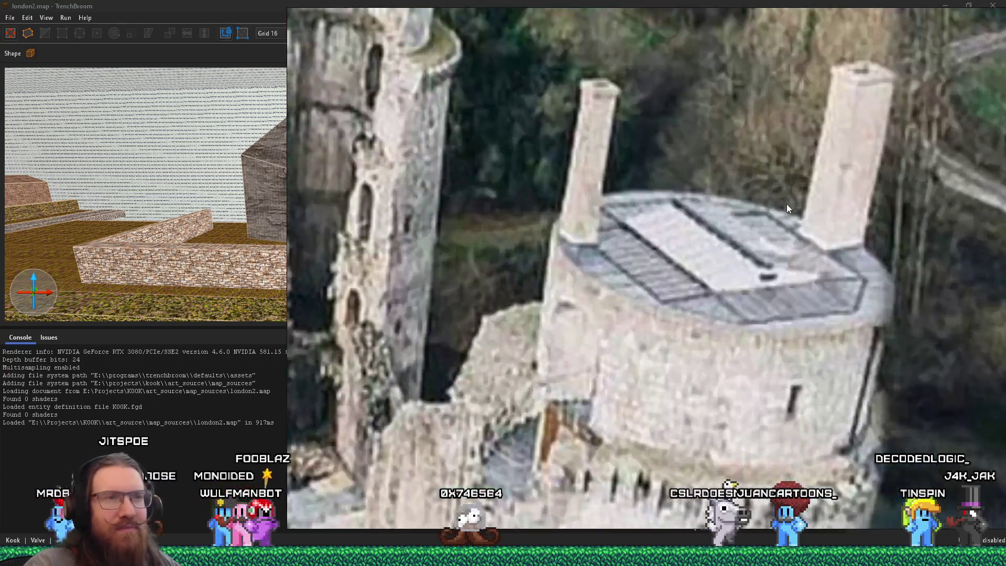
scroll(681, 257, down, 5)
scroll(565, 268, up, 3)
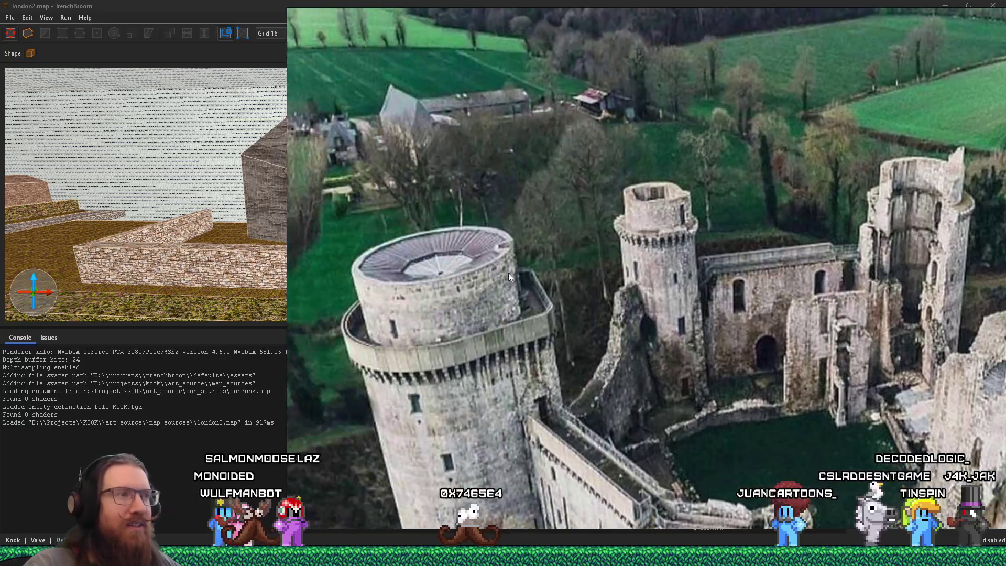
scroll(414, 264, up, 1)
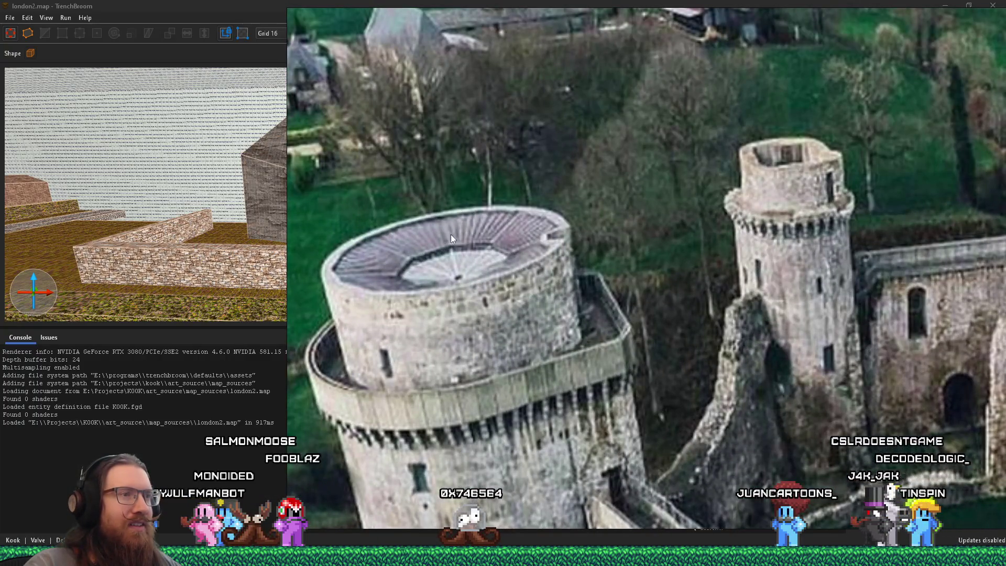
scroll(426, 252, down, 5)
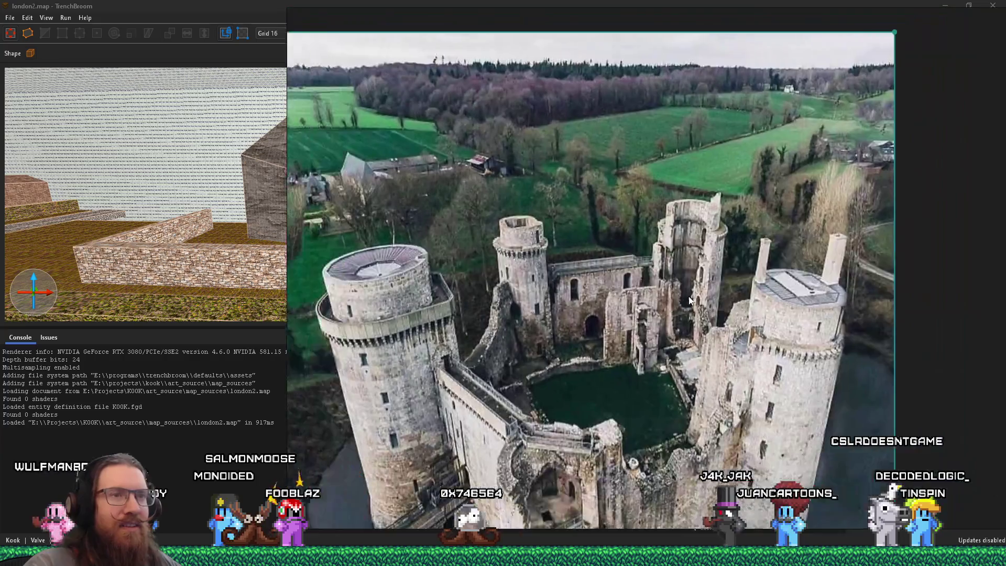
scroll(494, 277, up, 4)
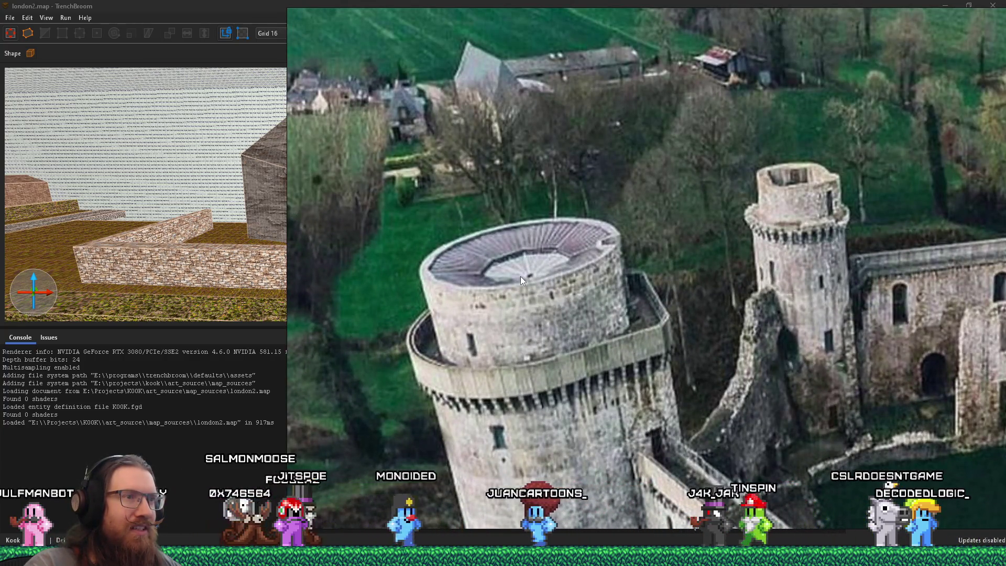
Step: Step through the next castle photos, then zoom back out to the full castles board
key(Right)
key(Right)
scroll(602, 280, up, 2)
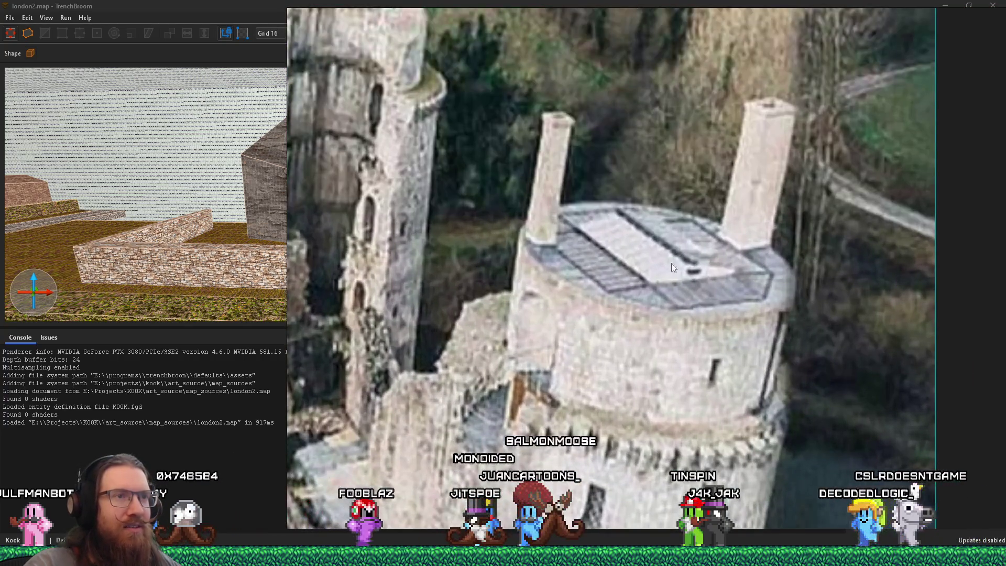
scroll(669, 254, down, 2)
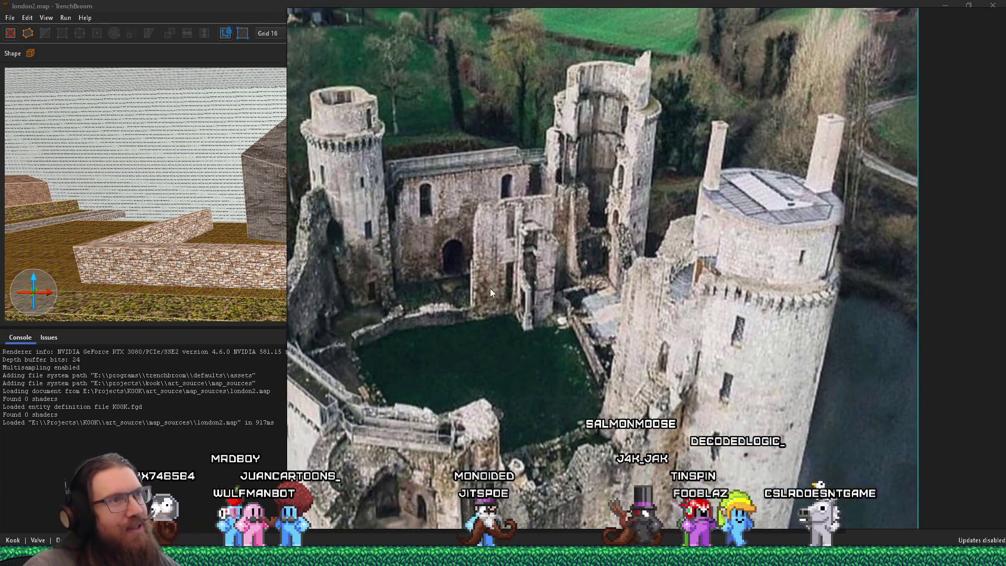
drag(492, 292, 559, 298)
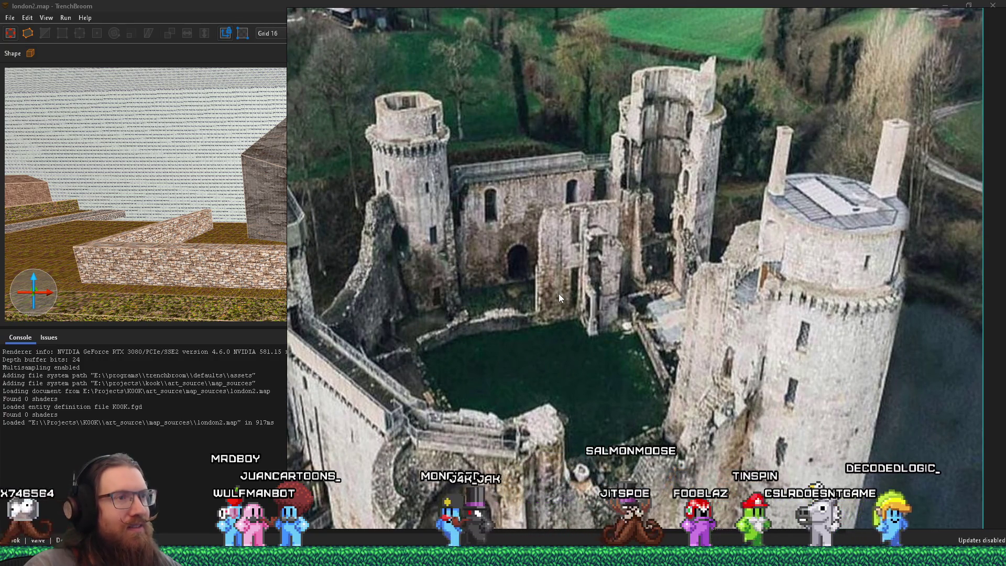
scroll(559, 298, down, 5)
scroll(575, 369, down, 6)
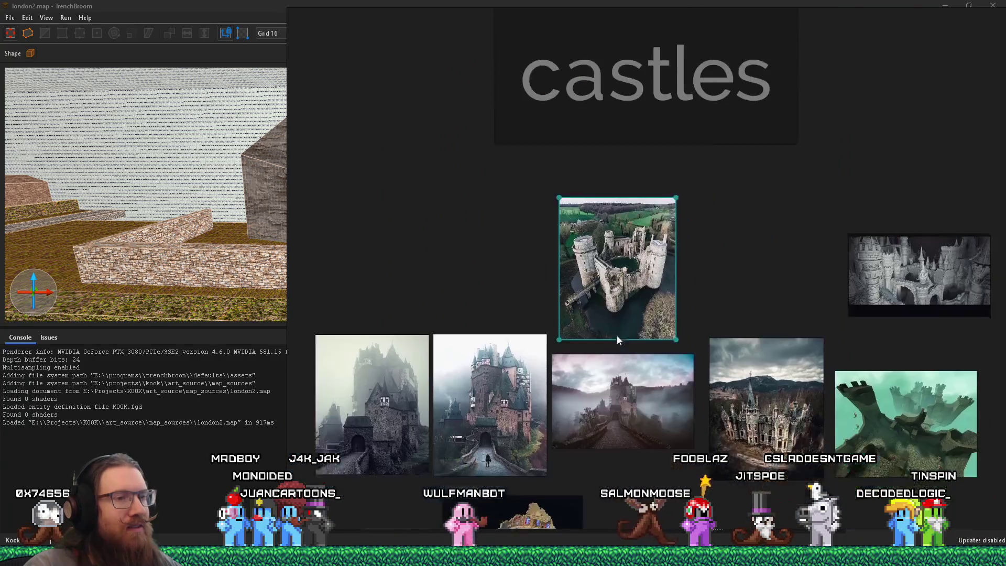
mouse_move(617, 339)
mouse_down()
mouse_move(588, 263)
mouse_move(482, 243)
mouse_up()
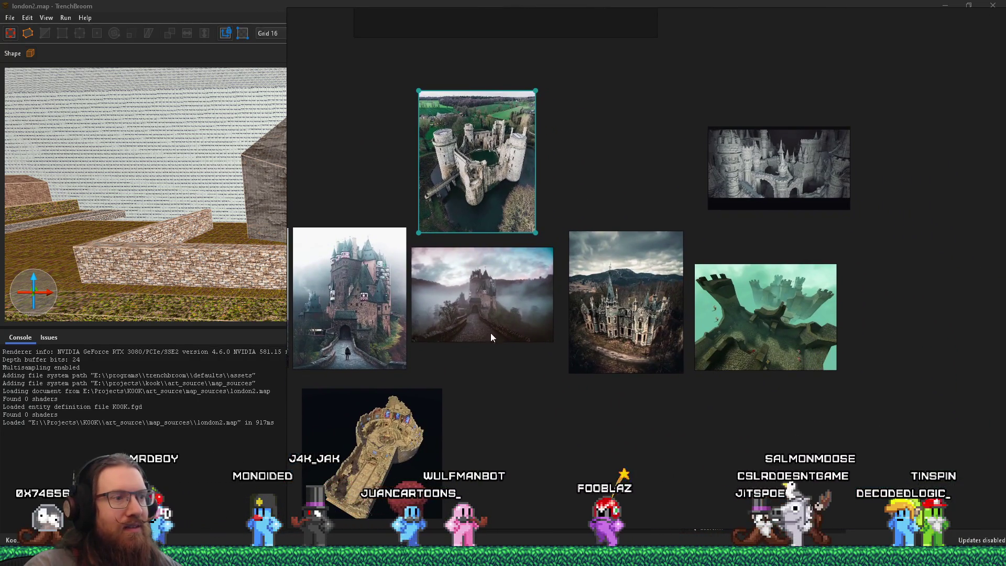
Step: Pan and zoom from the labelled groups overview into the large thumbnail grid
drag(490, 336, 618, 320)
scroll(643, 345, down, 10)
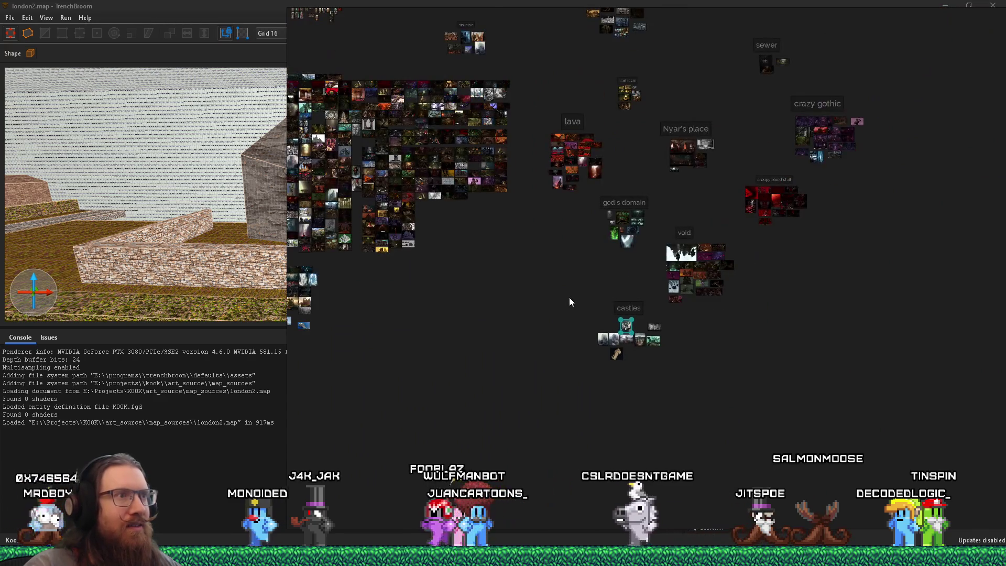
scroll(628, 210, up, 8)
scroll(637, 252, down, 4)
mouse_move(638, 253)
mouse_down()
mouse_move(697, 262)
mouse_move(669, 326)
mouse_up()
scroll(628, 323, up, 6)
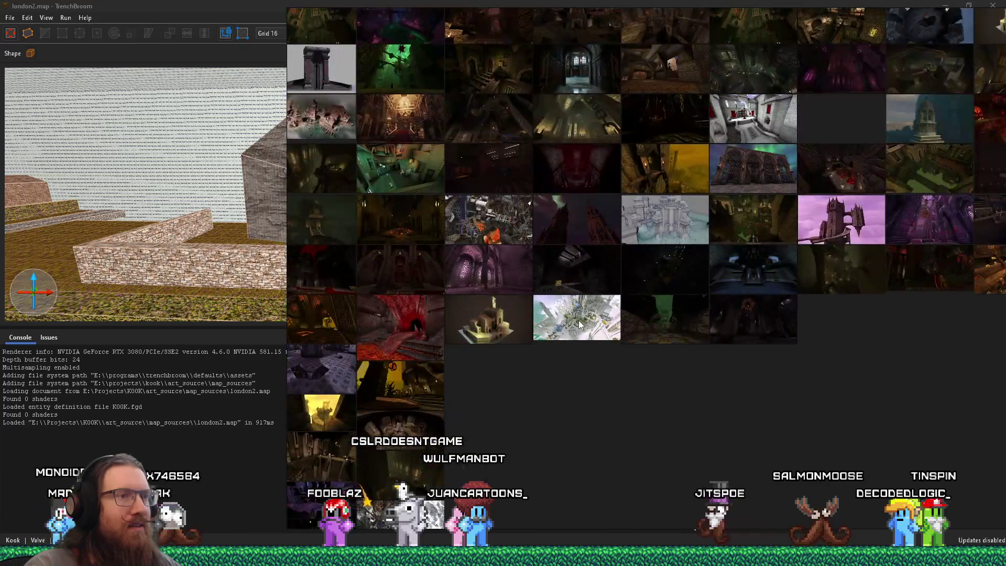
scroll(579, 320, up, 4)
scroll(583, 321, up, 2)
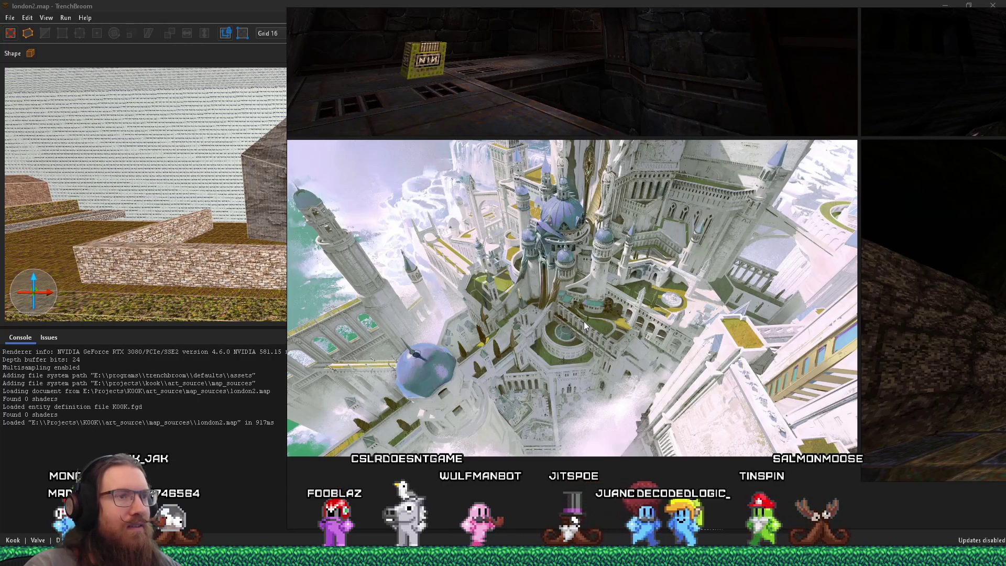
scroll(571, 325, down, 5)
scroll(569, 348, down, 6)
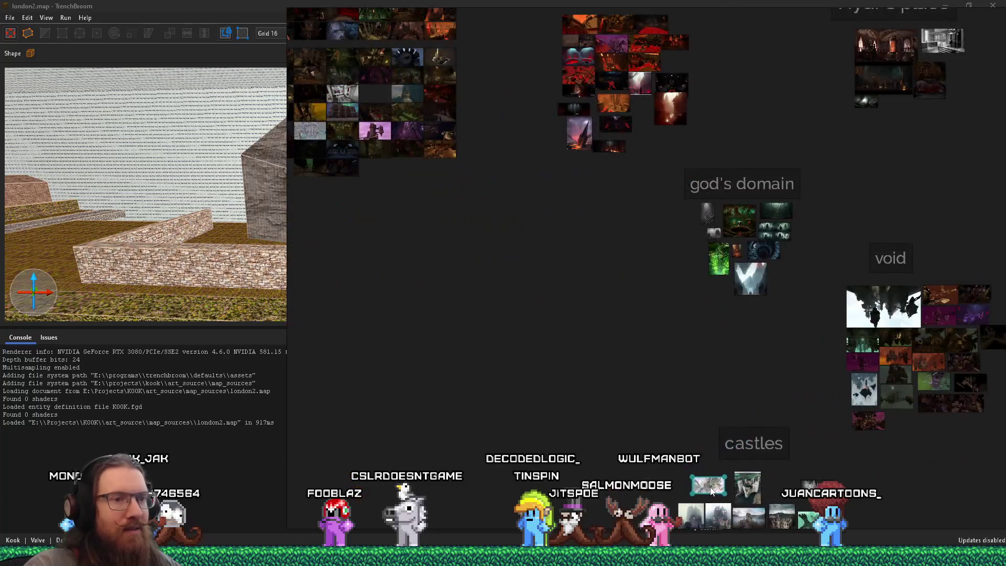
scroll(622, 353, up, 10)
Step: Pan further through the grid to inspect the snowy mountain-city render, then zoom out
mouse_move(537, 305)
mouse_down()
mouse_move(688, 345)
mouse_move(757, 403)
mouse_move(755, 428)
mouse_move(640, 485)
mouse_up()
scroll(608, 316, up, 5)
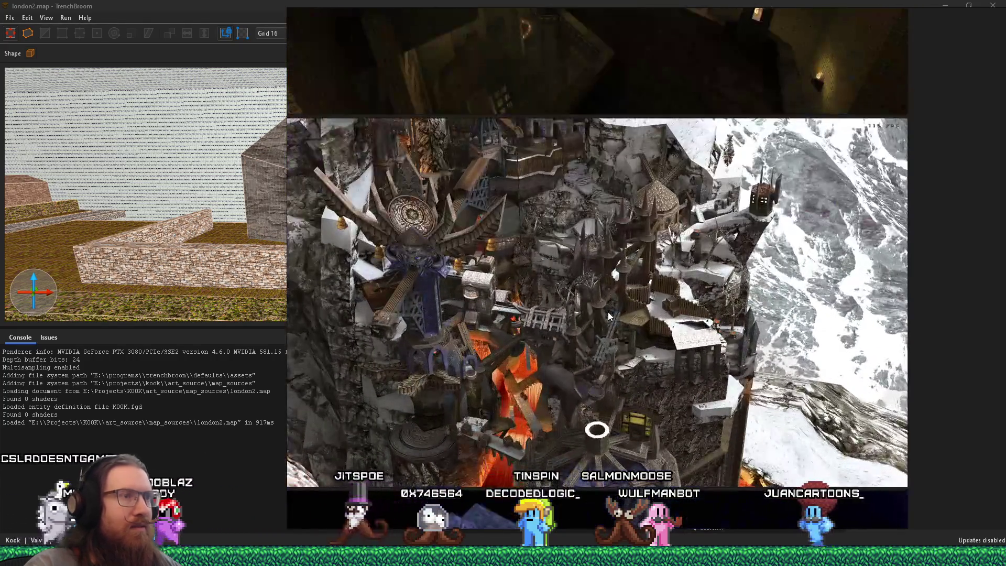
scroll(606, 388, up, 2)
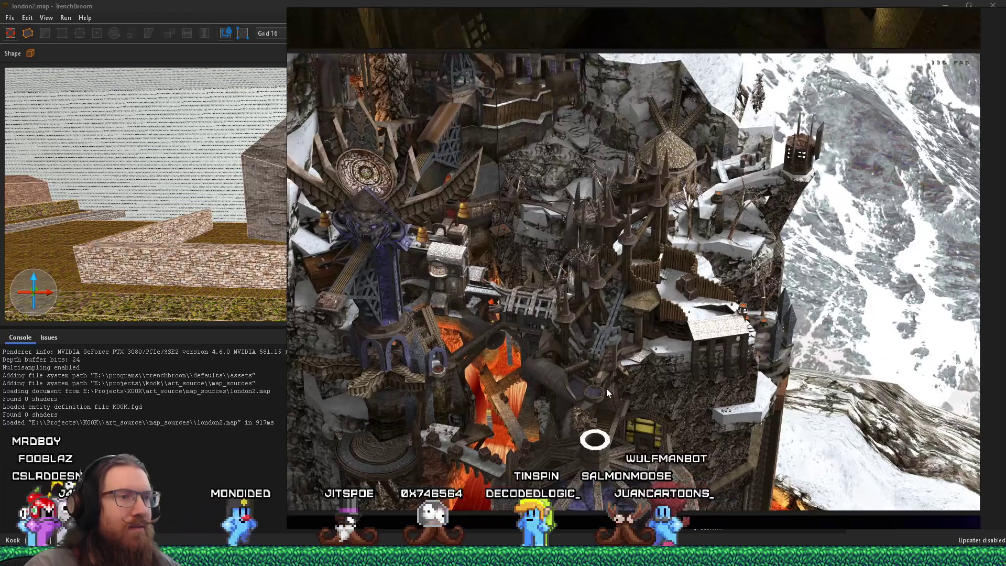
scroll(598, 376, down, 5)
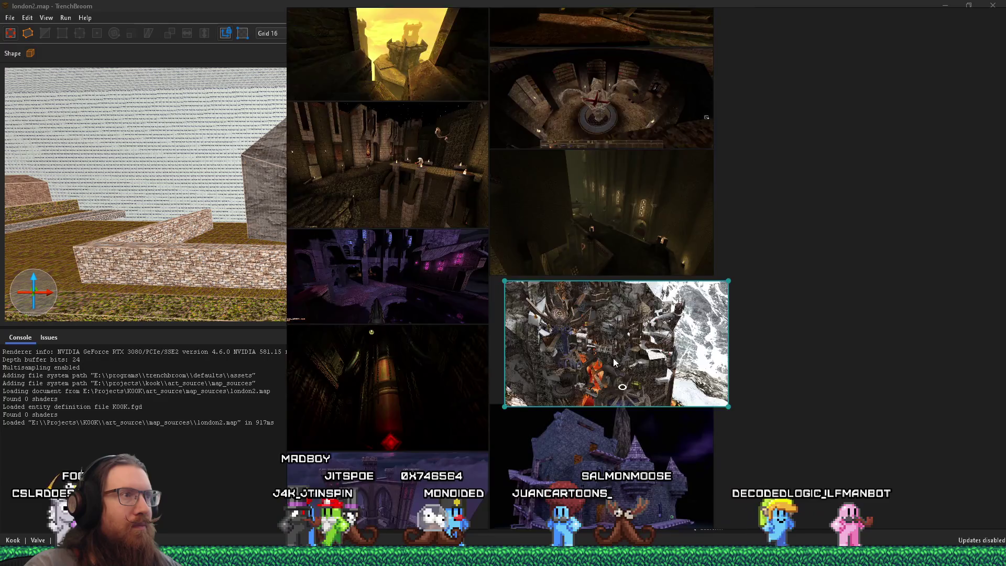
scroll(614, 362, down, 10)
scroll(694, 268, up, 2)
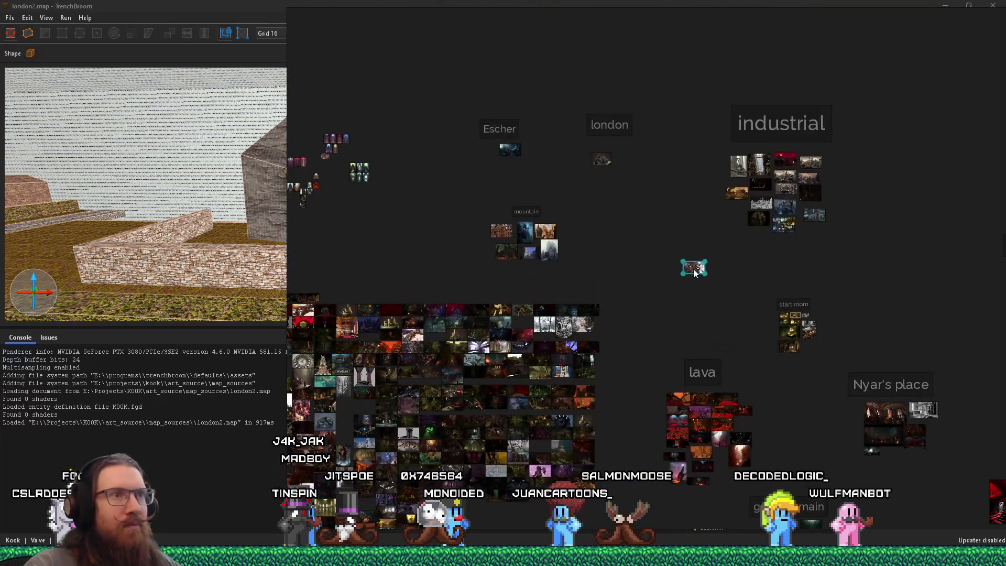
Step: Pan across the board past the mountain group to the cloudy landscape painting
scroll(609, 268, up, 3)
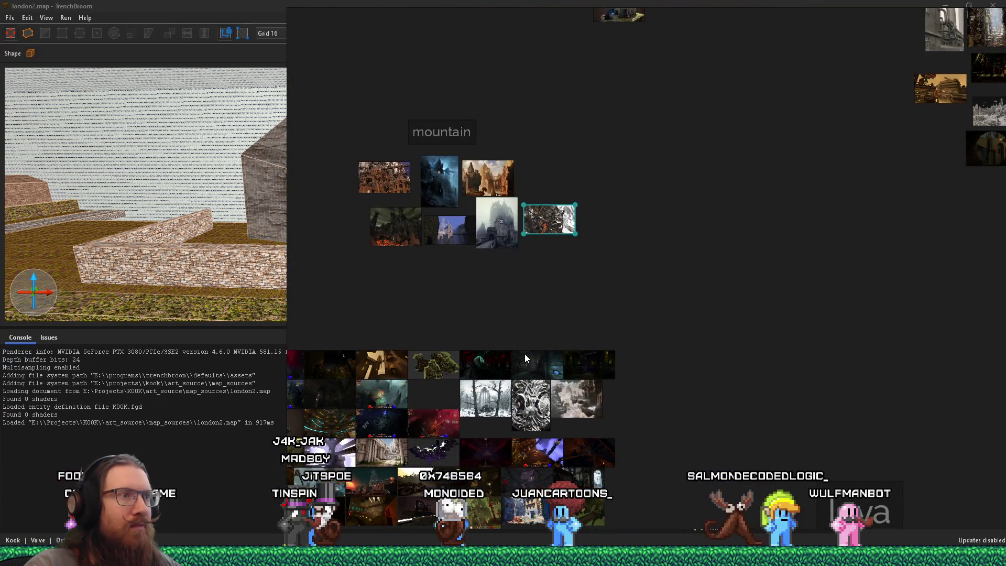
drag(511, 347, 644, 244)
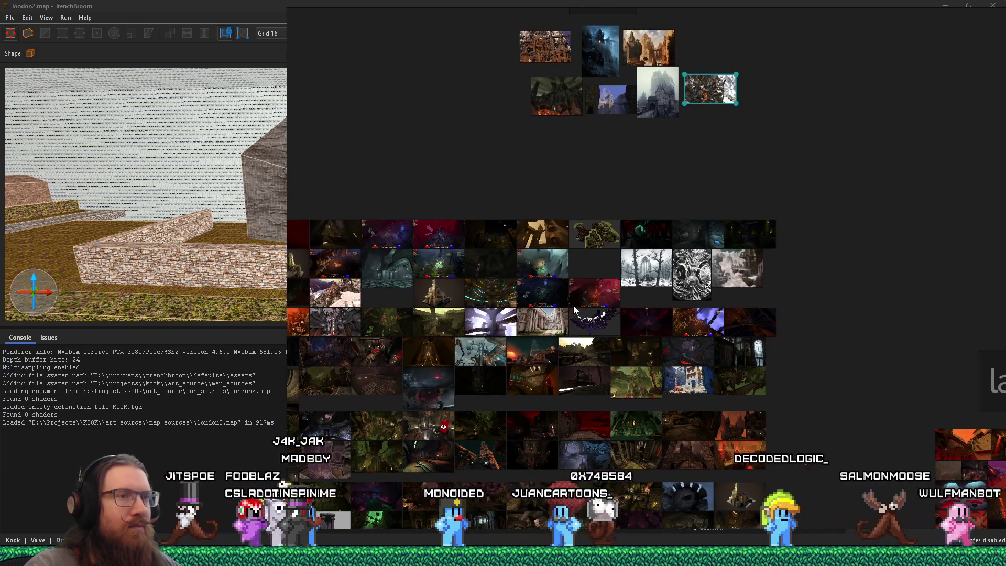
scroll(571, 305, up, 3)
drag(776, 285, 557, 330)
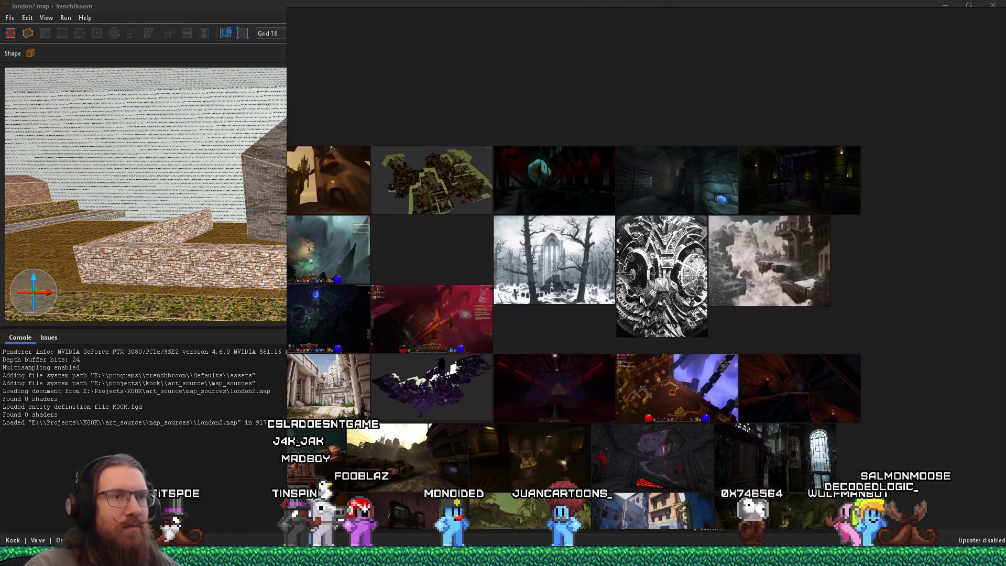
scroll(767, 282, up, 4)
drag(766, 282, 573, 360)
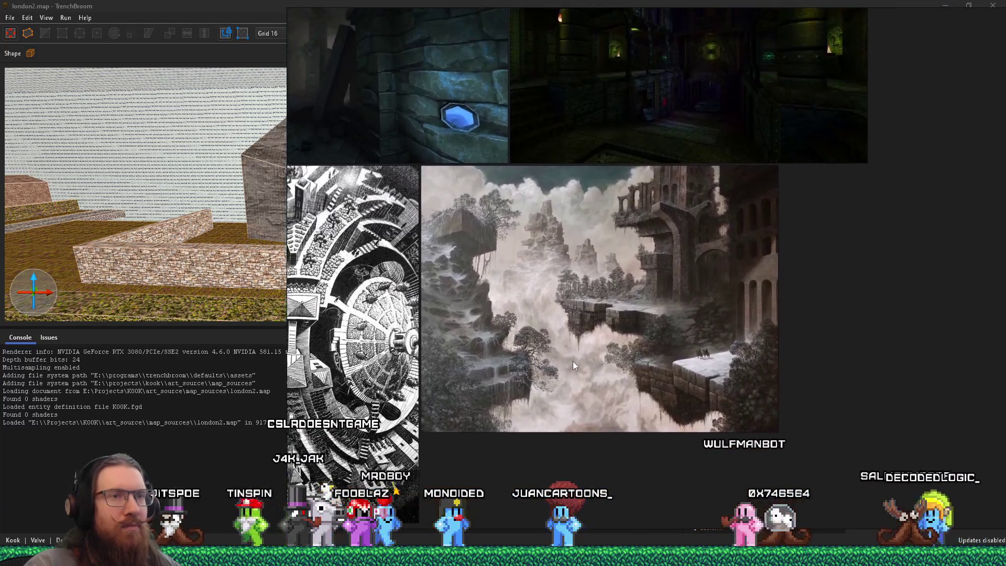
scroll(573, 361, up, 4)
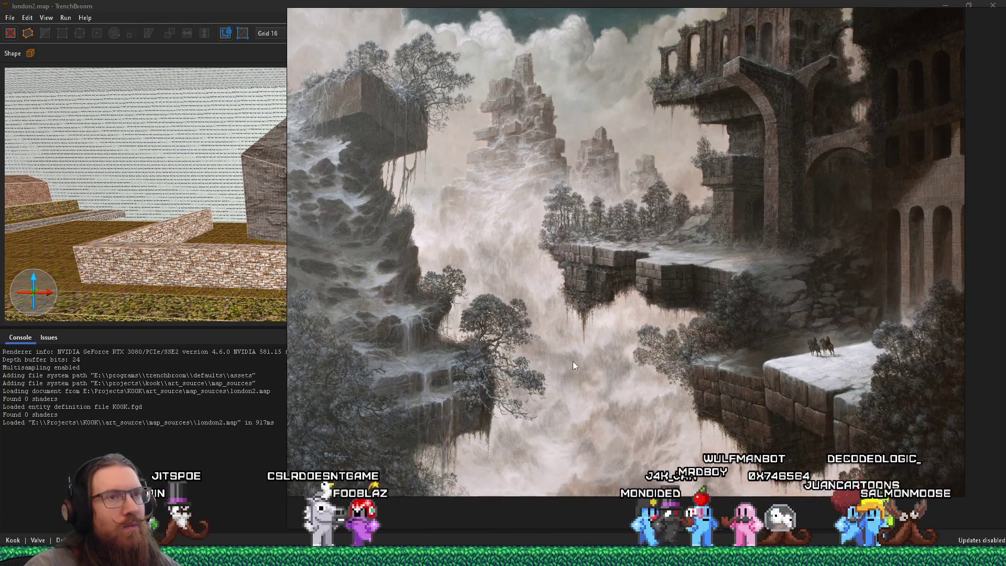
scroll(574, 361, down, 4)
mouse_move(496, 338)
mouse_down()
mouse_move(695, 317)
mouse_move(683, 324)
mouse_up()
scroll(603, 357, down, 10)
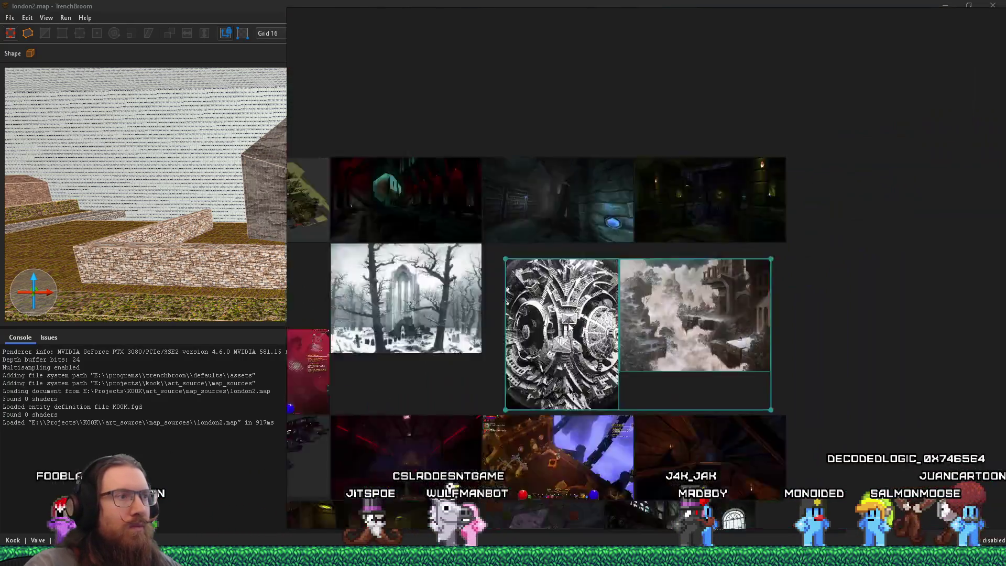
scroll(664, 388, up, 3)
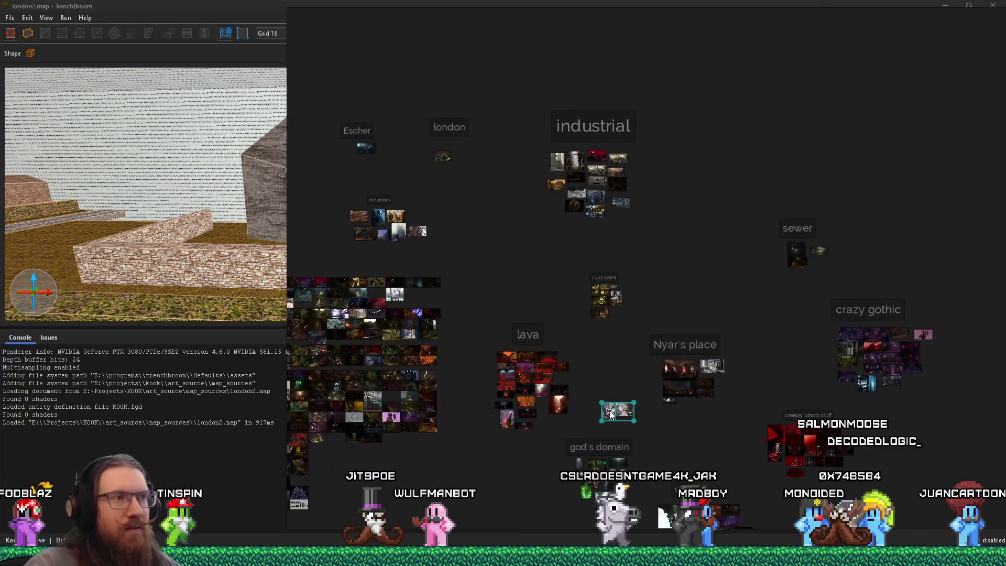
Step: Move the ornate mechanical and floating-ruins images beside the Escher group
mouse_move(611, 414)
mouse_down()
mouse_move(497, 324)
mouse_move(613, 390)
mouse_up()
scroll(614, 390, up, 3)
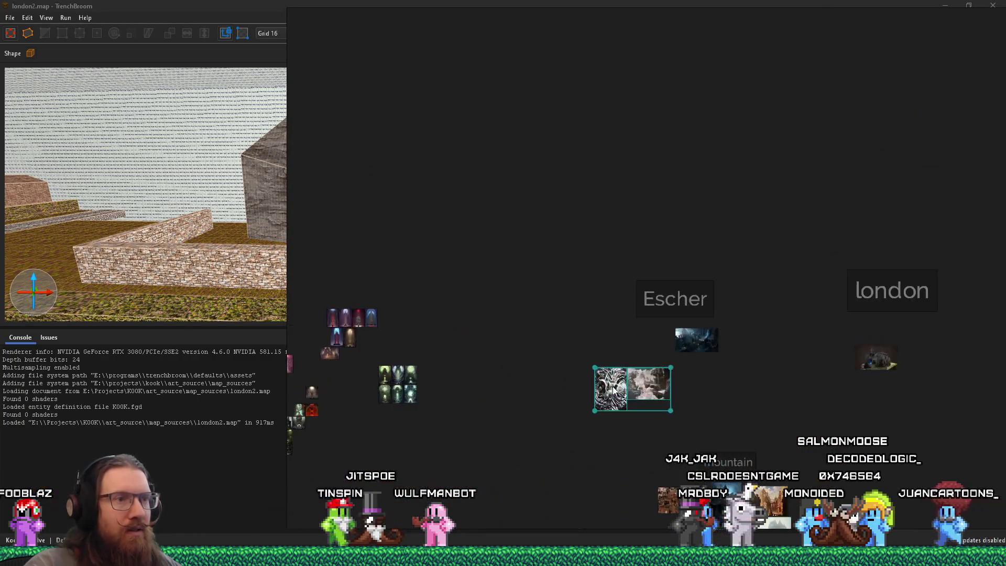
drag(605, 430, 517, 267)
scroll(606, 405, up, 5)
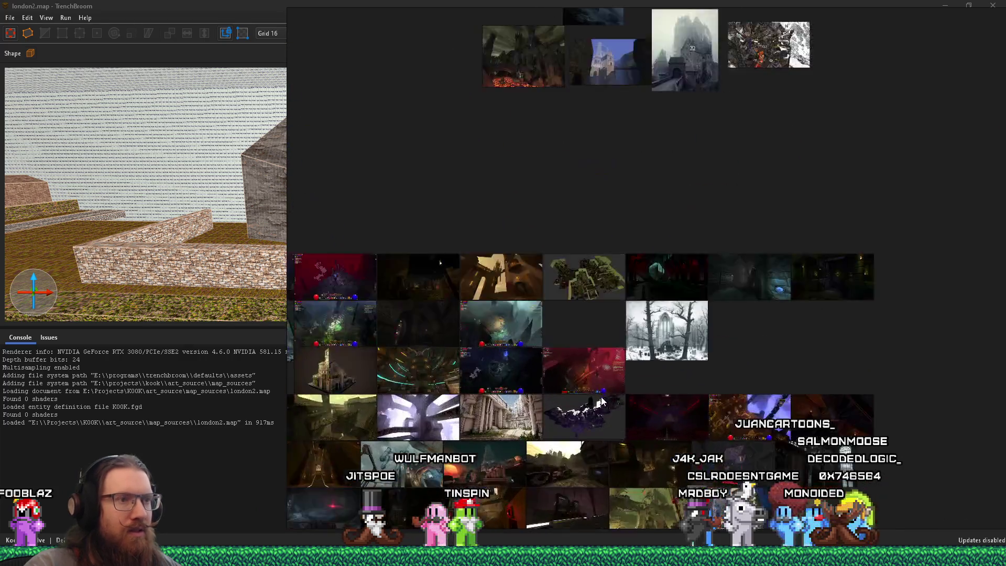
drag(568, 391, 689, 298)
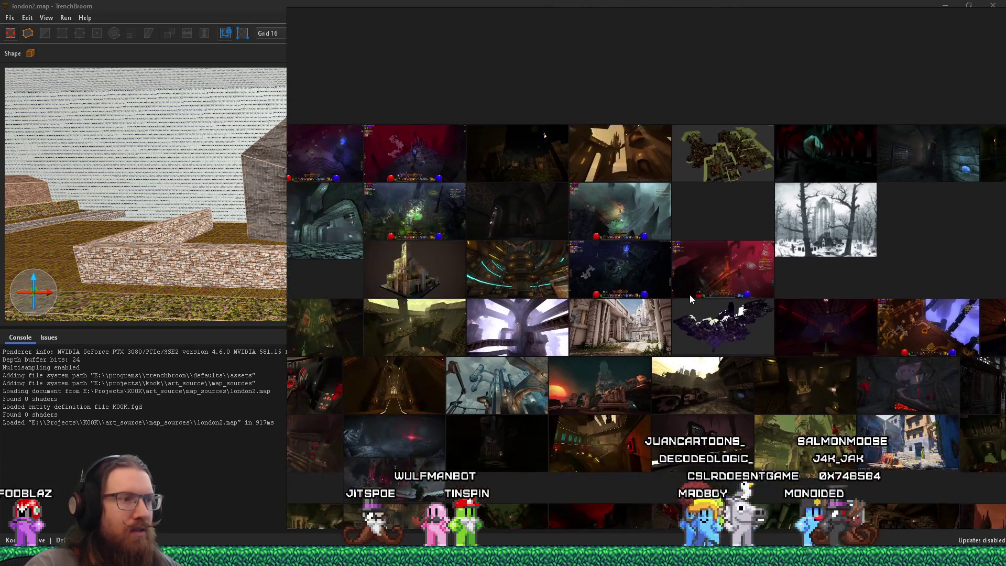
scroll(552, 324, up, 4)
Step: Bring the white-arches image into view and select the blue-towered castle image
drag(540, 320, 730, 308)
scroll(718, 314, up, 2)
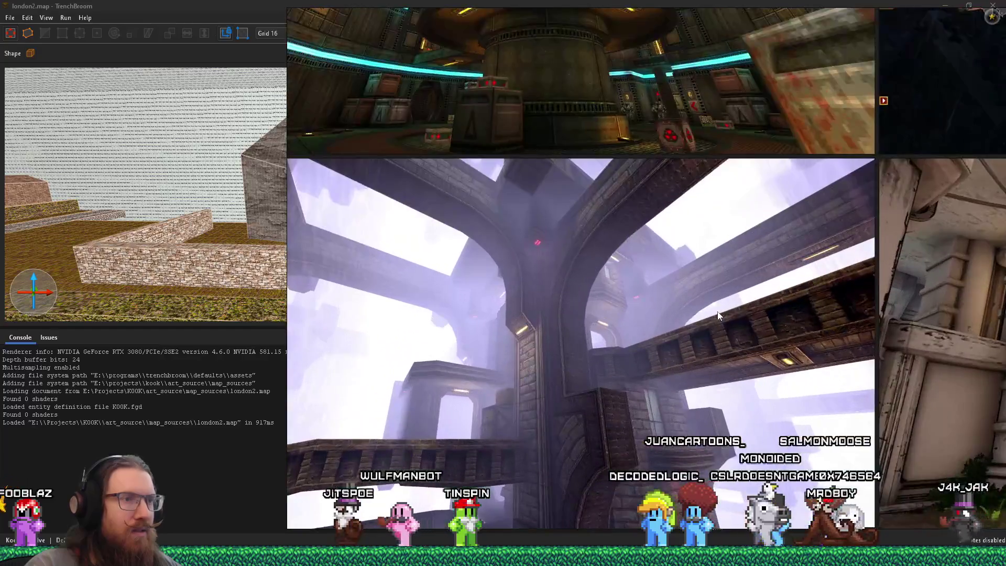
scroll(758, 270, up, 2)
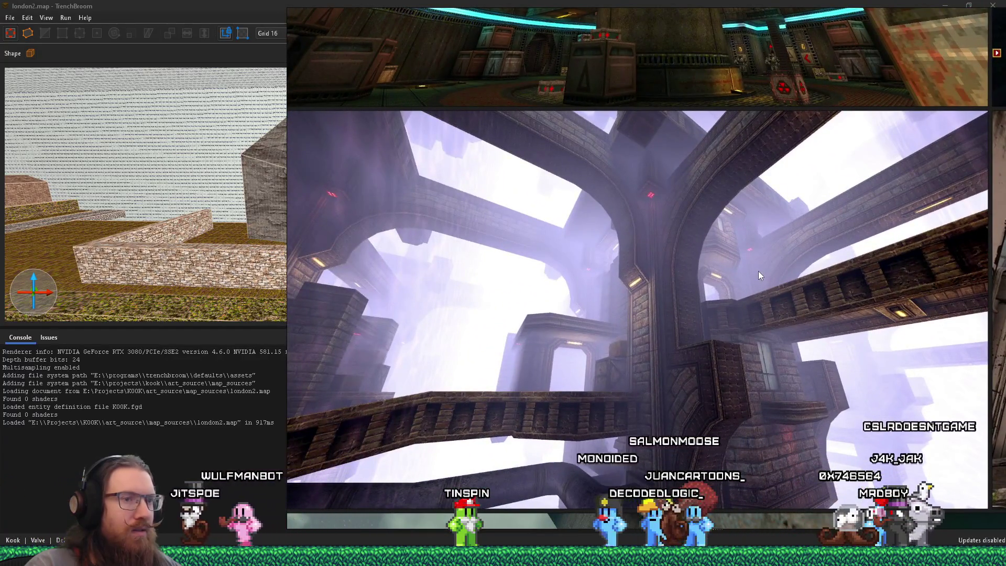
scroll(758, 271, down, 4)
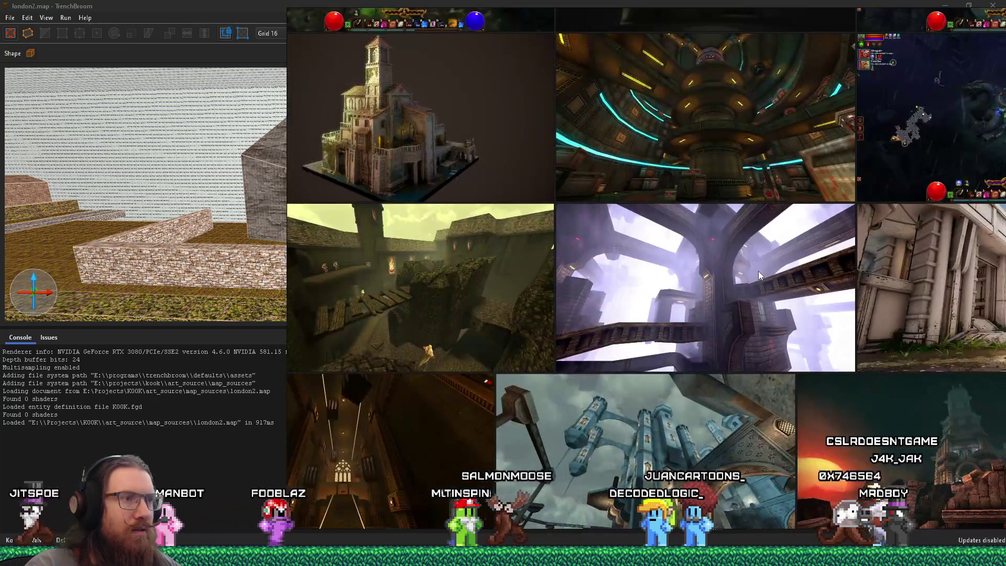
scroll(758, 272, down, 3)
scroll(553, 273, up, 2)
click(571, 269)
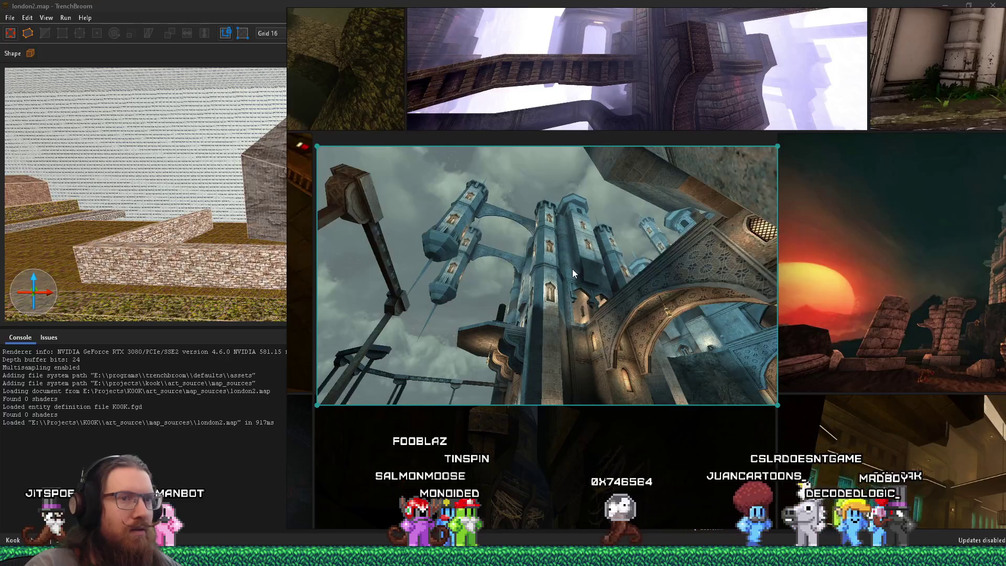
scroll(572, 269, down, 10)
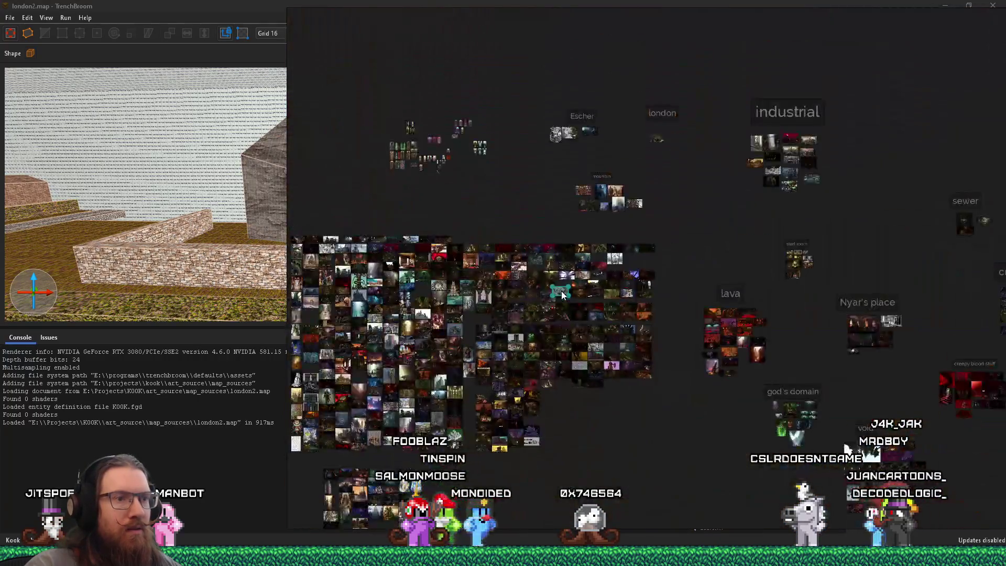
Step: Pan through the dense image grid to find the dark castle-through-archway image
scroll(707, 410, up, 8)
scroll(572, 438, down, 4)
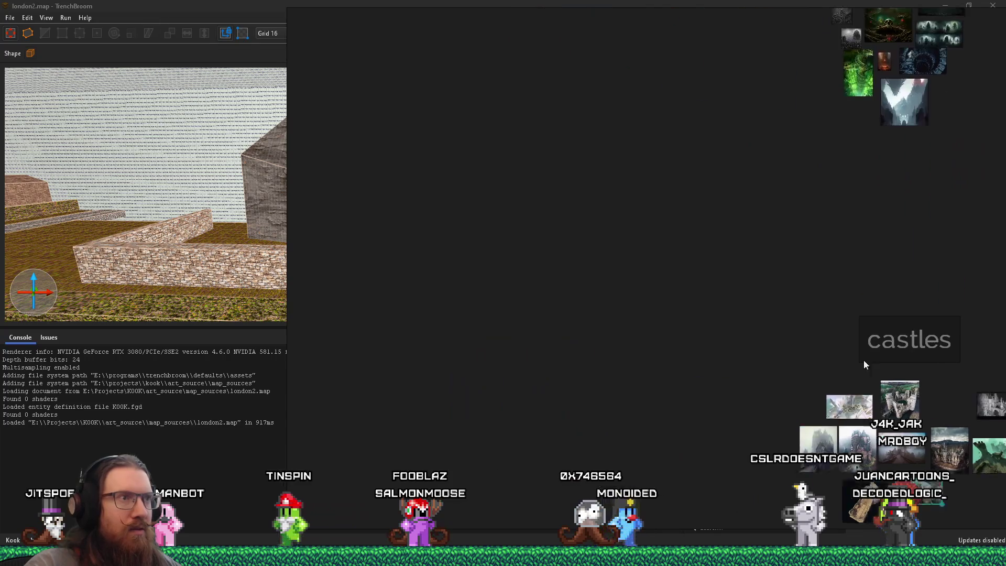
scroll(571, 252, up, 3)
drag(727, 361, 806, 286)
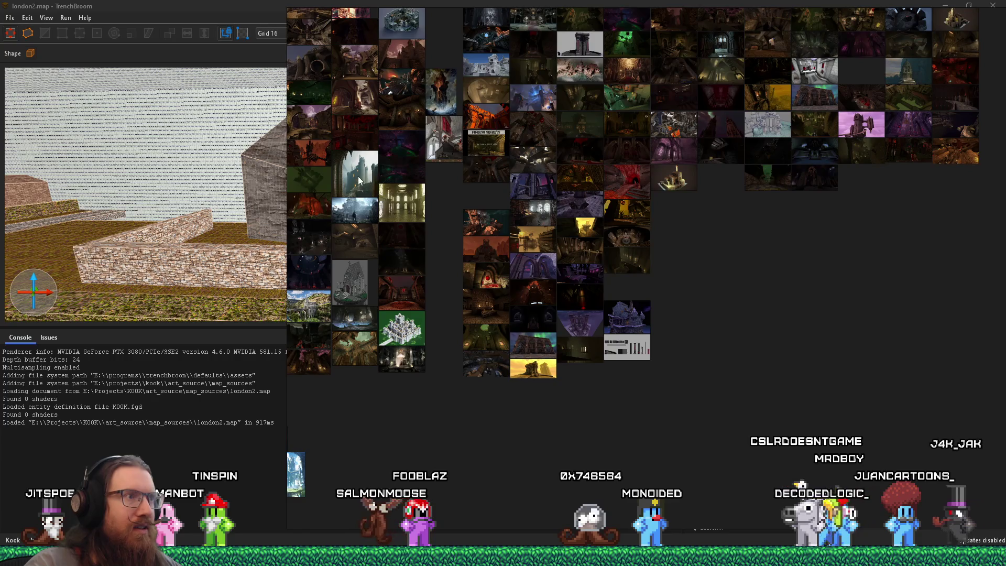
scroll(359, 177, up, 5)
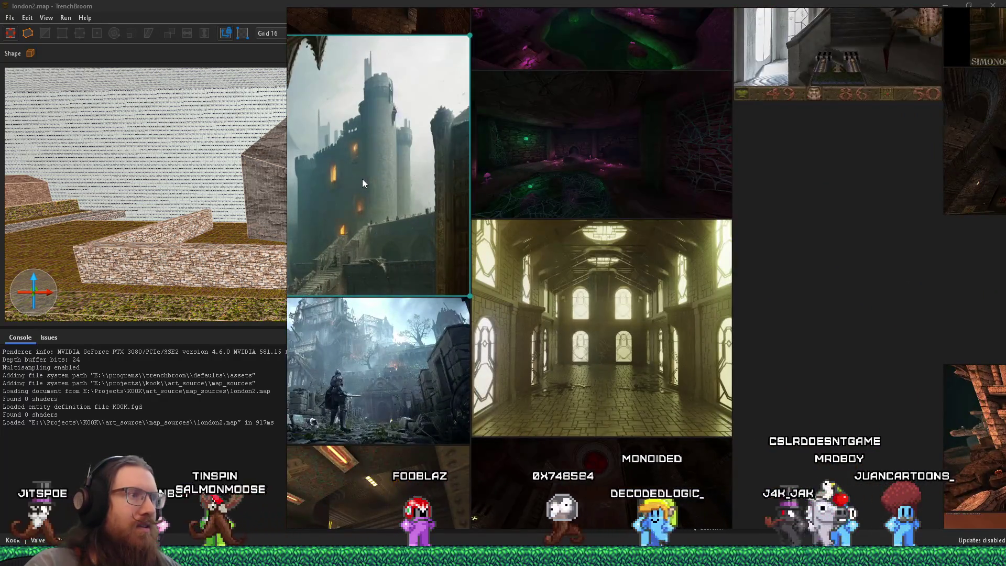
scroll(501, 278, down, 5)
scroll(500, 277, down, 5)
scroll(768, 418, up, 7)
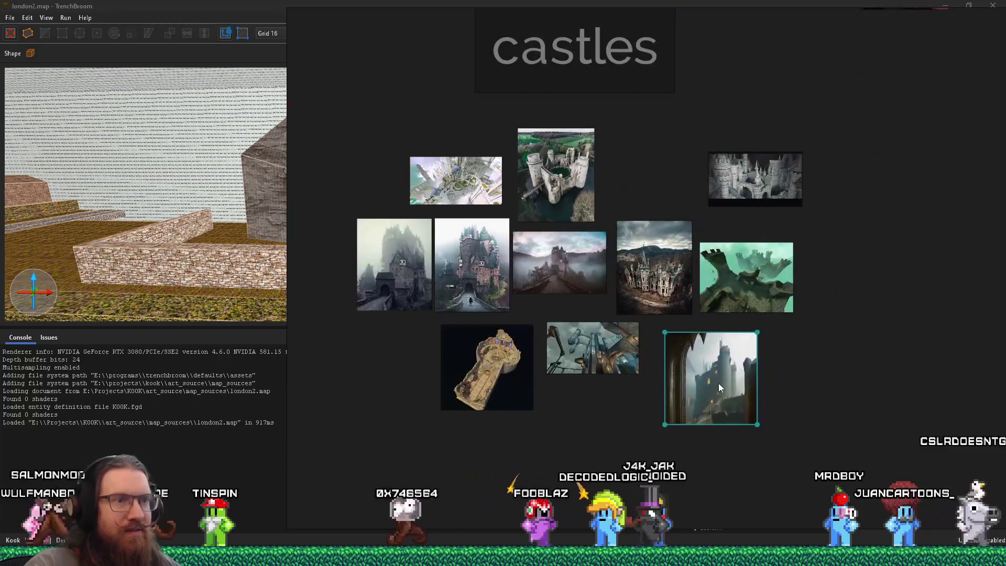
scroll(709, 377, up, 7)
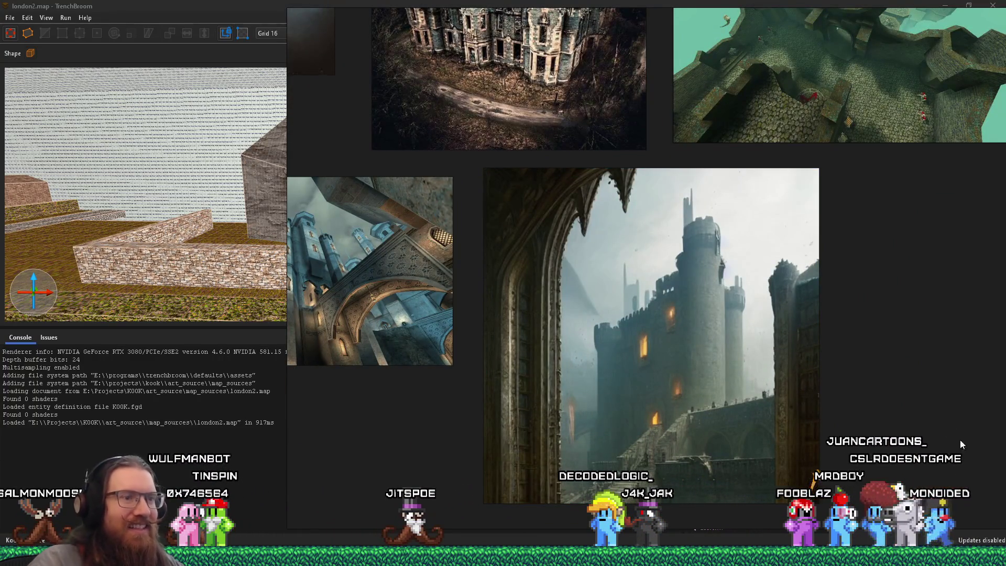
scroll(911, 384, down, 4)
mouse_move(842, 275)
mouse_down()
mouse_move(842, 321)
mouse_move(826, 344)
mouse_move(833, 355)
mouse_move(894, 359)
mouse_move(898, 314)
mouse_move(934, 324)
mouse_up()
Step: Bring the castles group into view and box-select all of its images
mouse_move(848, 325)
mouse_down()
mouse_move(633, 436)
mouse_move(679, 429)
mouse_up()
scroll(668, 422, down, 5)
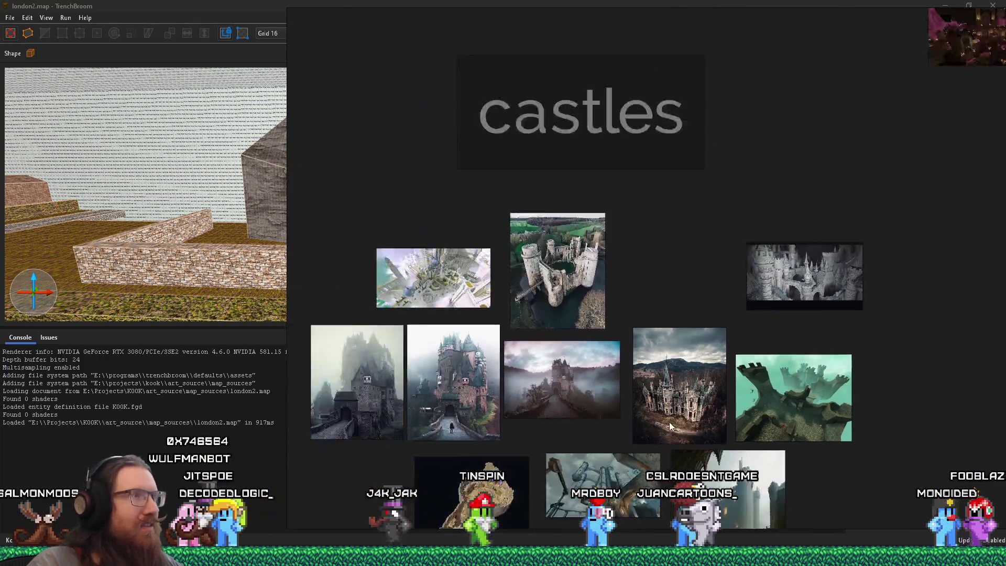
scroll(670, 393, up, 3)
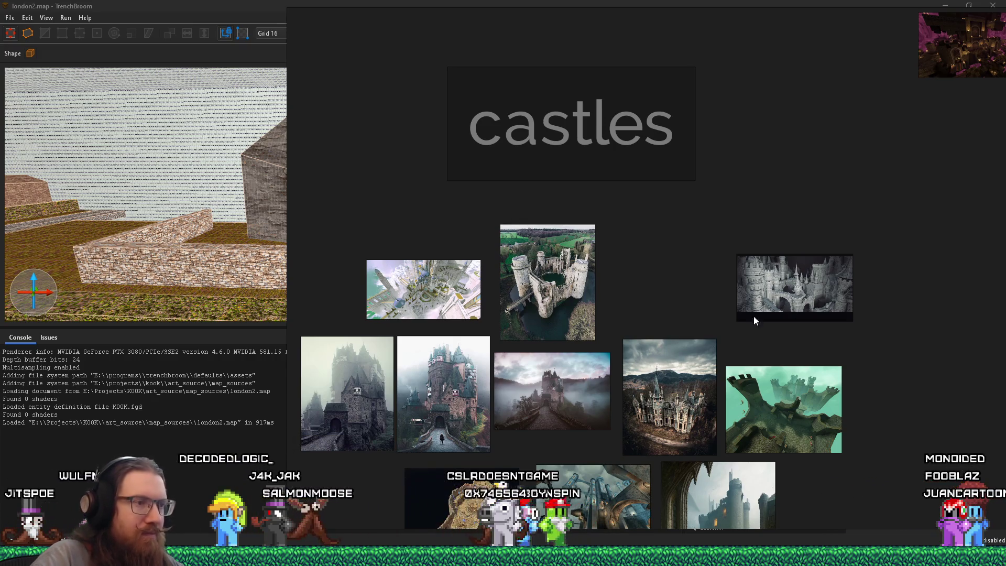
scroll(588, 407, up, 5)
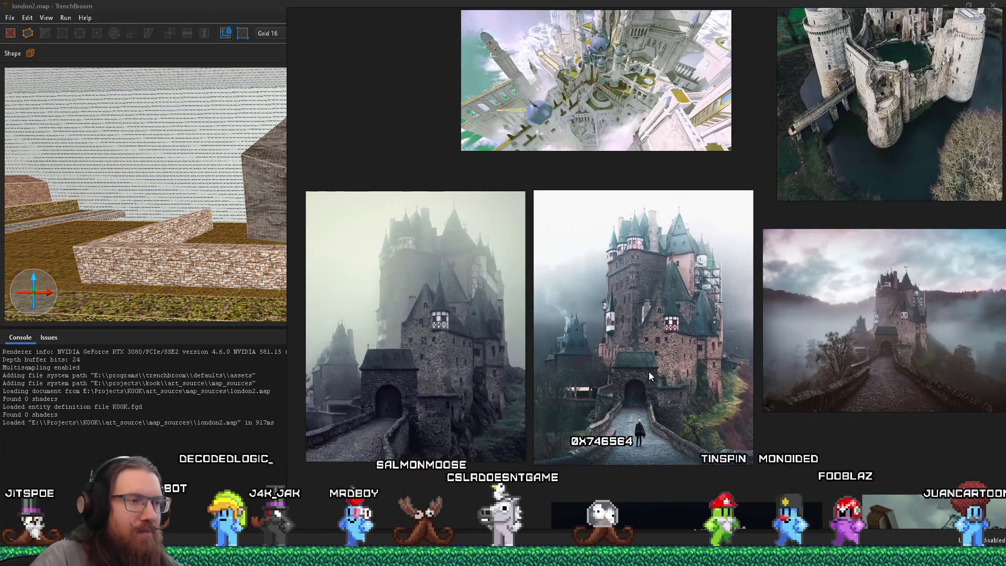
drag(645, 373, 691, 353)
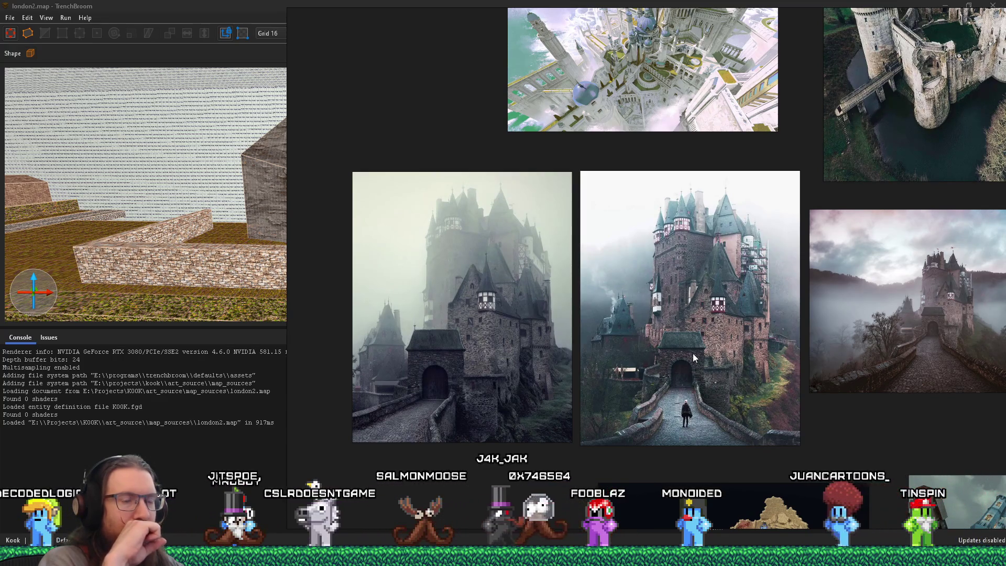
scroll(621, 373, down, 1)
scroll(622, 373, down, 4)
mouse_move(906, 488)
mouse_down()
mouse_move(526, 203)
mouse_move(465, 174)
mouse_up()
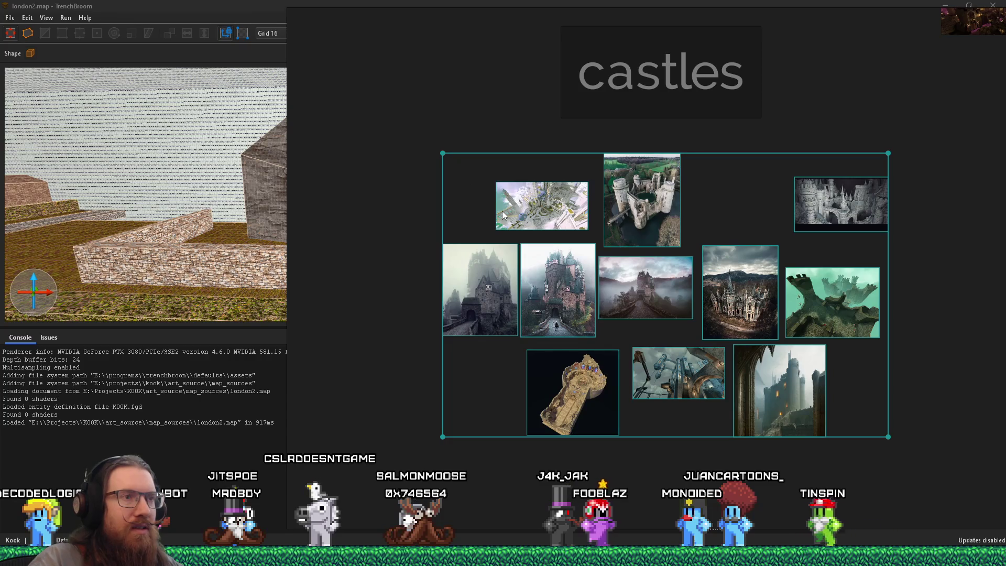
Step: Sort the reference board files by name in Explorer and launch a new empty PureRef window
key(alt+Tab)
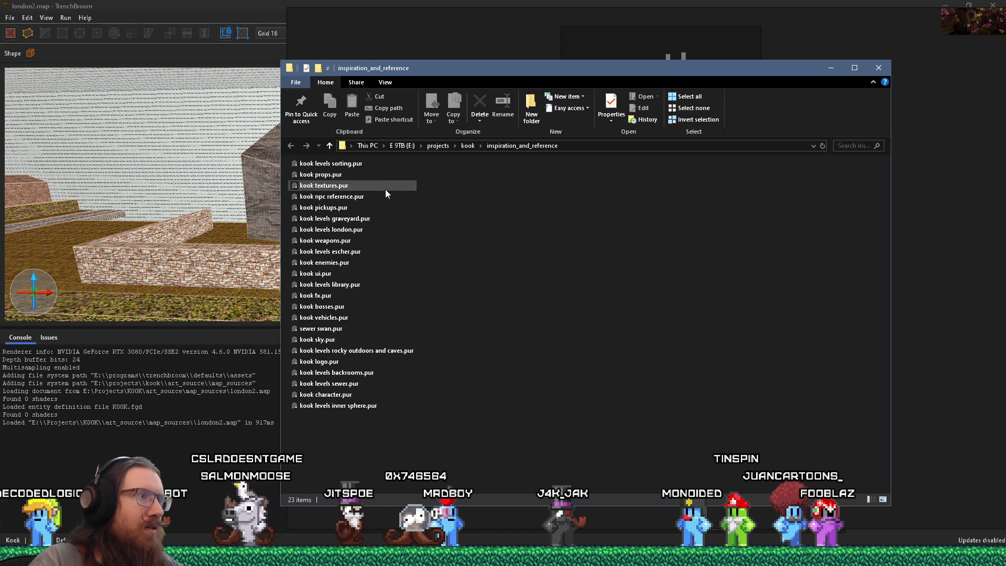
click(367, 229)
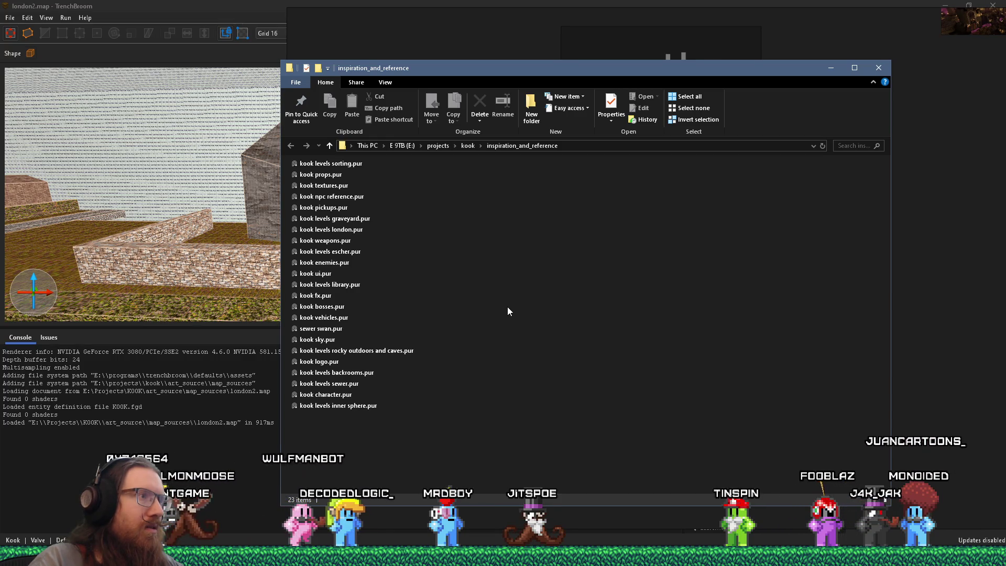
right_click(520, 256)
mouse_move(573, 277)
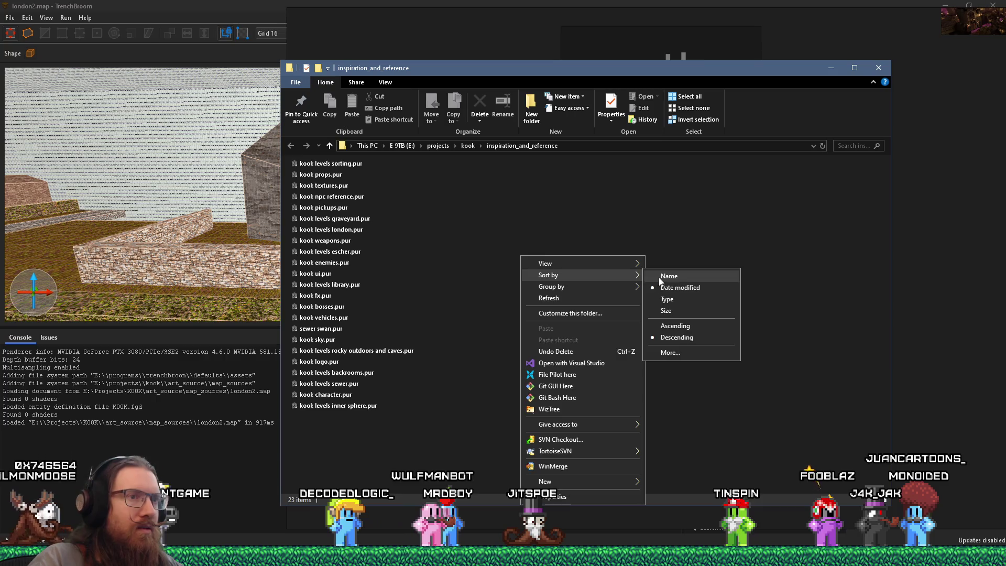
click(657, 277)
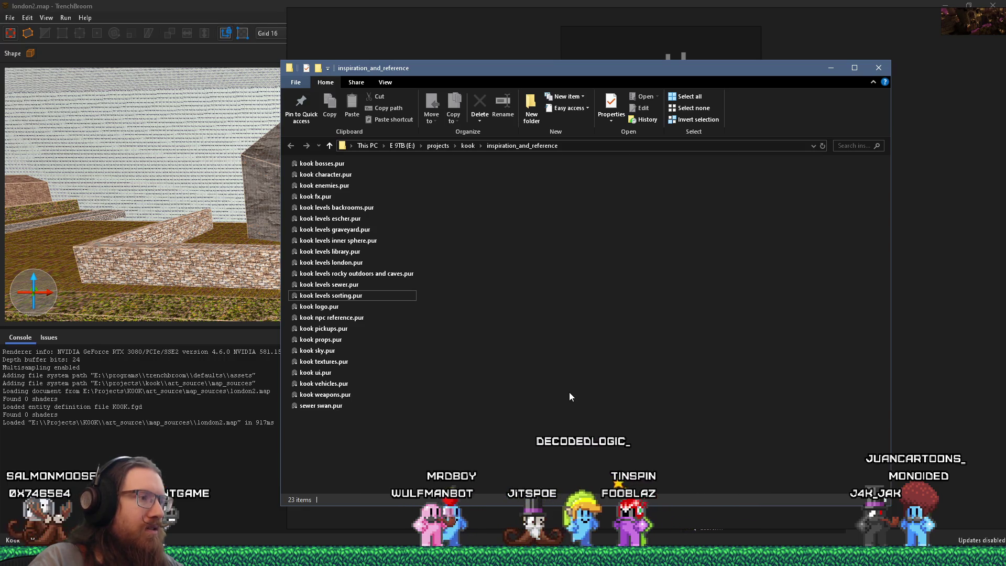
key(super+r)
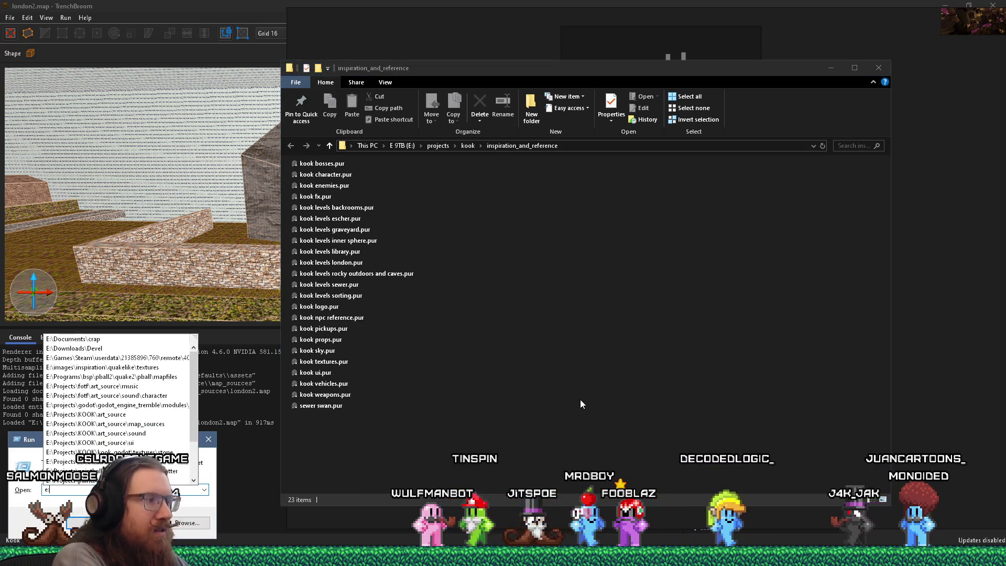
key(Escape)
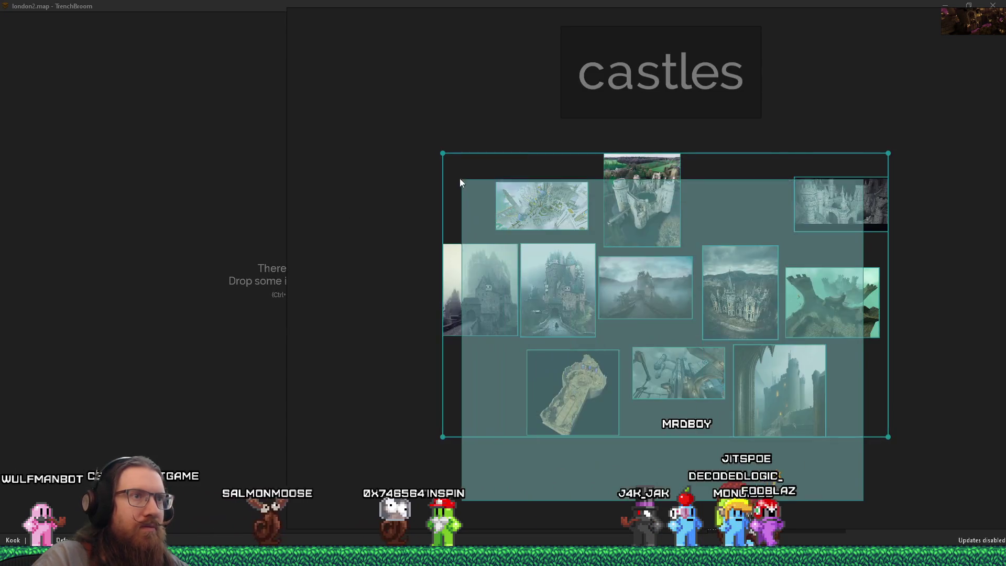
Step: Copy the castles images into the new scene and deselect them
right_click(542, 199)
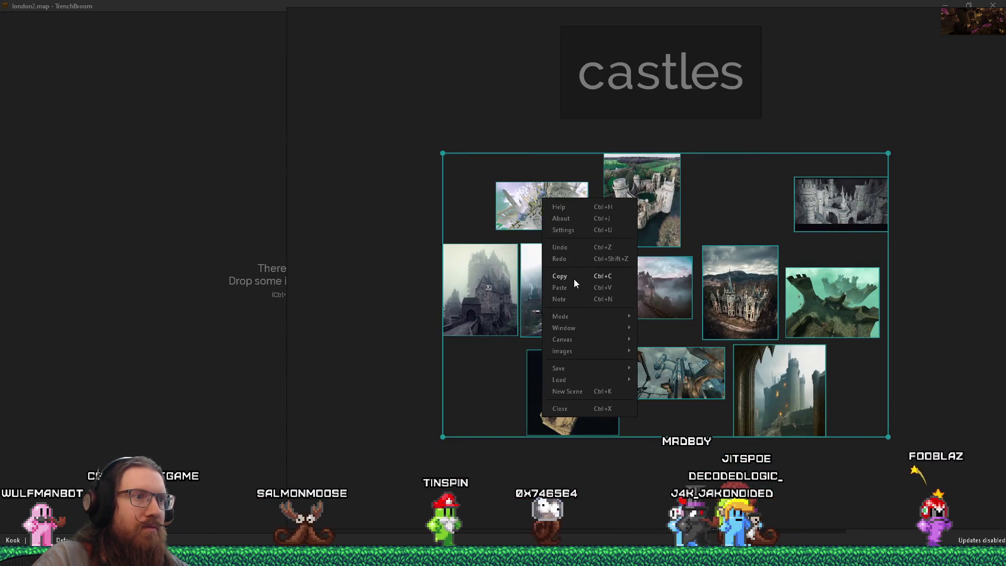
right_click(258, 258)
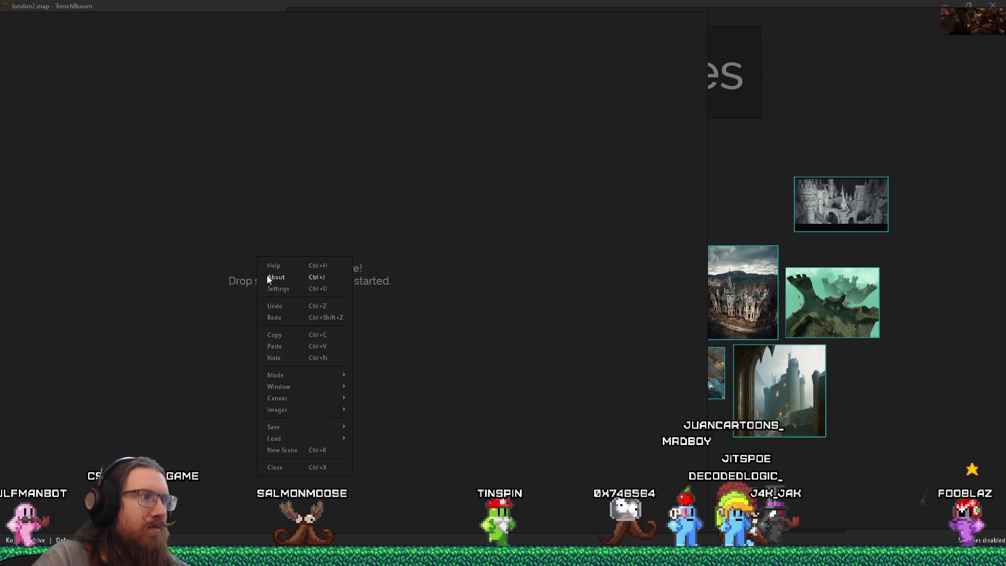
click(301, 349)
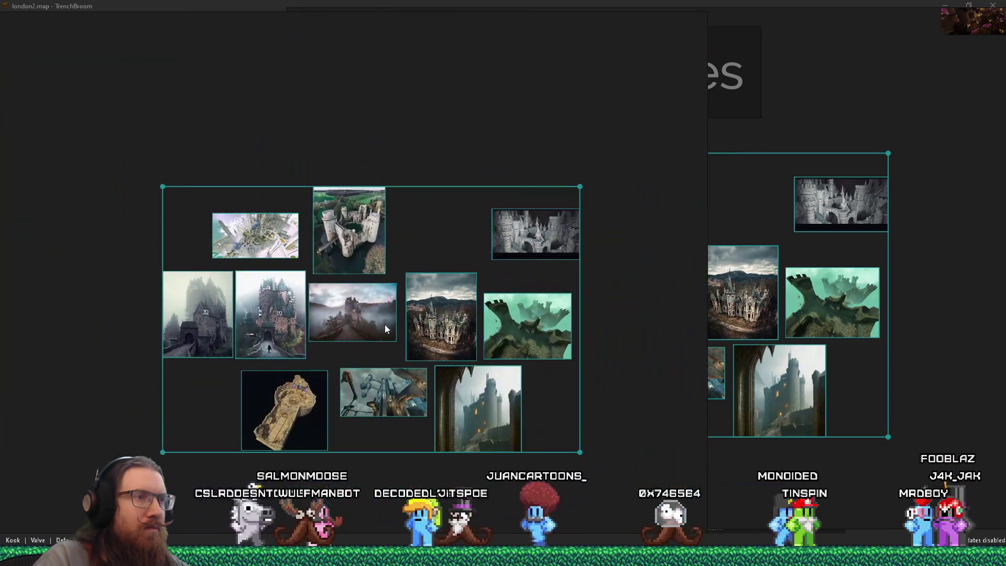
click(472, 139)
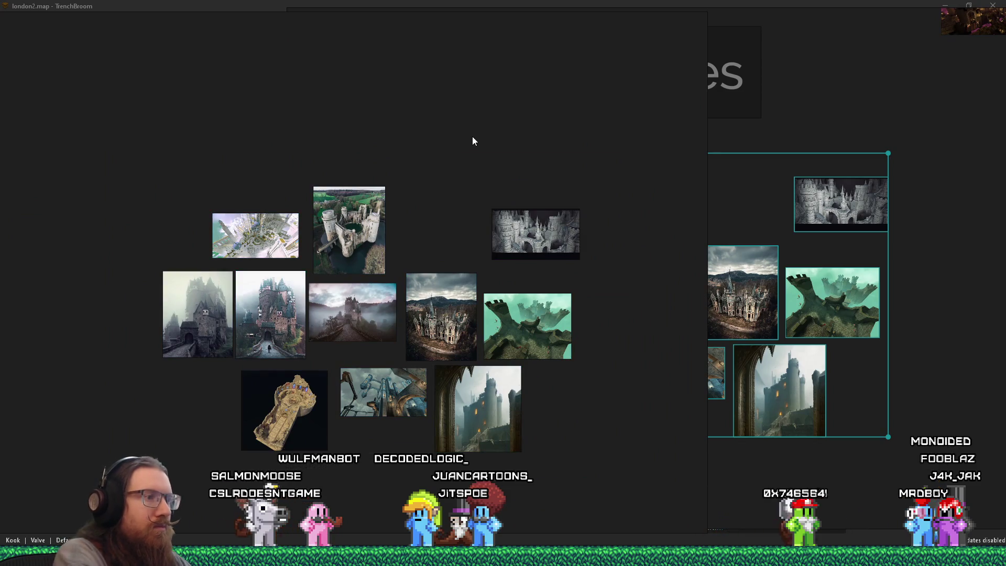
Step: Save the scene as 'kook levels castles' in e:\projects\kook\inspiration_and_reference
key(ctrl+s)
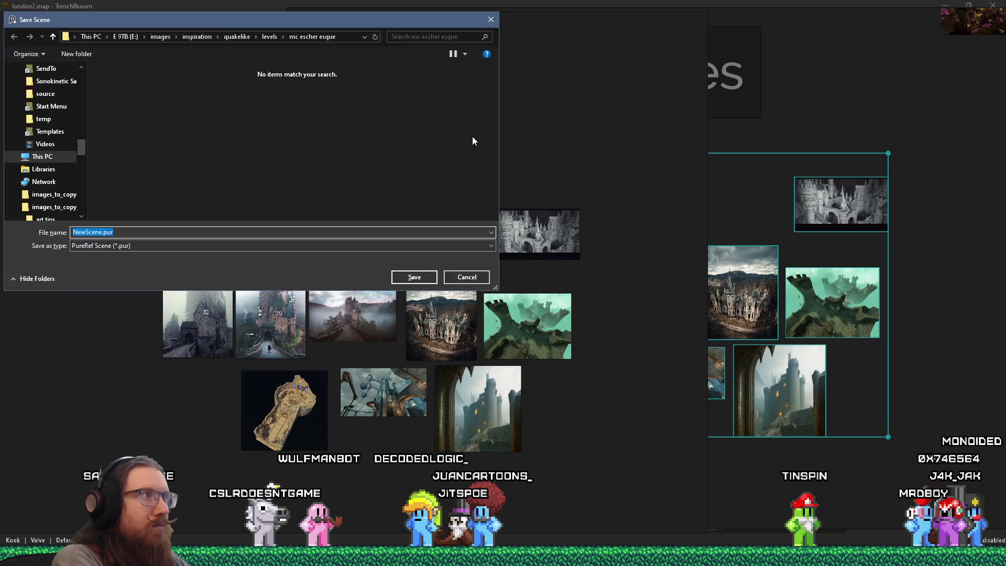
text(e:)
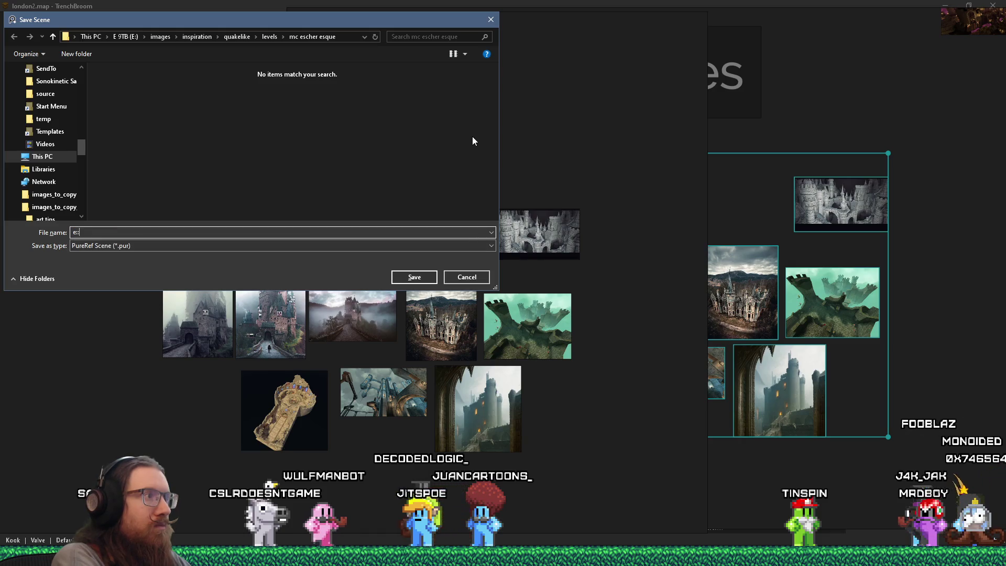
text(\projects\kook\ins)
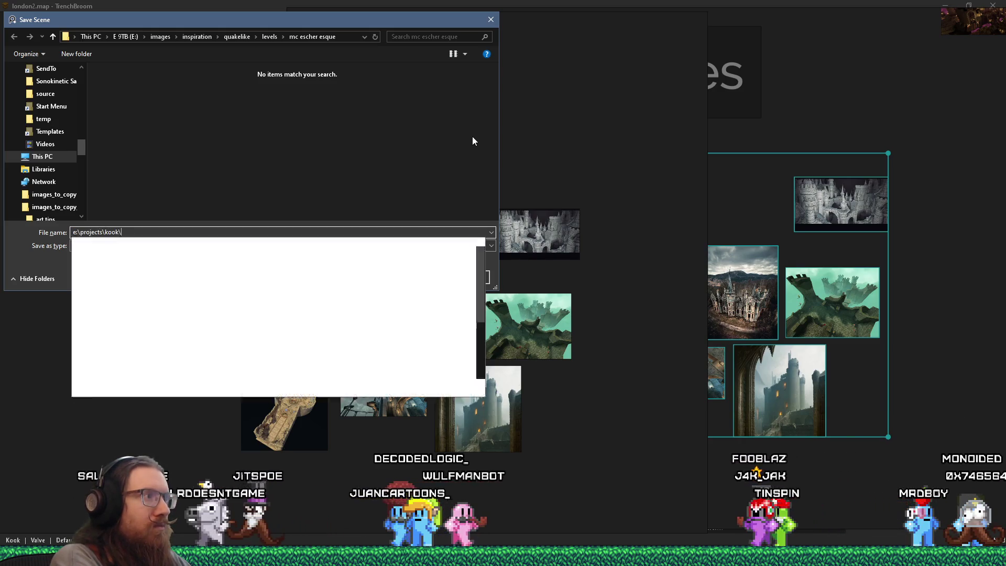
key(Down)
text(\kook )
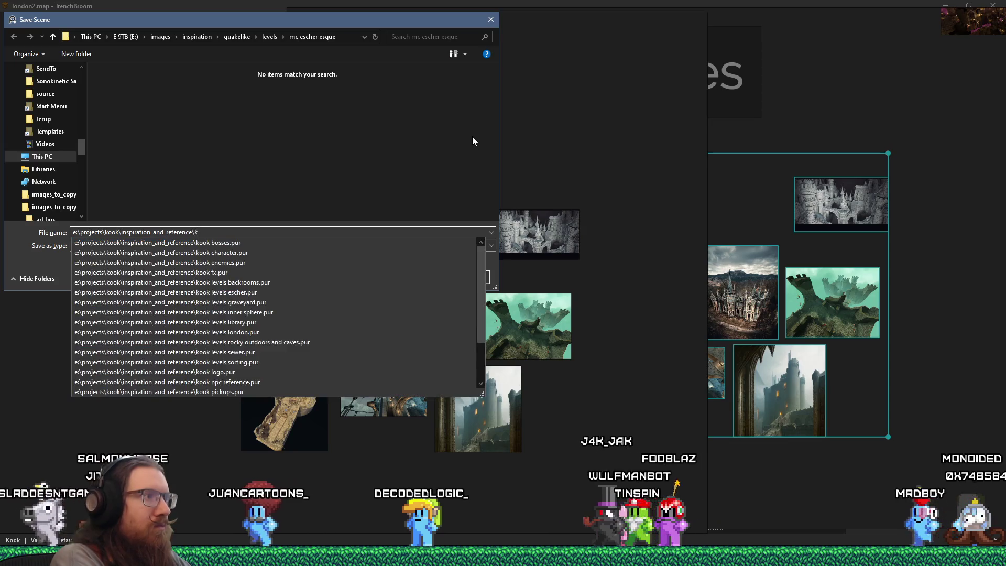
text(levels castles)
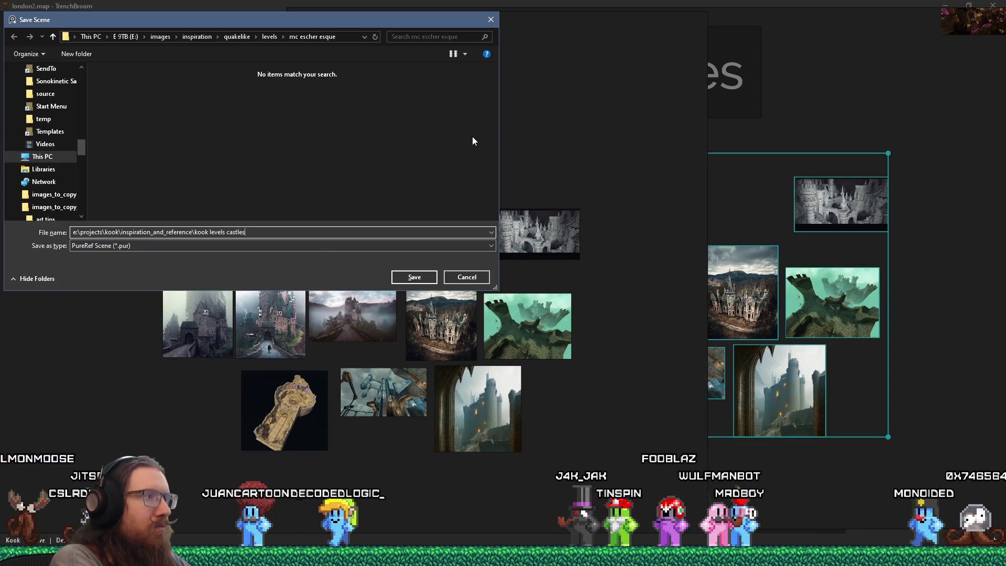
key(Return)
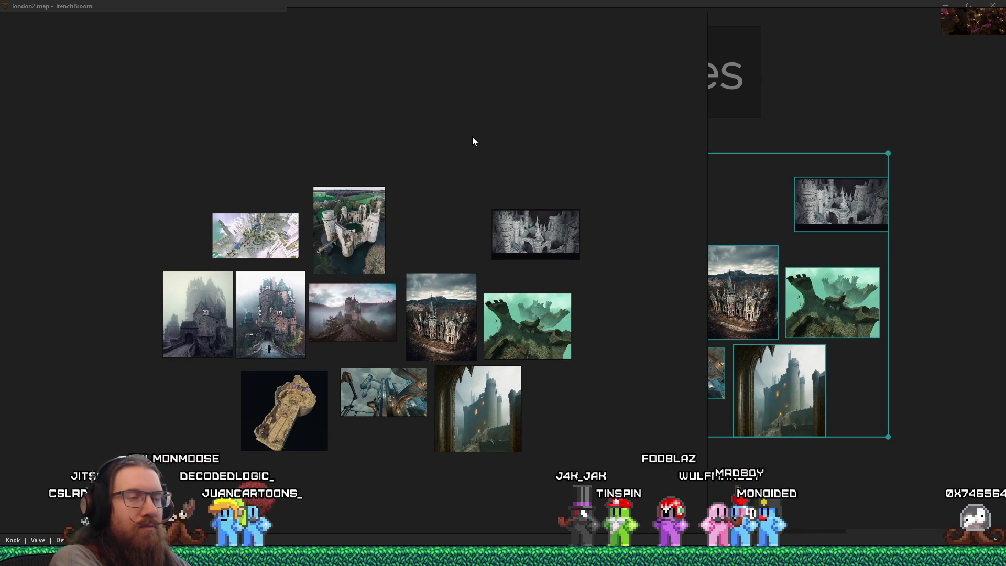
Step: Delete the selected castle images from the castles group on the main board
scroll(482, 215, down, 3)
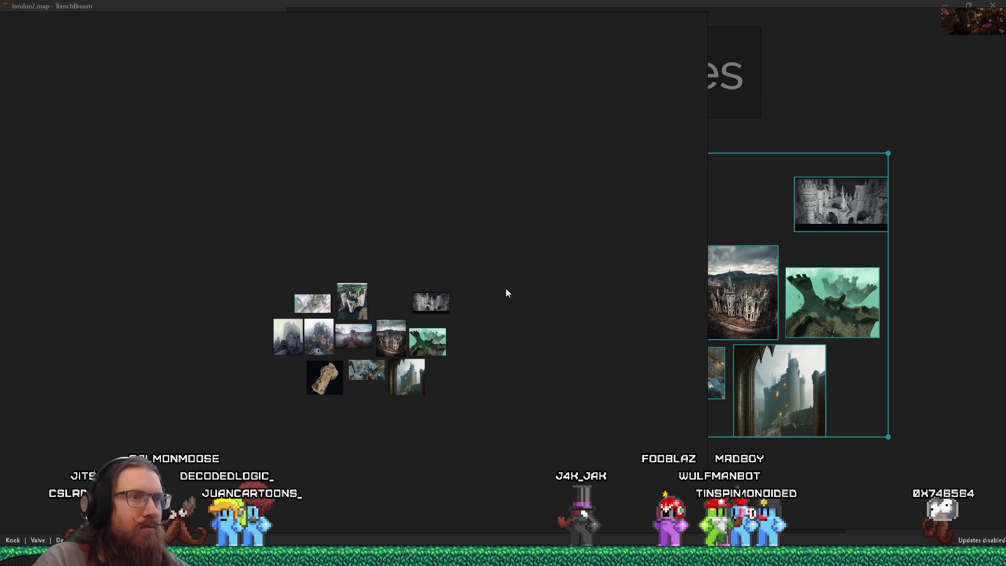
scroll(745, 267, down, 2)
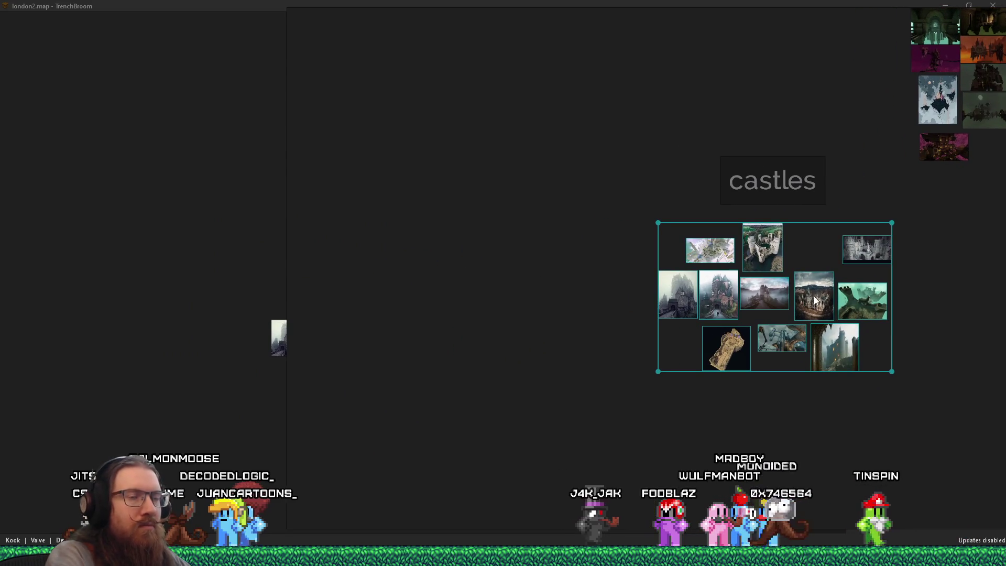
key(Delete)
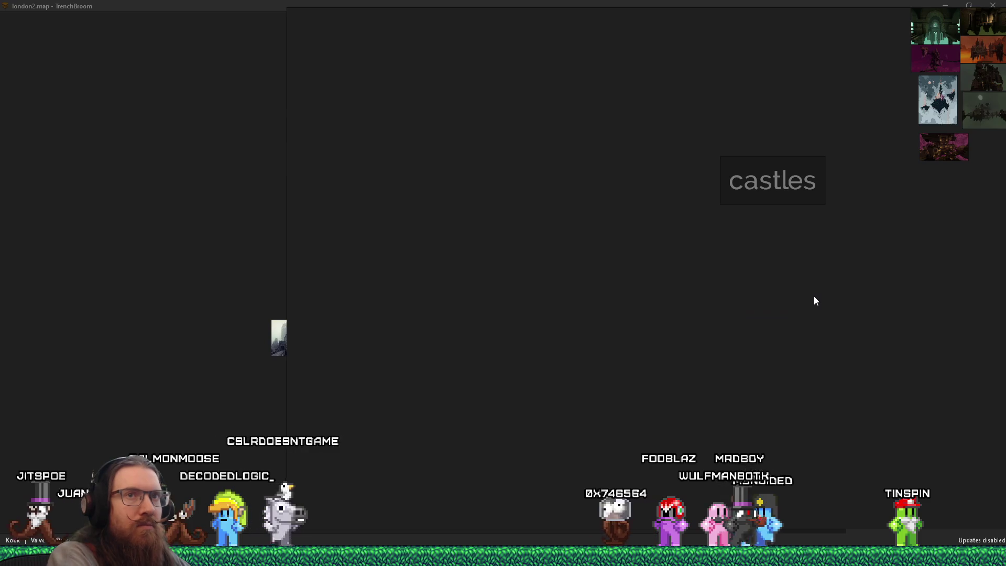
Step: Pan across the labelled groups to centre the mountain group in view
drag(814, 296, 577, 397)
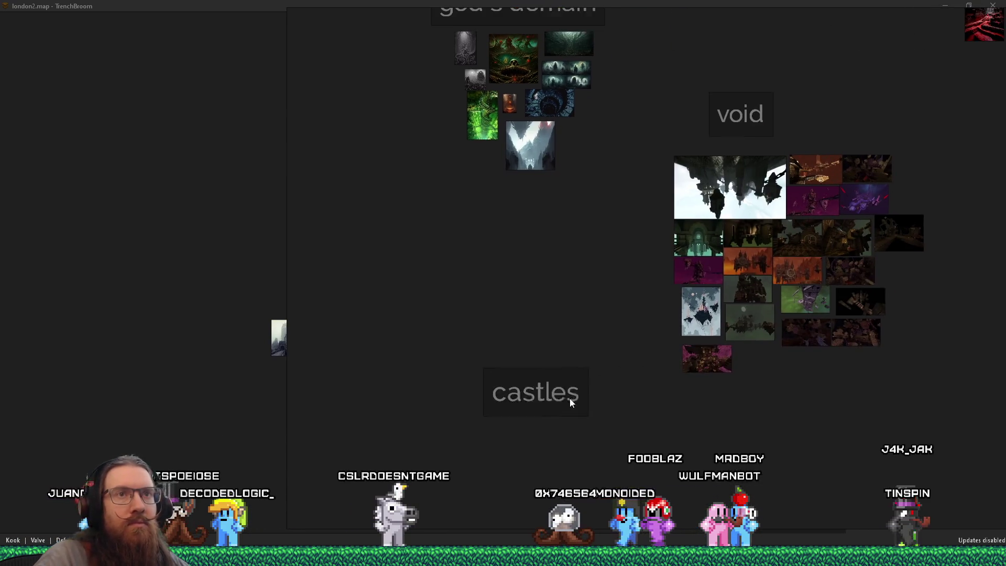
scroll(712, 351, up, 5)
scroll(710, 350, down, 5)
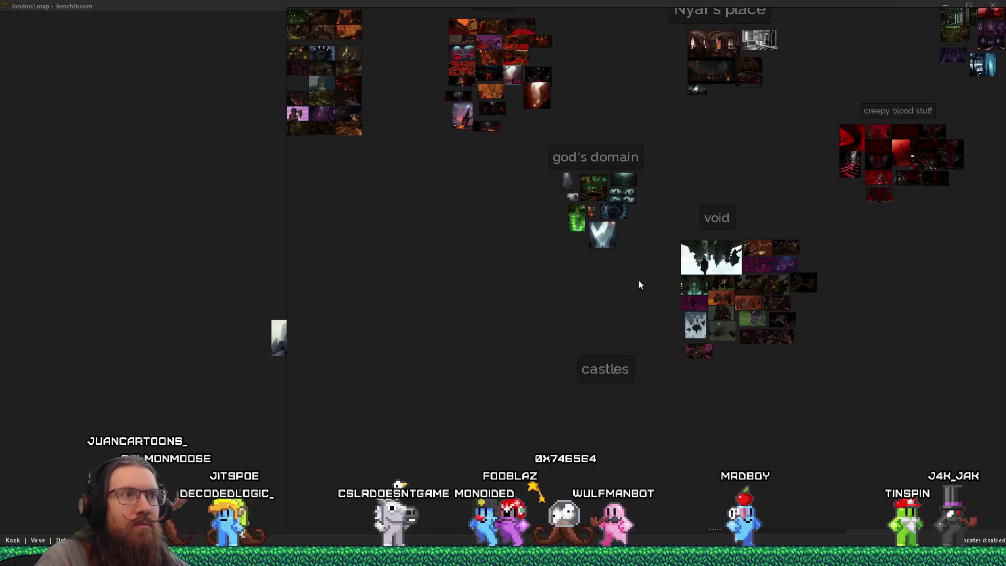
drag(644, 290, 725, 386)
scroll(597, 209, down, 3)
scroll(568, 217, up, 2)
scroll(568, 217, up, 3)
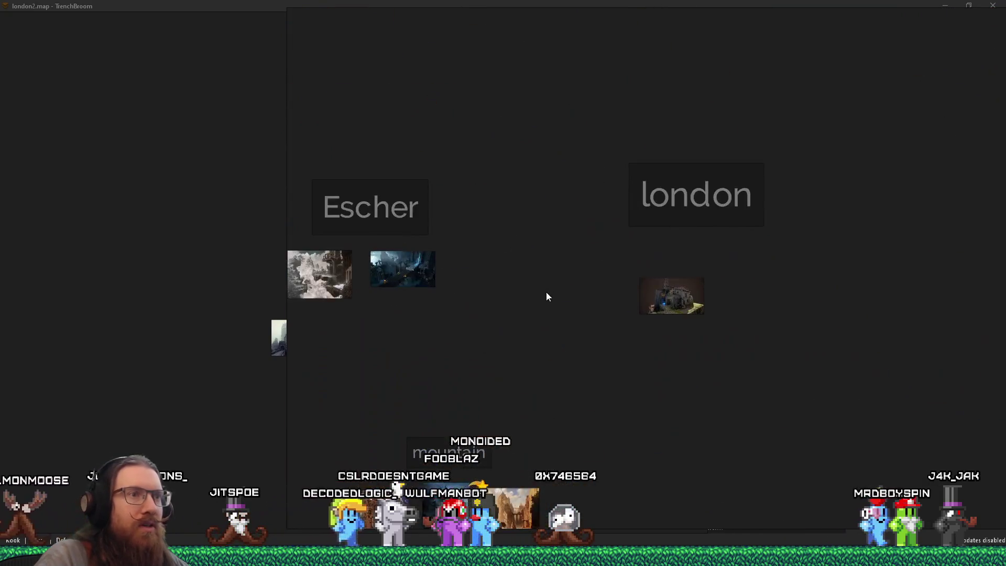
drag(545, 294, 642, 230)
scroll(544, 367, up, 4)
drag(535, 312, 495, 290)
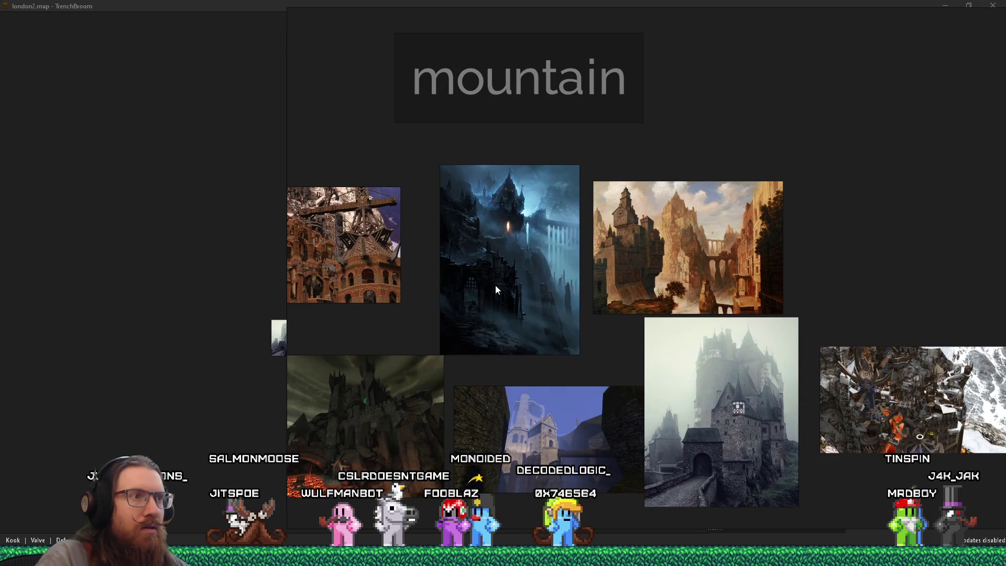
Step: Box-select the eight mountain images together with their label
scroll(496, 287, down, 1)
scroll(540, 340, down, 3)
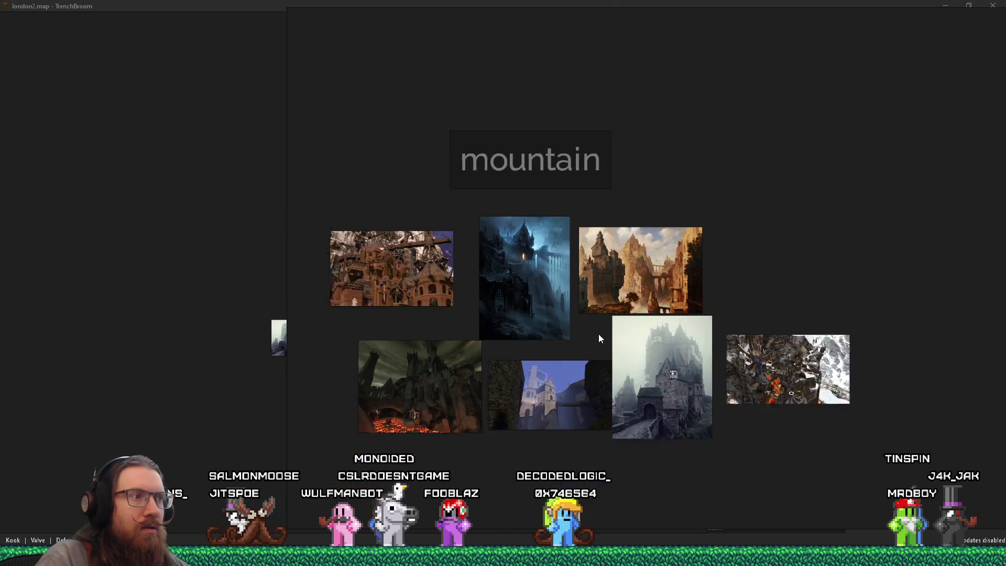
drag(796, 448, 408, 258)
drag(840, 459, 403, 178)
right_click(500, 195)
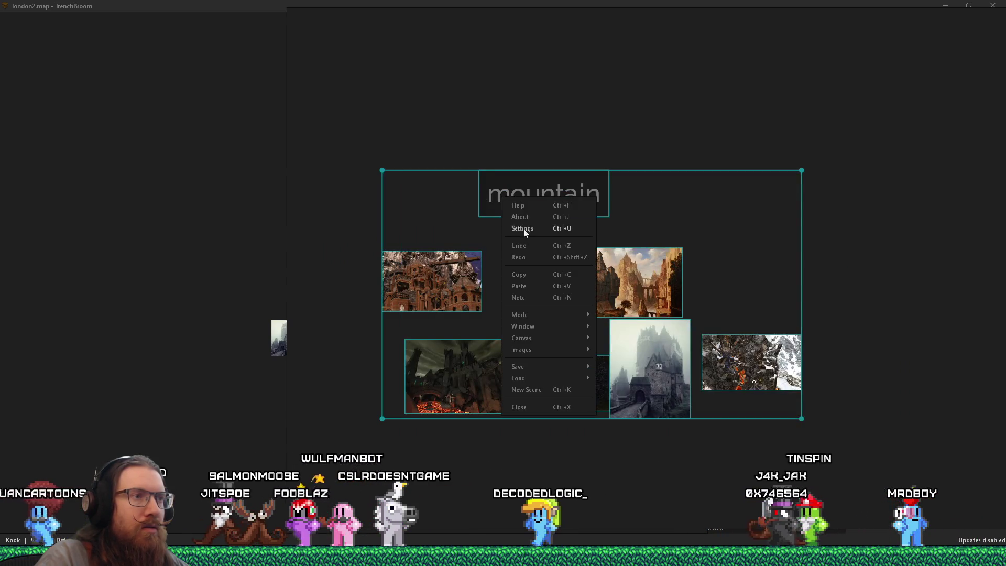
Step: Copy the mountain group and paste it into the castles scene
click(546, 275)
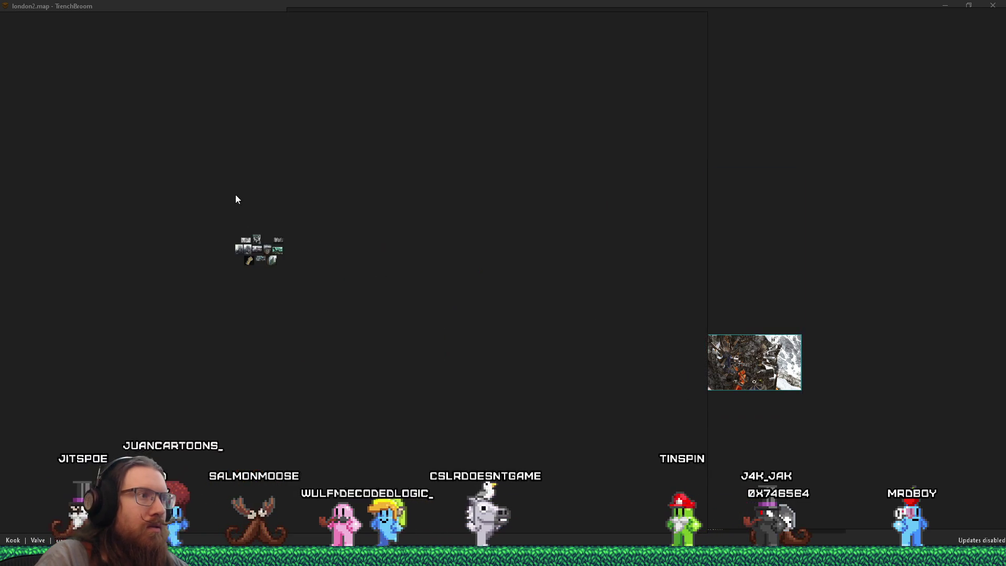
right_click(355, 208)
click(383, 295)
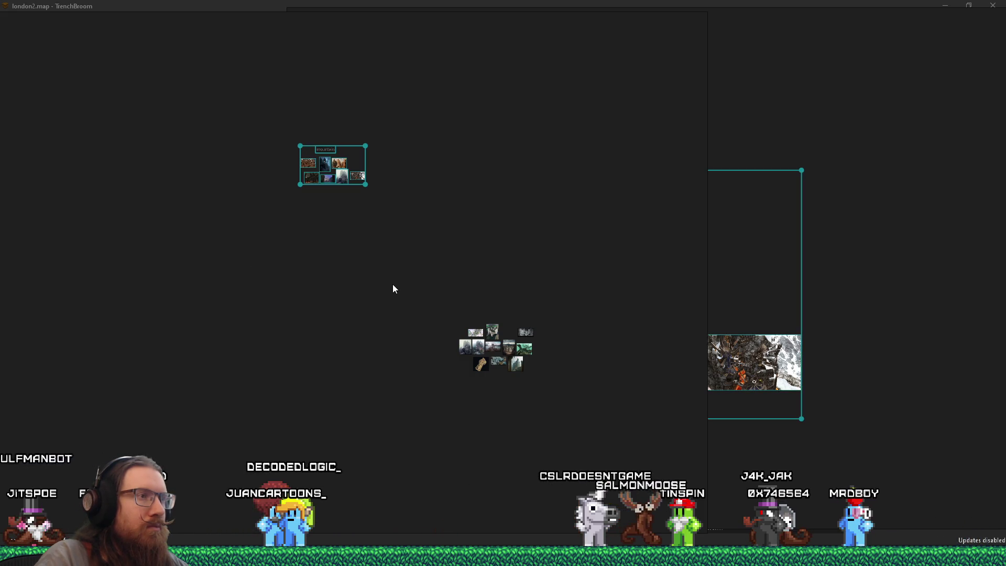
drag(355, 186, 393, 226)
Step: Delete the mountain images from the main board, keeping only the mountain label
double_click(393, 227)
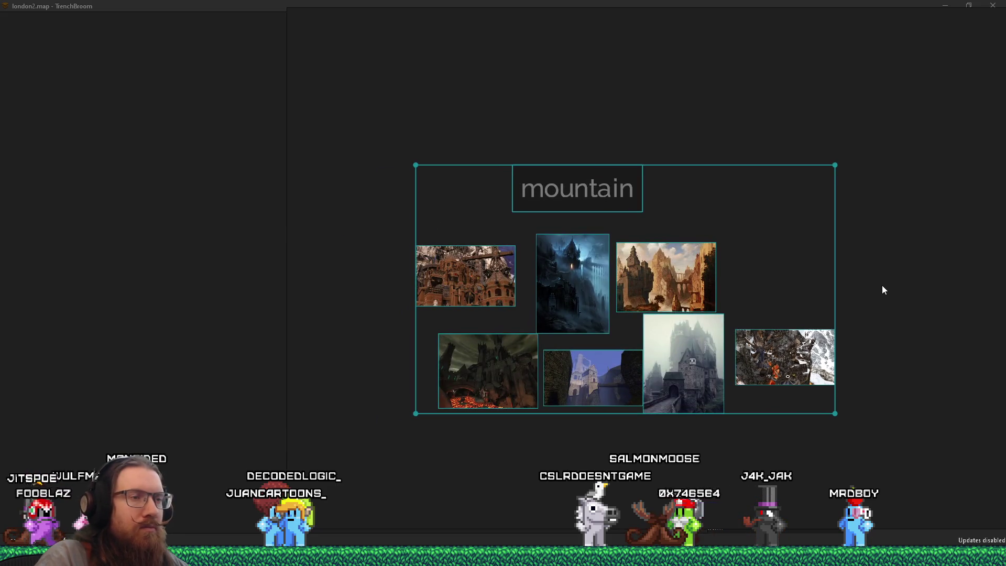
drag(849, 461, 442, 237)
key(Delete)
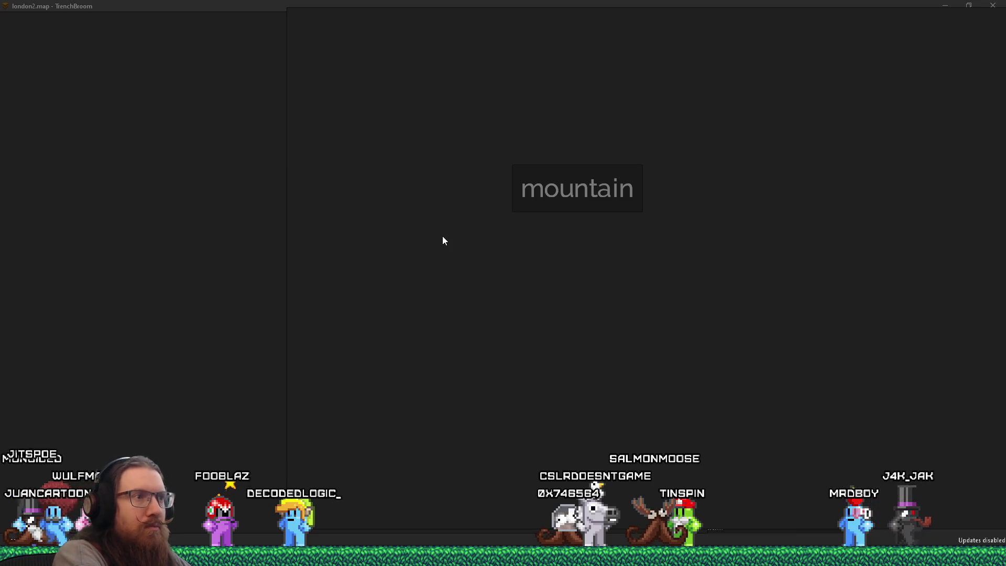
scroll(515, 255, down, 6)
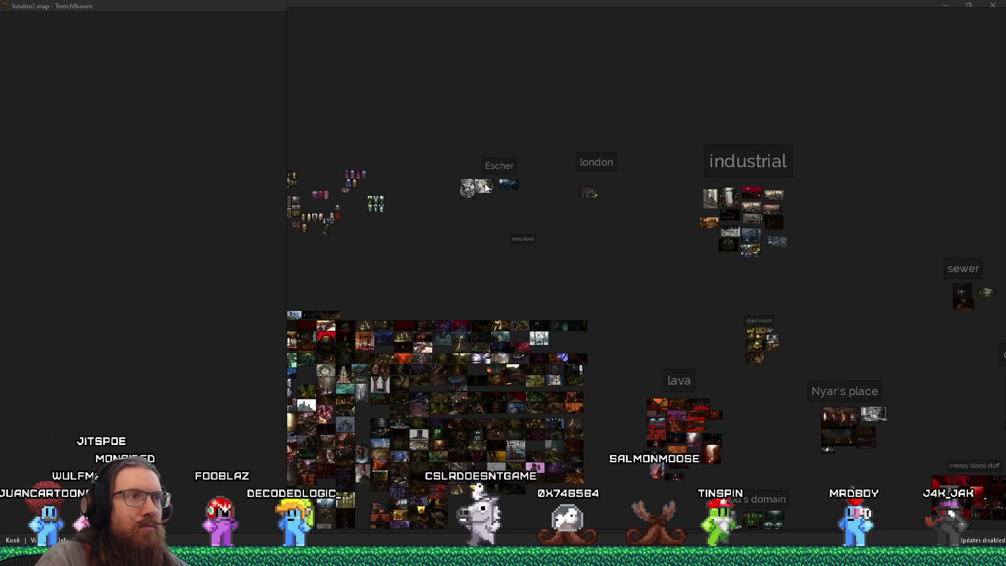
Step: Nudge the dungeon image next to the cloud castle and box-select both
scroll(485, 187, up, 5)
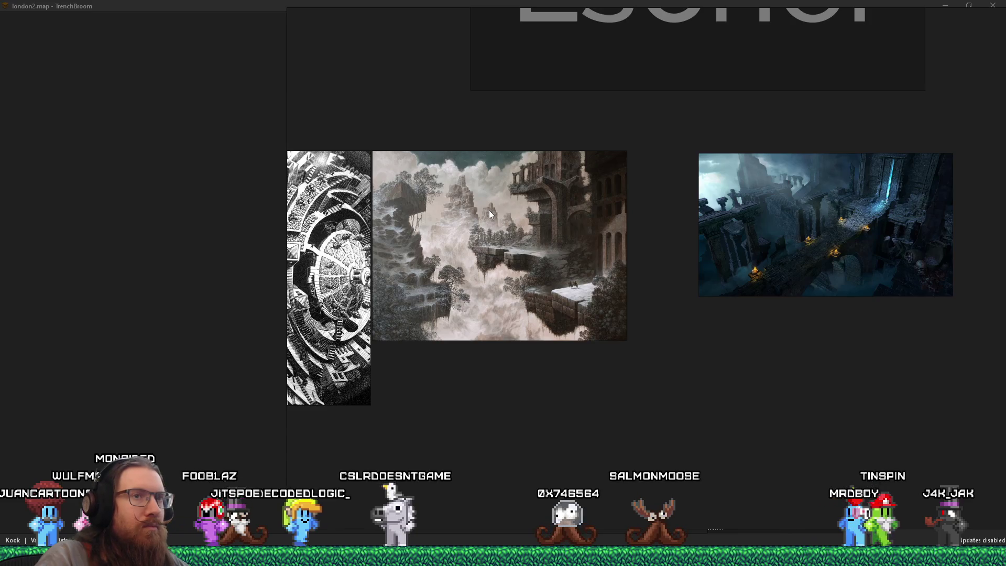
drag(740, 226, 717, 232)
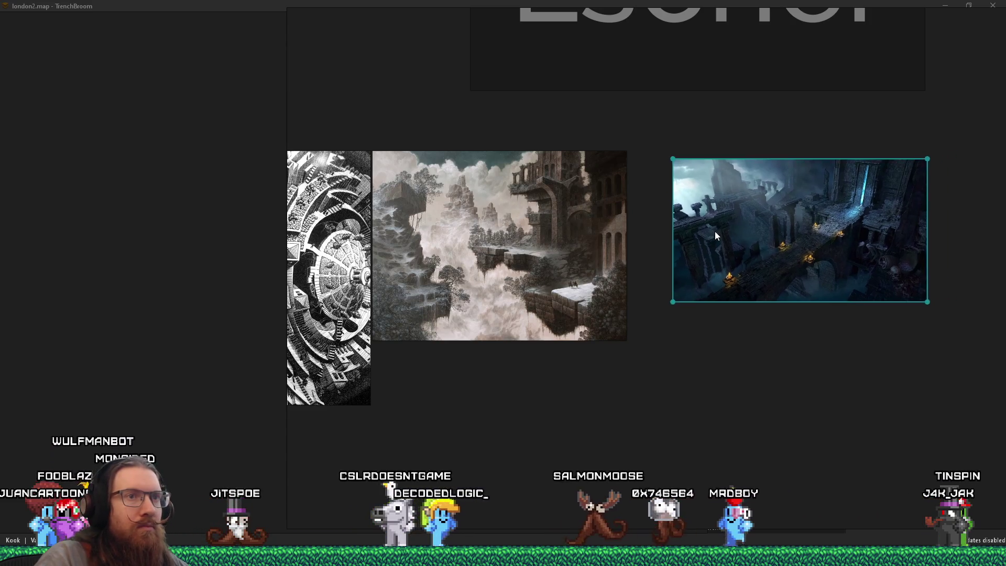
scroll(722, 293, up, 2)
drag(820, 370, 393, 184)
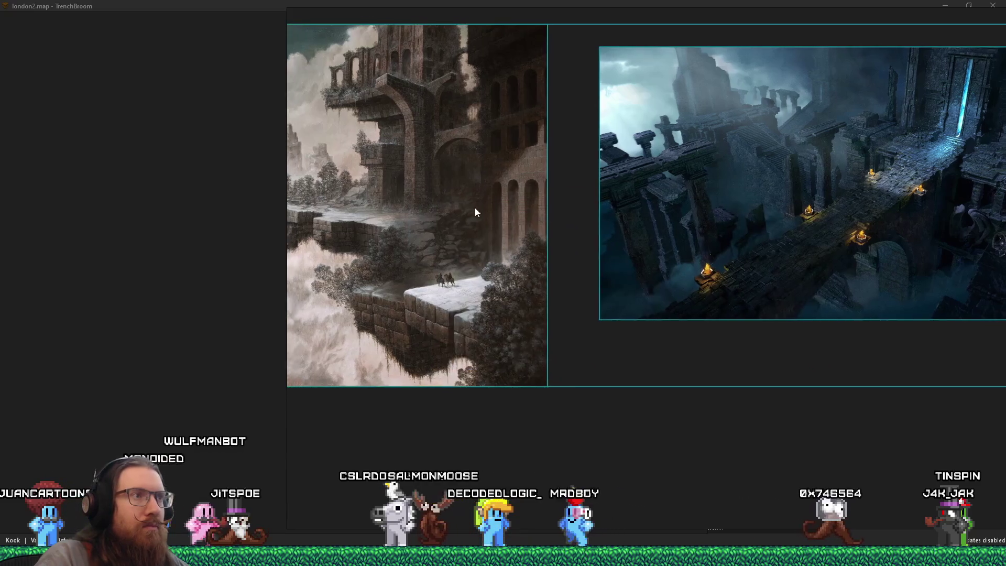
Step: Place the cloud castle and dungeon images beside the void group
scroll(536, 227, down, 2)
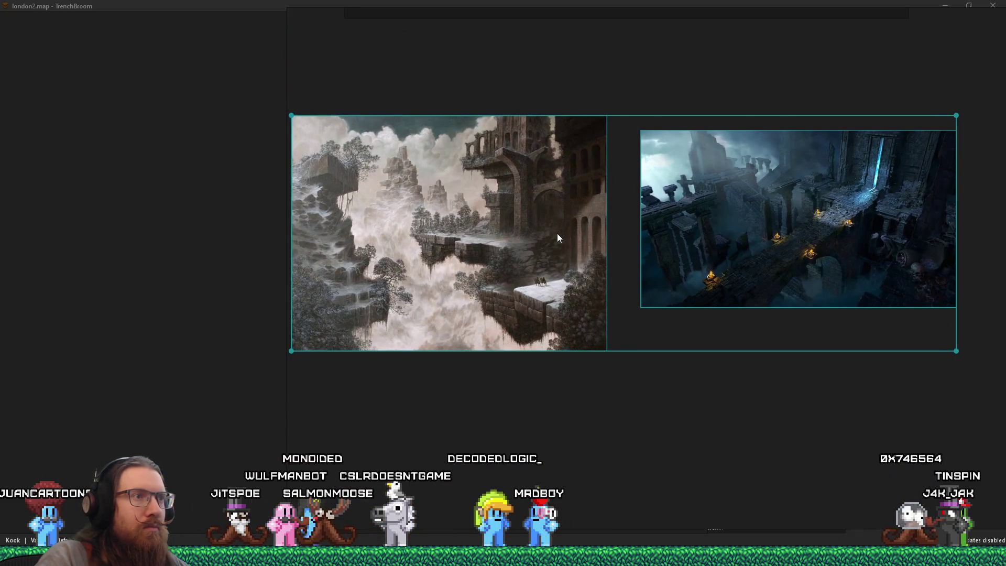
scroll(557, 234, down, 10)
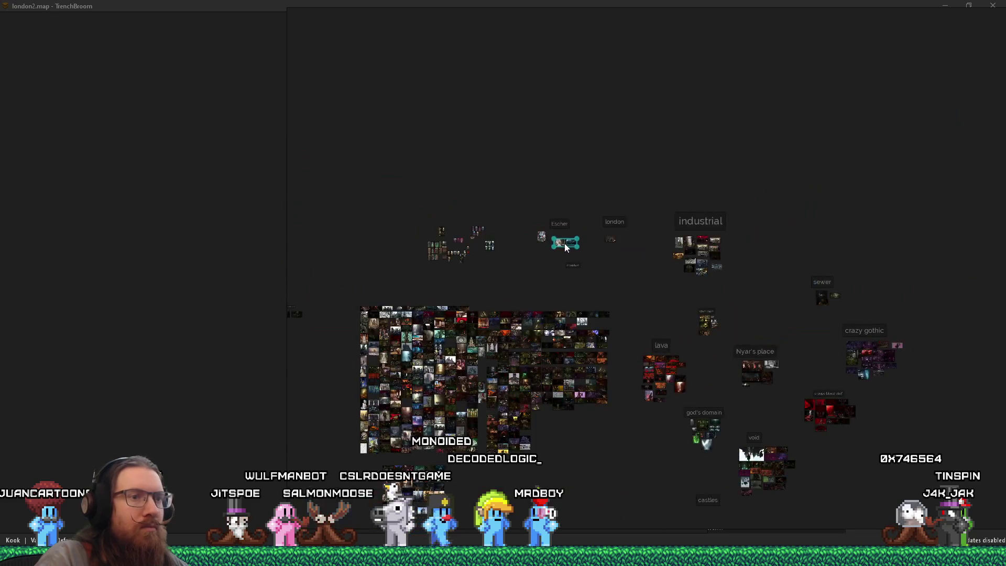
scroll(733, 415, up, 8)
drag(735, 414, 755, 345)
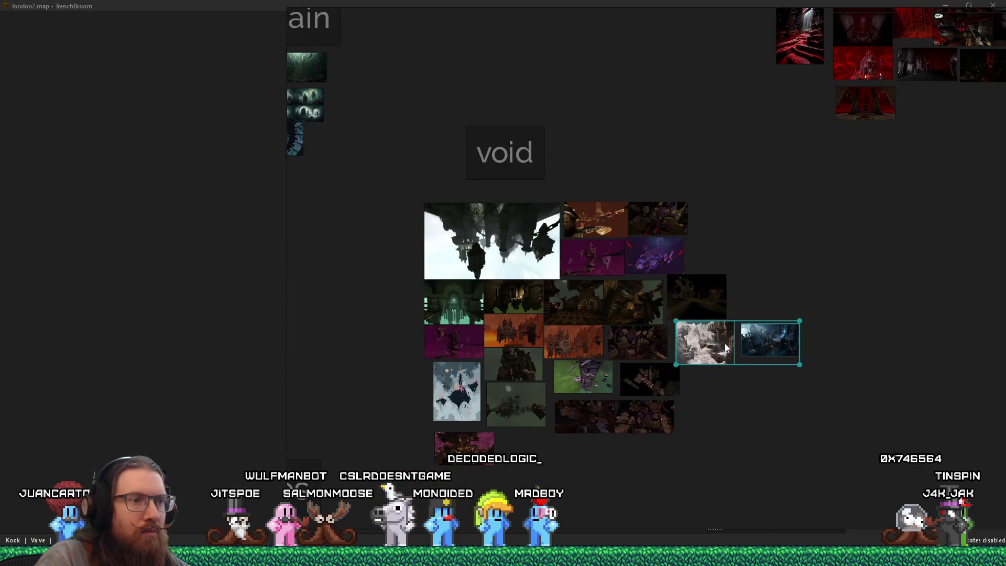
scroll(510, 347, down, 8)
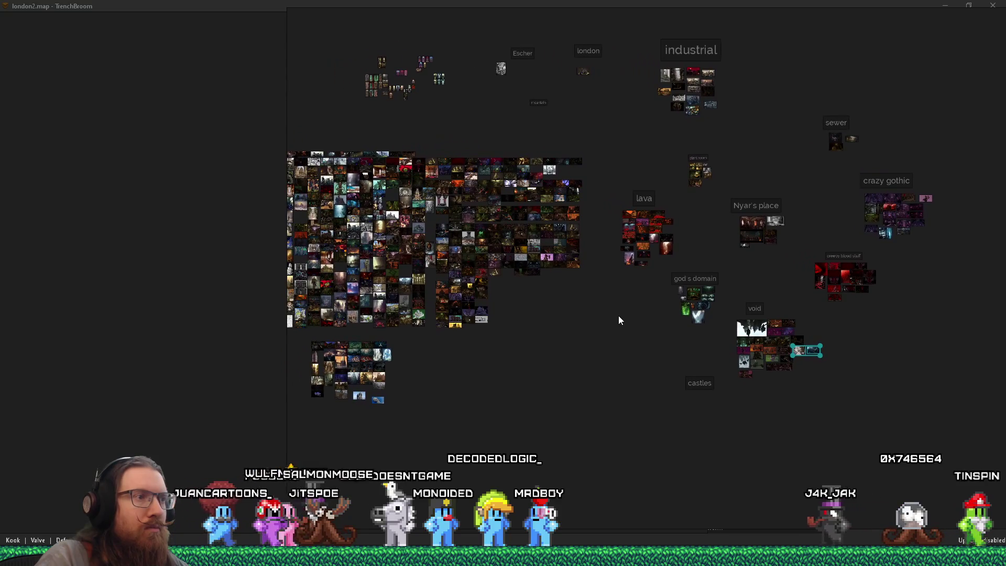
scroll(405, 257, up, 10)
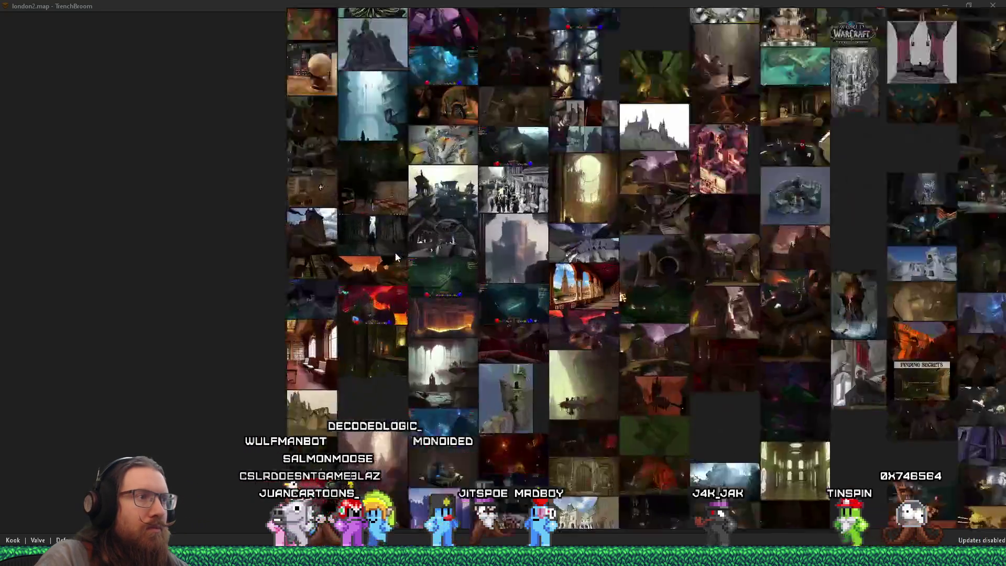
scroll(517, 260, up, 5)
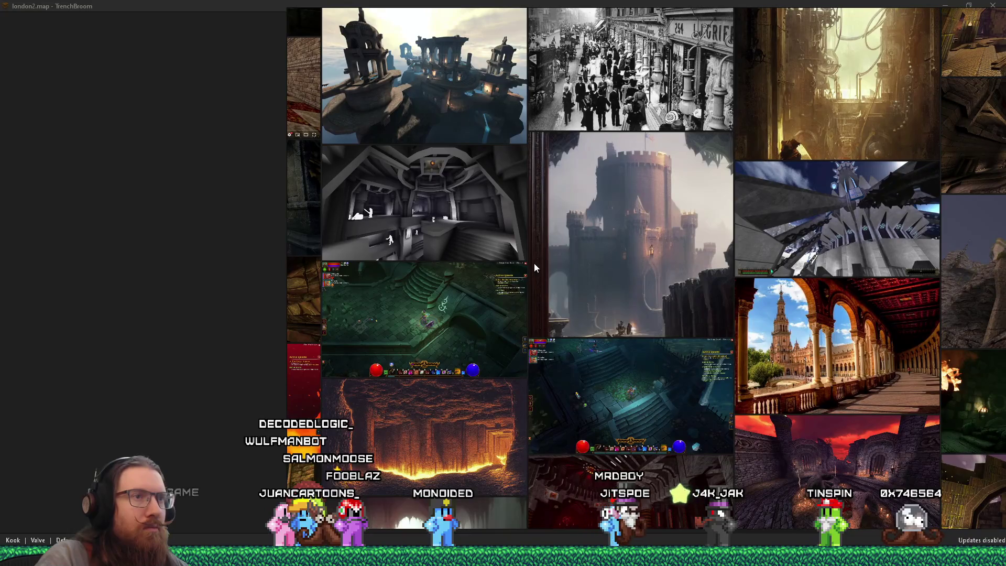
click(606, 258)
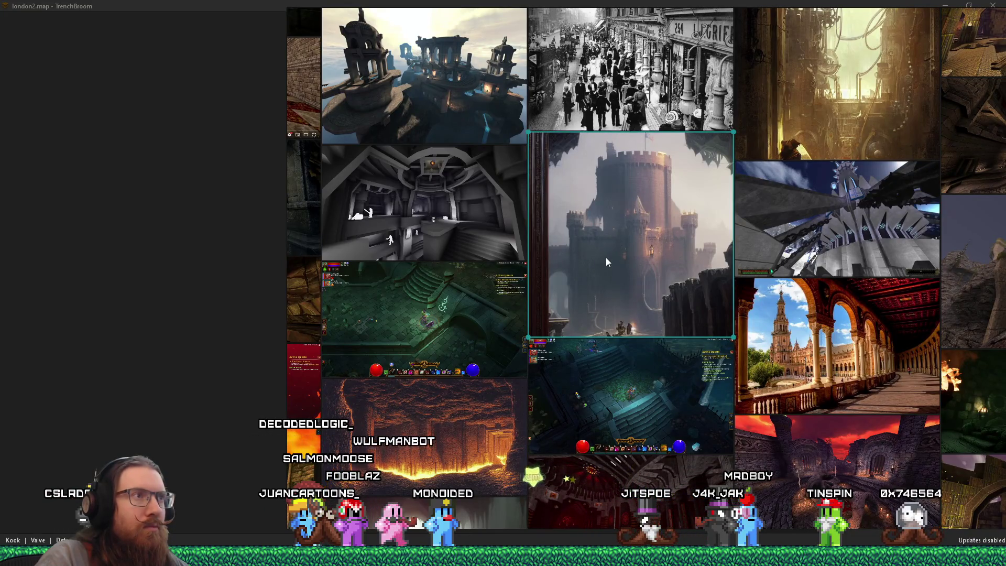
scroll(627, 251, up, 3)
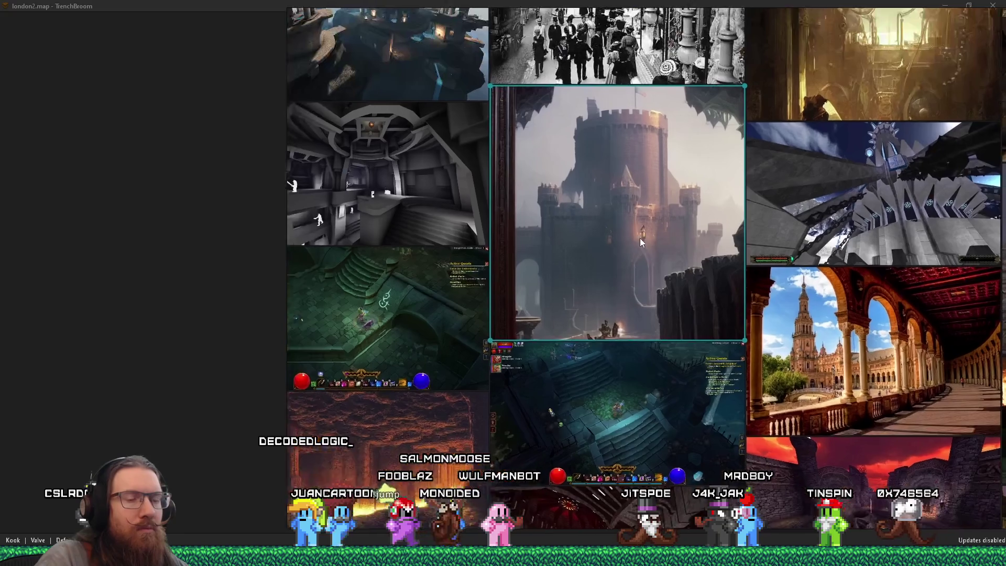
scroll(498, 251, right, 2)
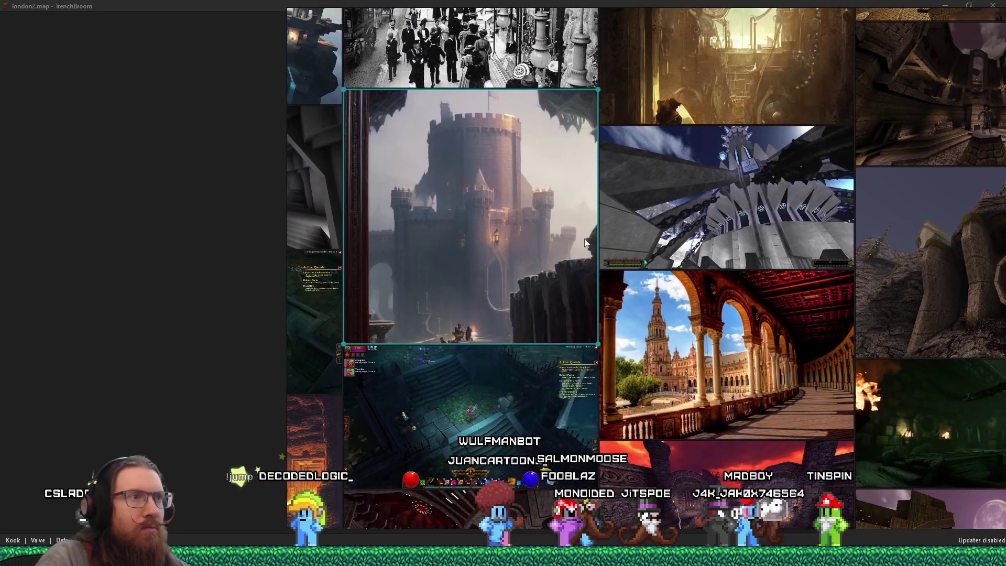
scroll(459, 217, right, 5)
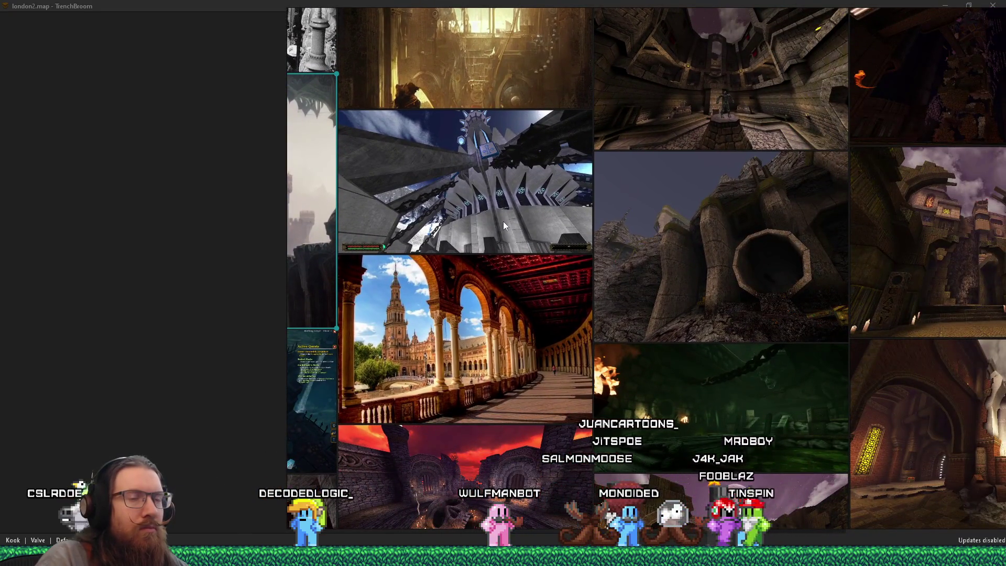
scroll(503, 221, down, 3)
drag(570, 237, 718, 131)
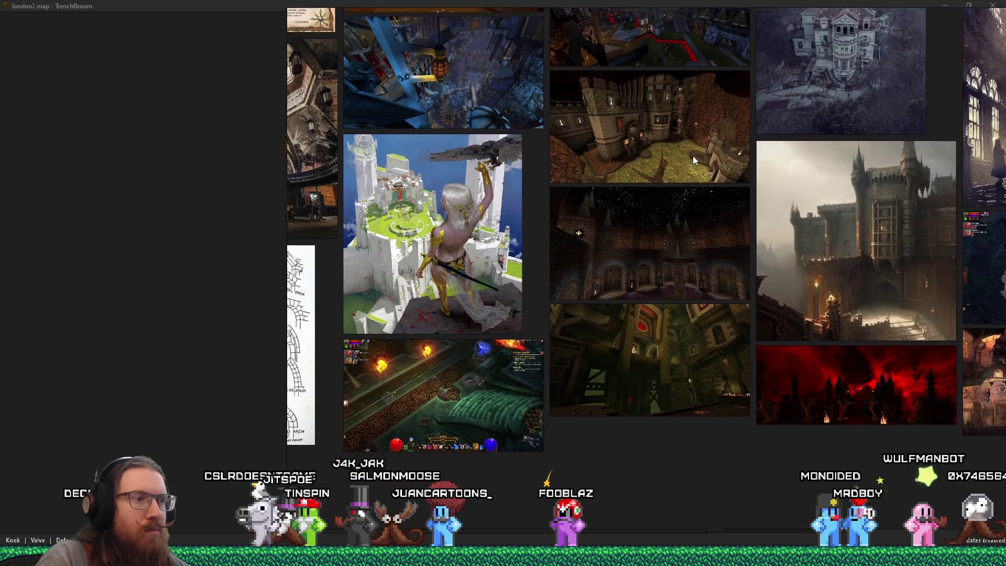
mouse_move(692, 155)
mouse_down()
mouse_move(923, 159)
mouse_move(939, 188)
mouse_move(936, 212)
mouse_up()
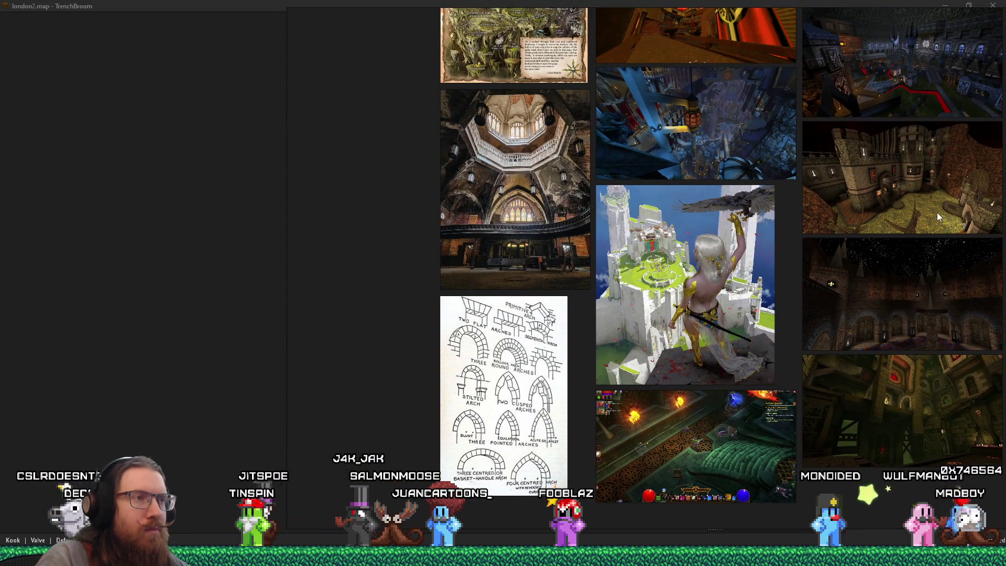
scroll(508, 181, up, 5)
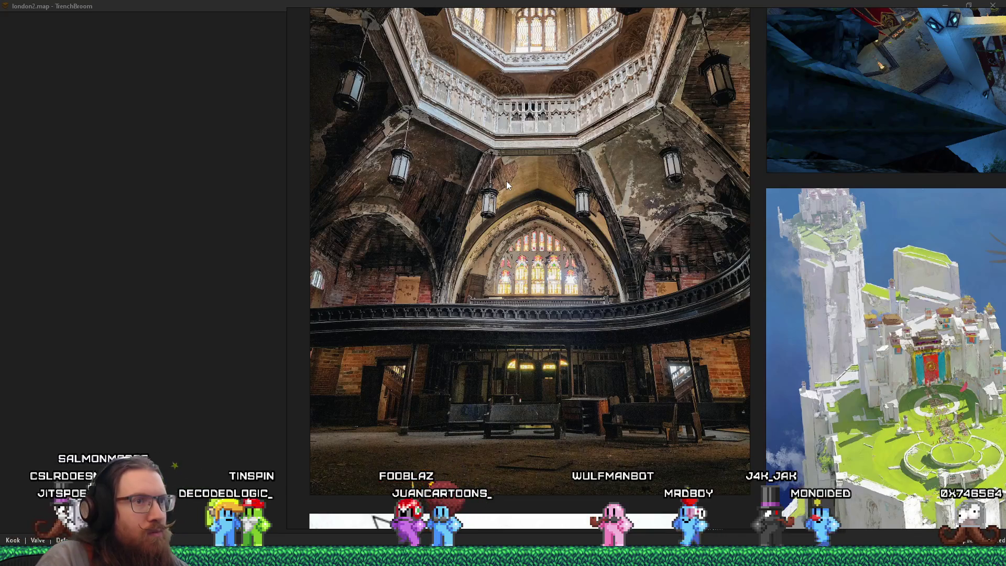
scroll(573, 357, up, 3)
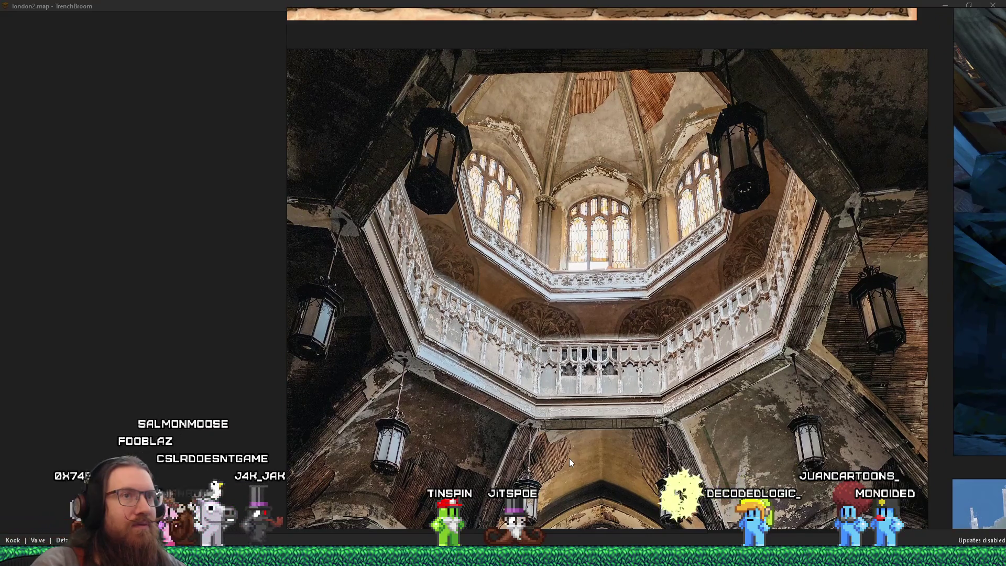
scroll(508, 237, down, 5)
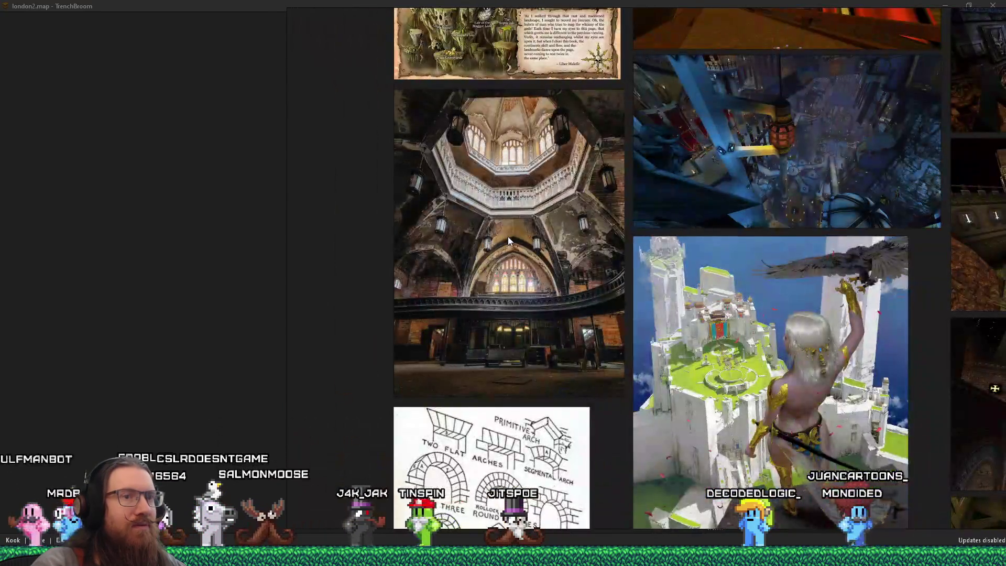
scroll(507, 236, down, 5)
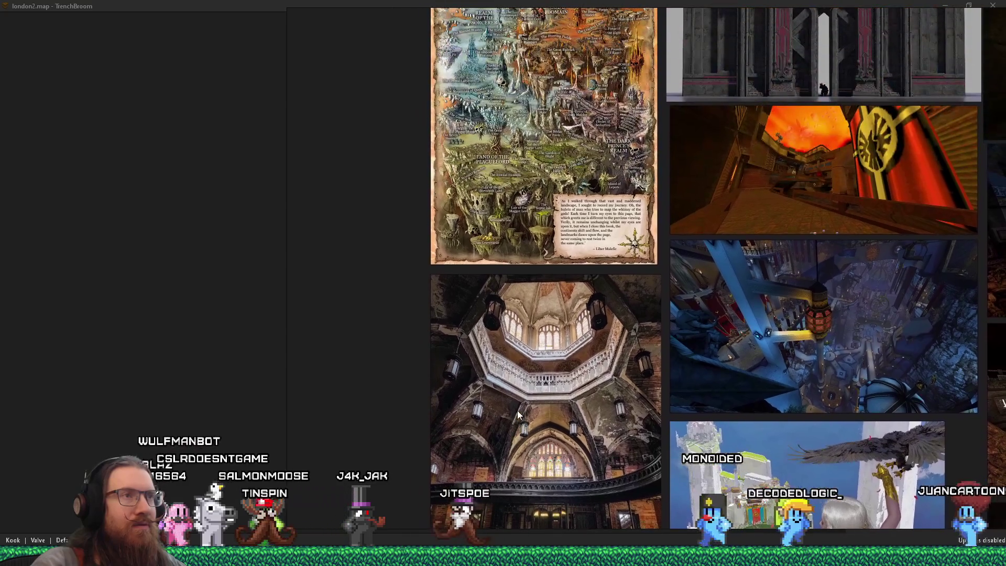
scroll(678, 263, up, 5)
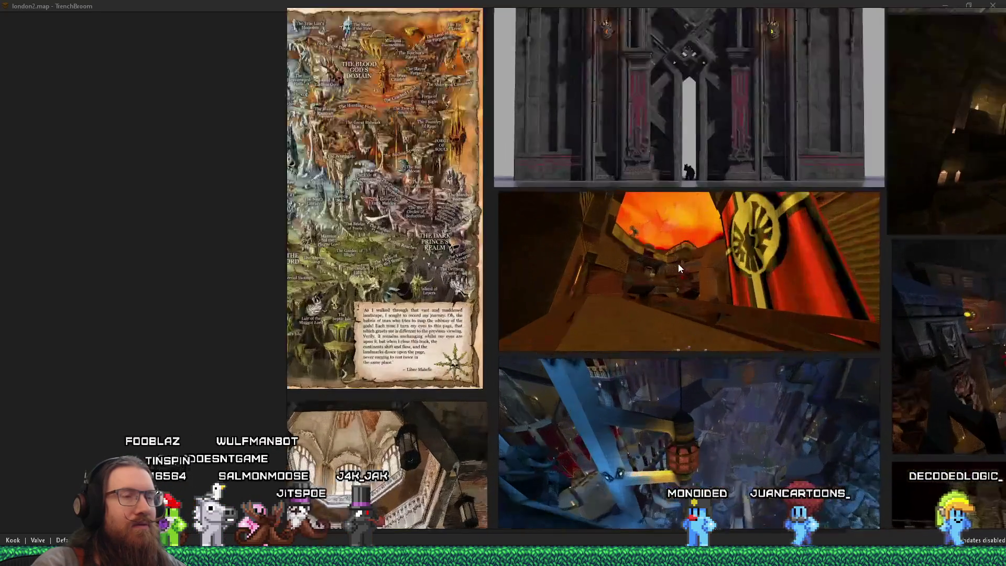
scroll(679, 264, down, 8)
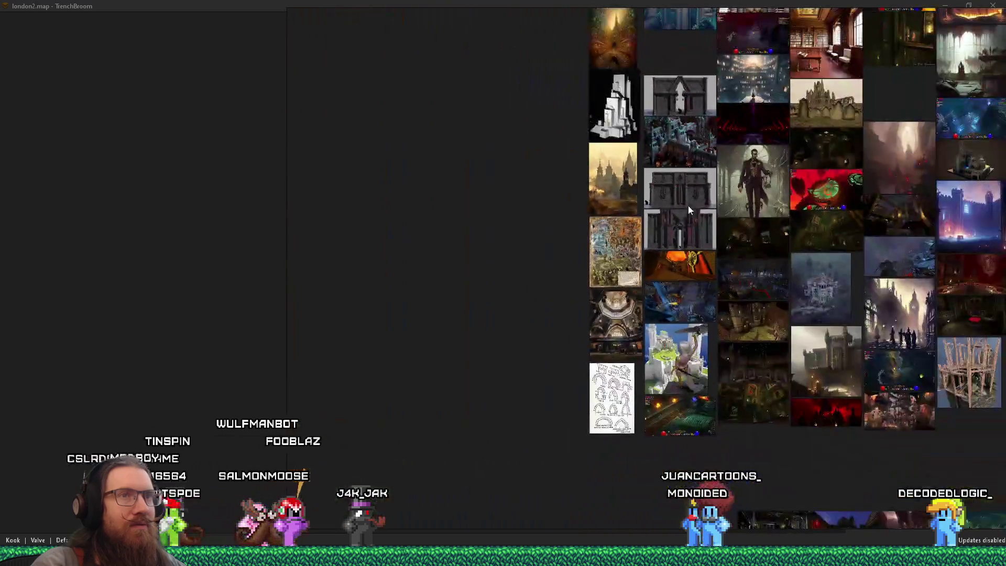
scroll(691, 199, up, 8)
drag(711, 307, 460, 347)
scroll(523, 336, up, 2)
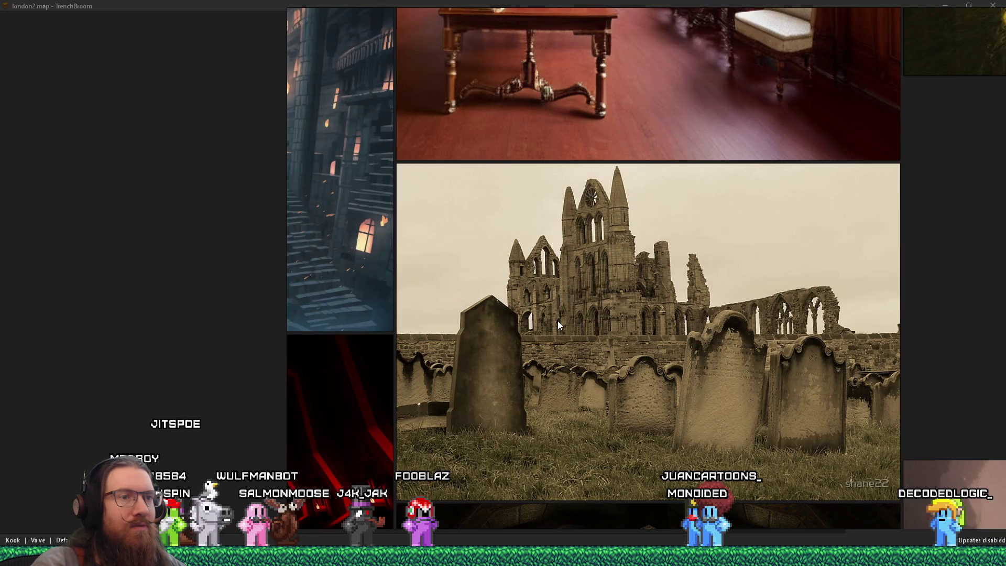
scroll(617, 360, up, 2)
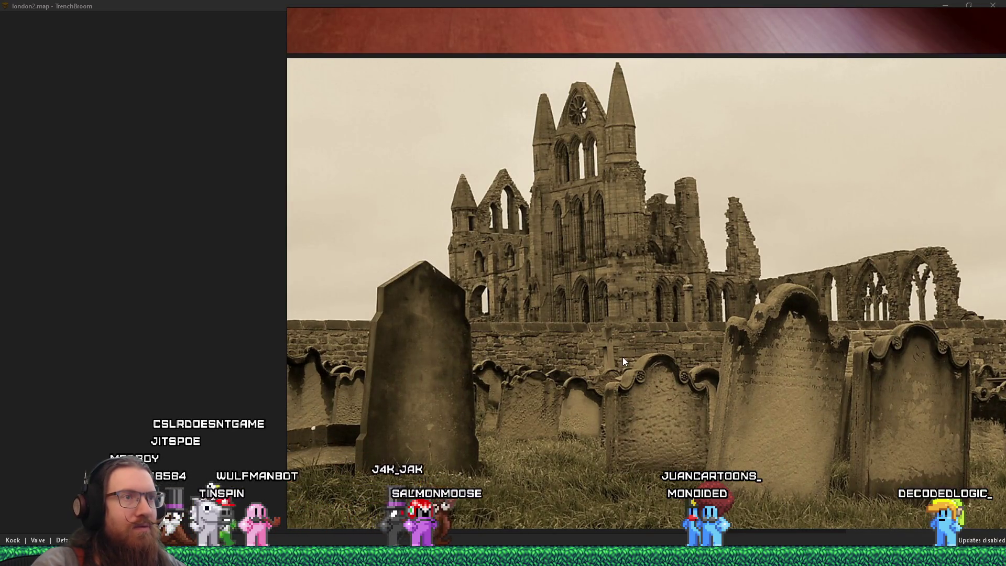
scroll(631, 406, up, 2)
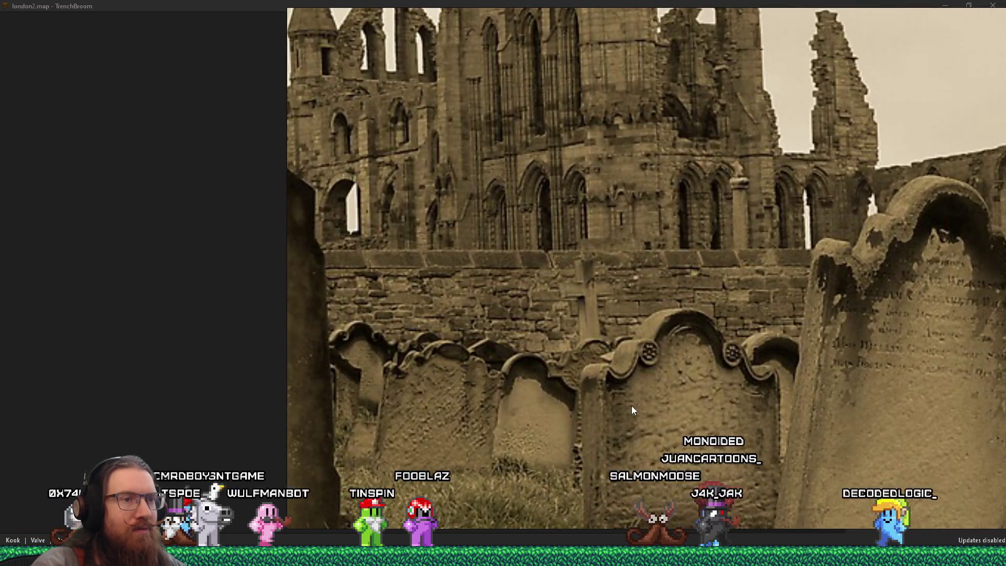
scroll(631, 406, down, 2)
scroll(631, 406, down, 3)
scroll(631, 405, down, 2)
scroll(579, 320, up, 2)
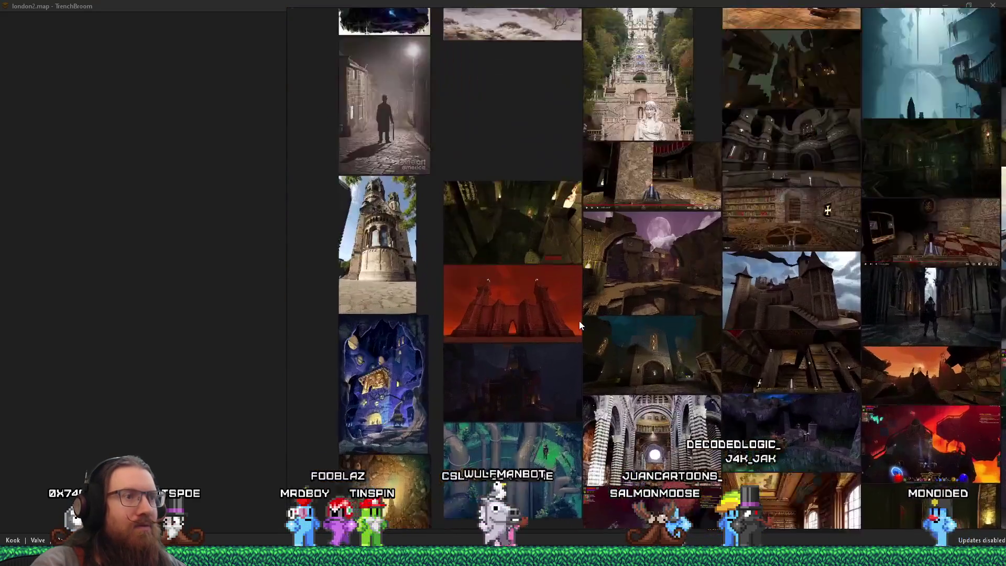
scroll(579, 320, up, 4)
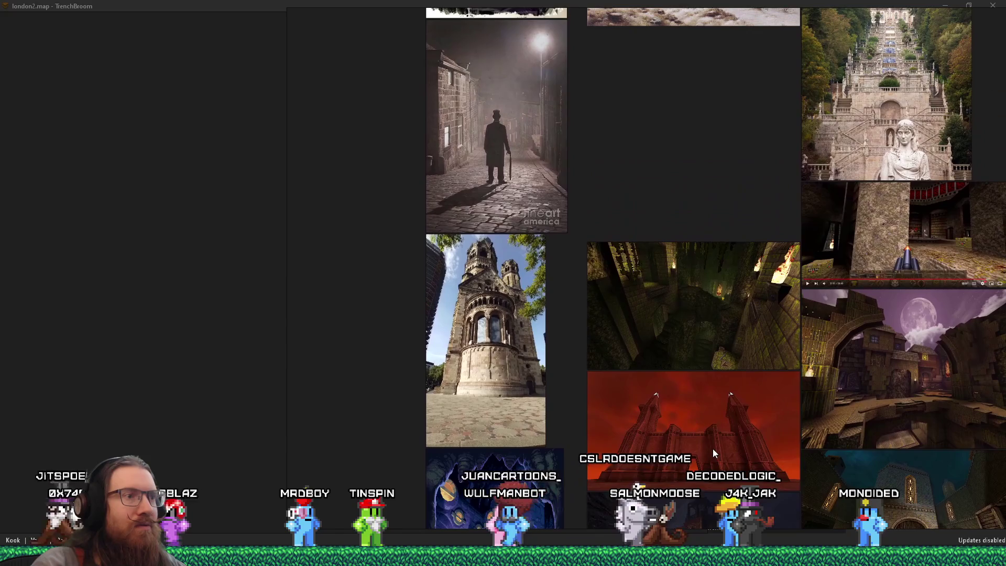
scroll(712, 449, up, 5)
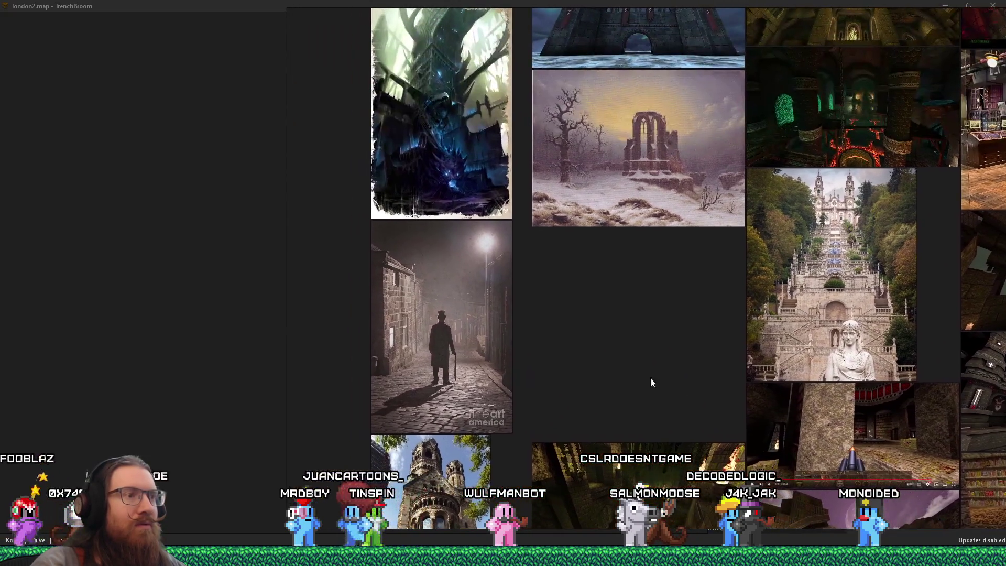
scroll(488, 328, up, 2)
drag(488, 328, 518, 316)
scroll(504, 323, down, 6)
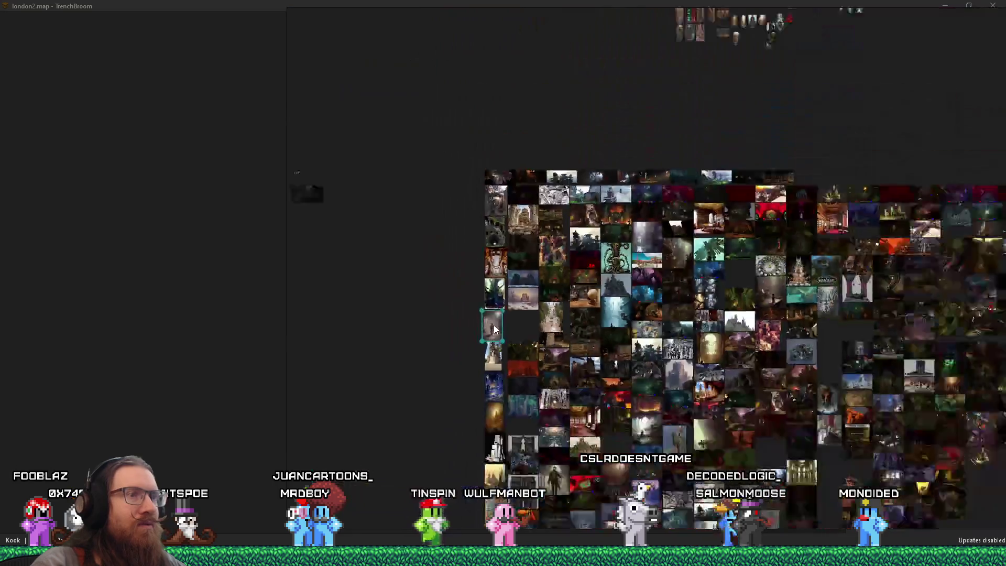
scroll(737, 289, up, 3)
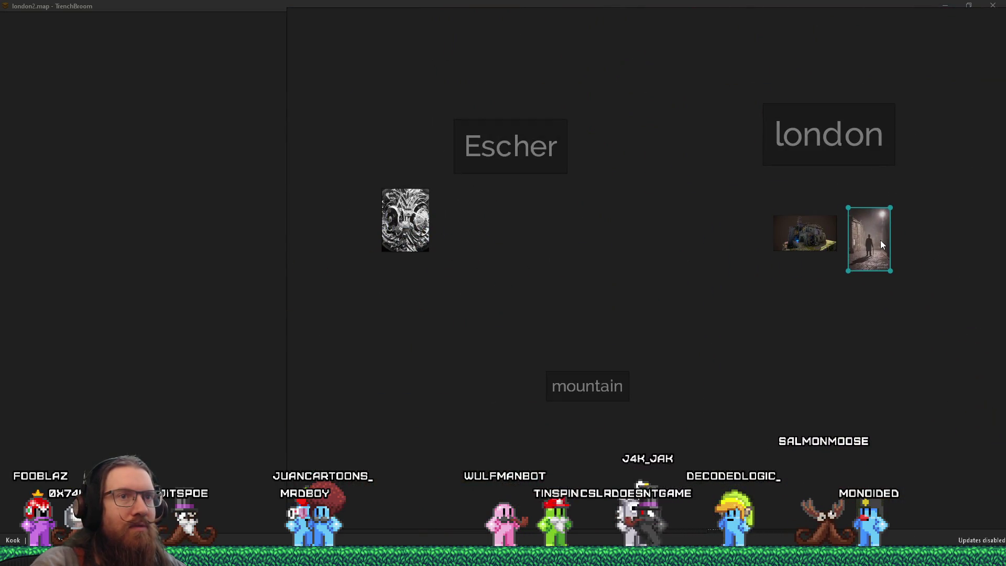
scroll(607, 412, down, 5)
scroll(553, 320, up, 8)
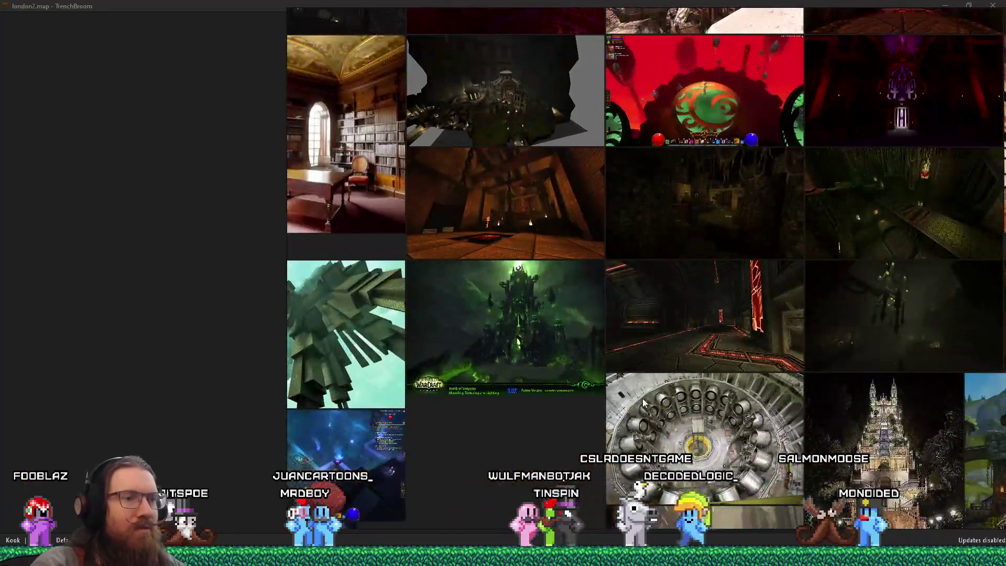
scroll(649, 361, up, 3)
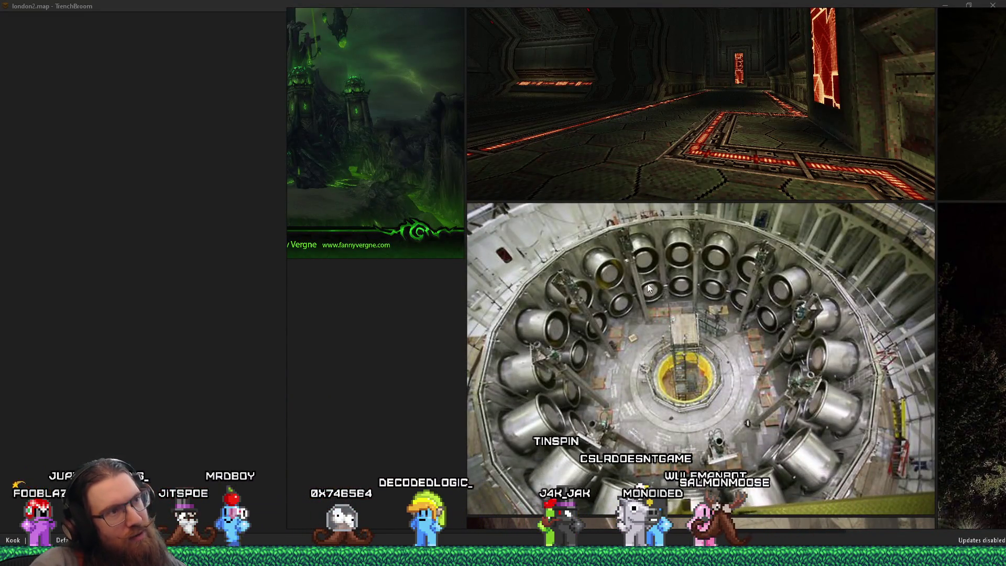
scroll(593, 323, down, 3)
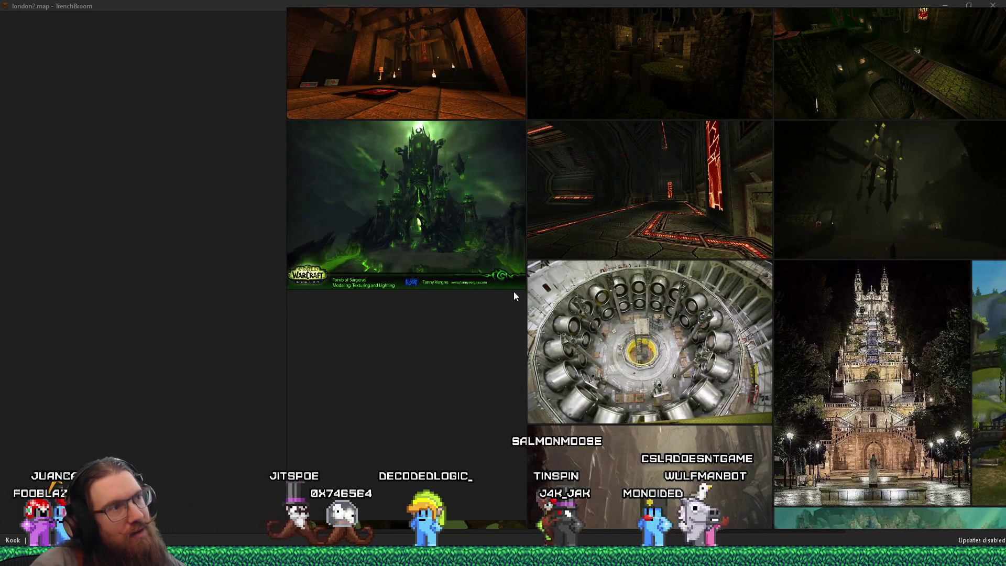
scroll(414, 213, up, 3)
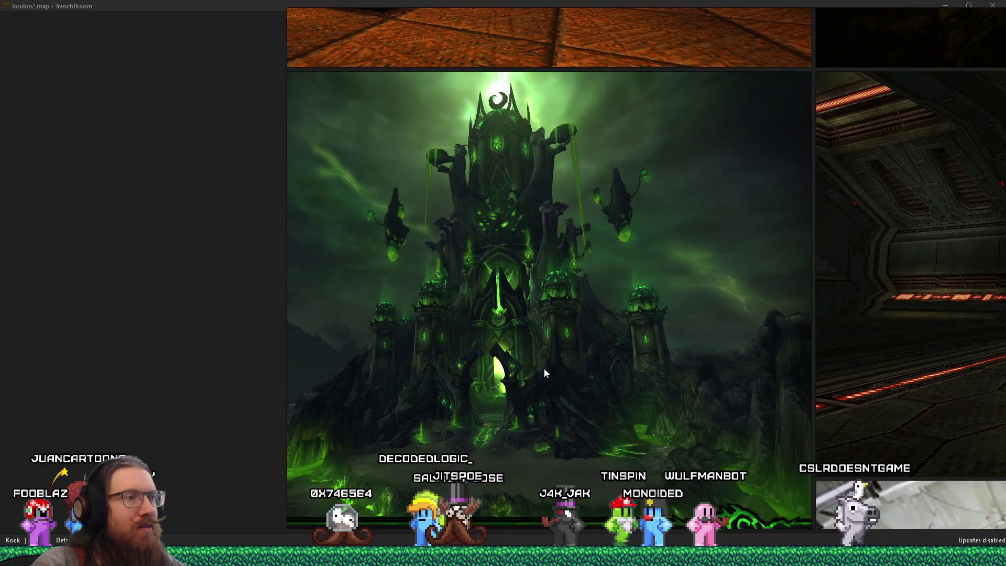
Step: Copy the green Warcraft castle image from the sorting board
click(559, 339)
scroll(559, 337, down, 3)
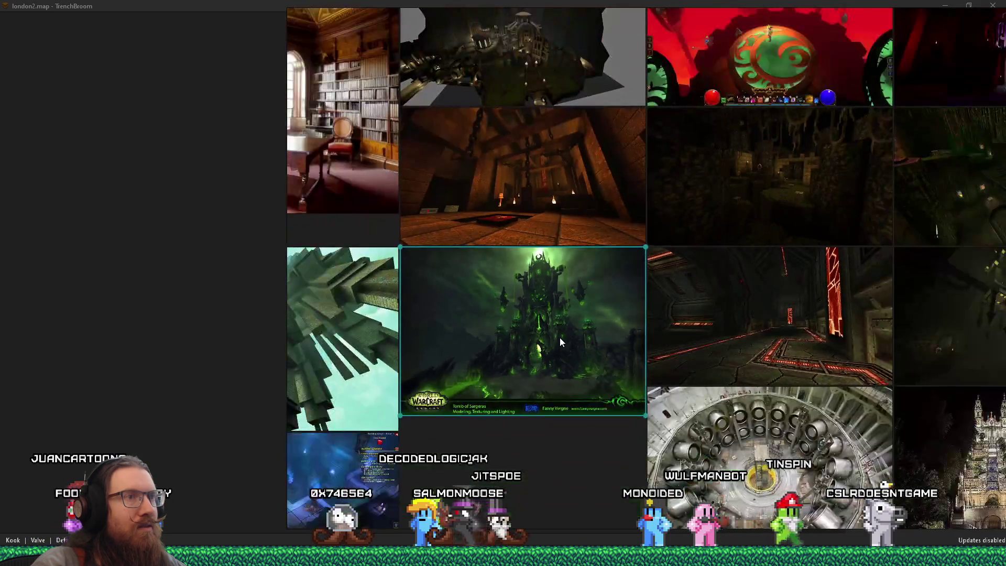
right_click(559, 339)
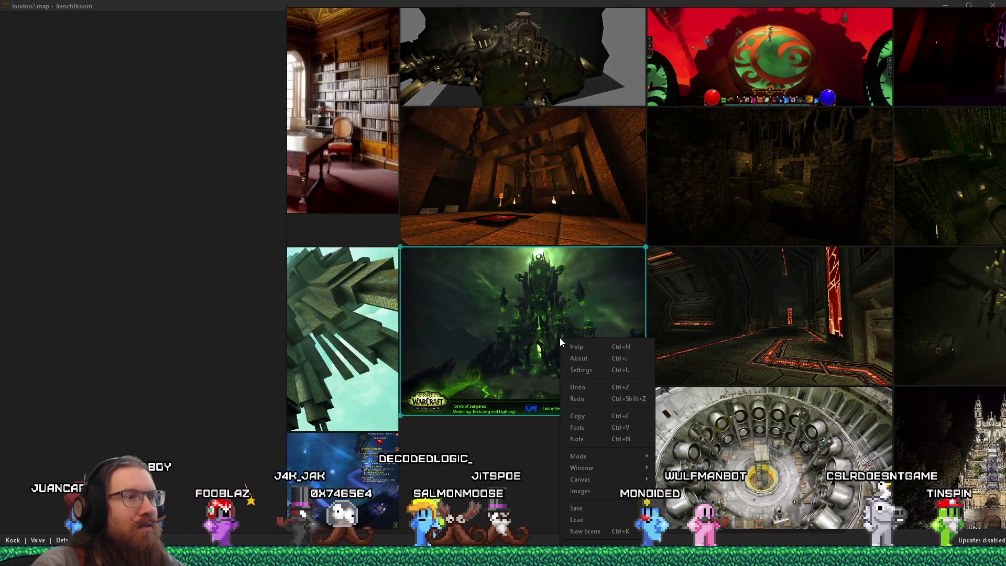
click(590, 415)
Step: Paste the Warcraft castle into kook levels castles.pur, then return to the sorting board
key(alt+Tab)
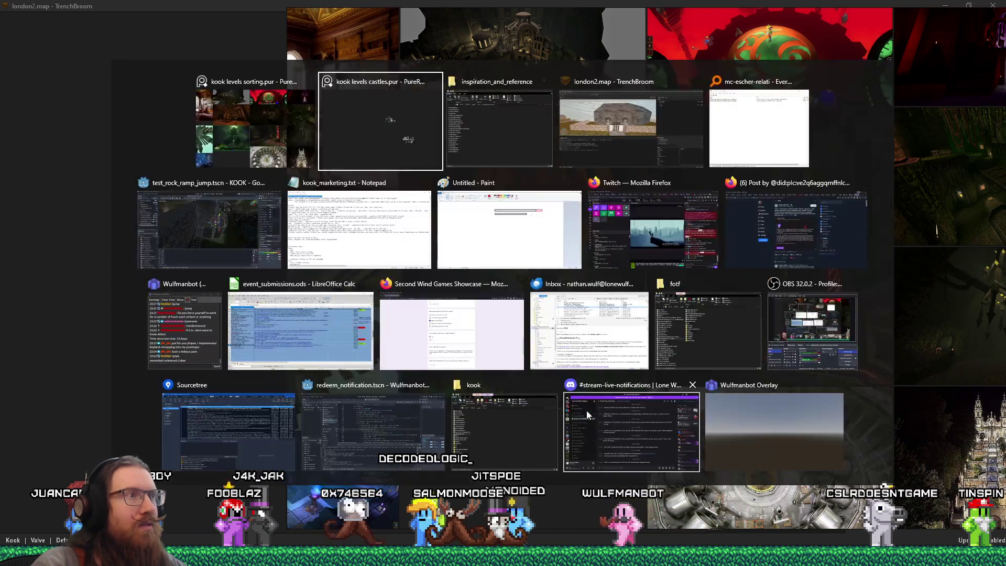
scroll(461, 373, up, 3)
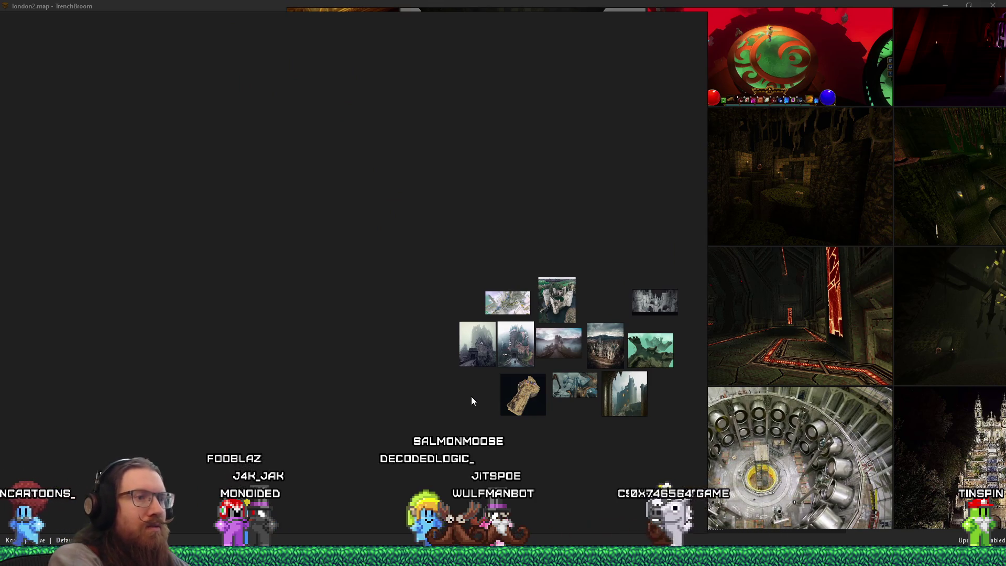
key(ctrl+v)
double_click(470, 396)
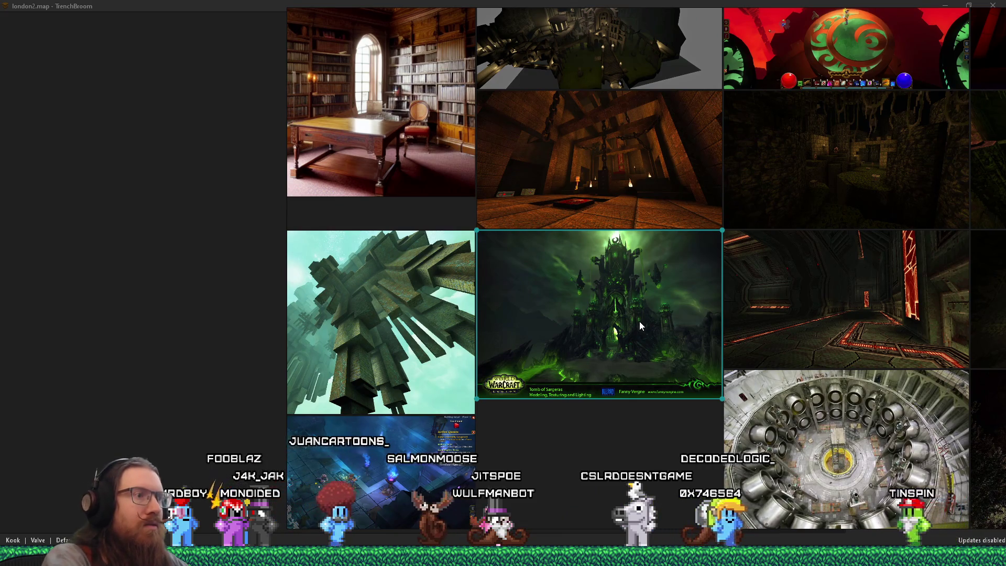
key(Delete)
click(427, 318)
scroll(426, 318, down, 3)
scroll(427, 318, down, 5)
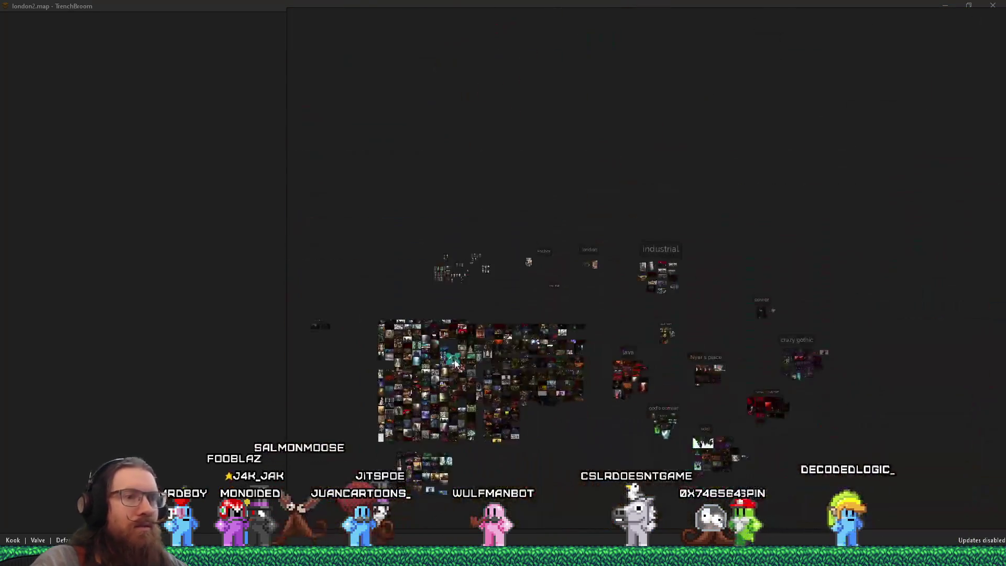
scroll(708, 478, up, 3)
scroll(622, 359, down, 4)
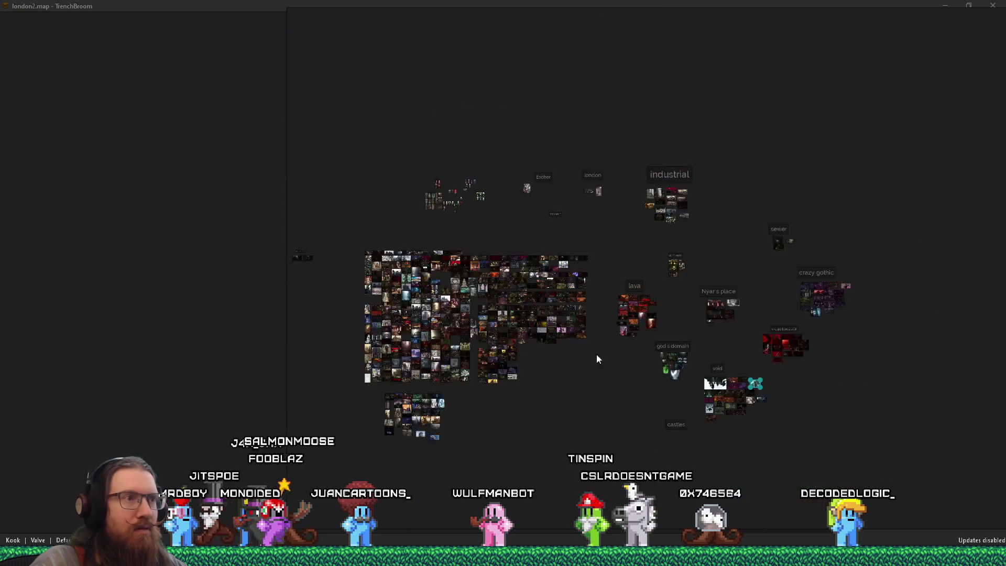
scroll(446, 322, up, 5)
drag(451, 318, 510, 343)
scroll(511, 343, up, 4)
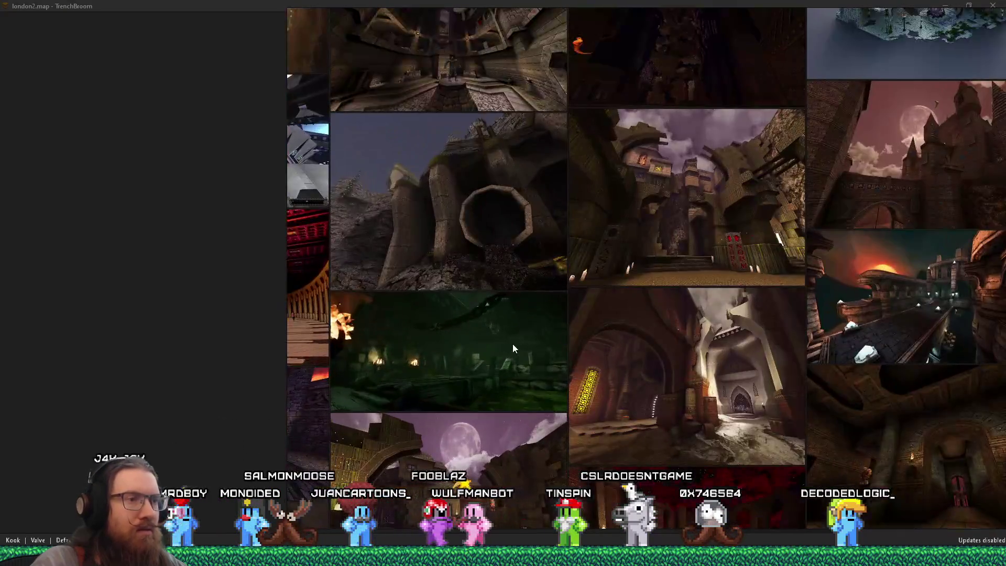
scroll(461, 332, up, 2)
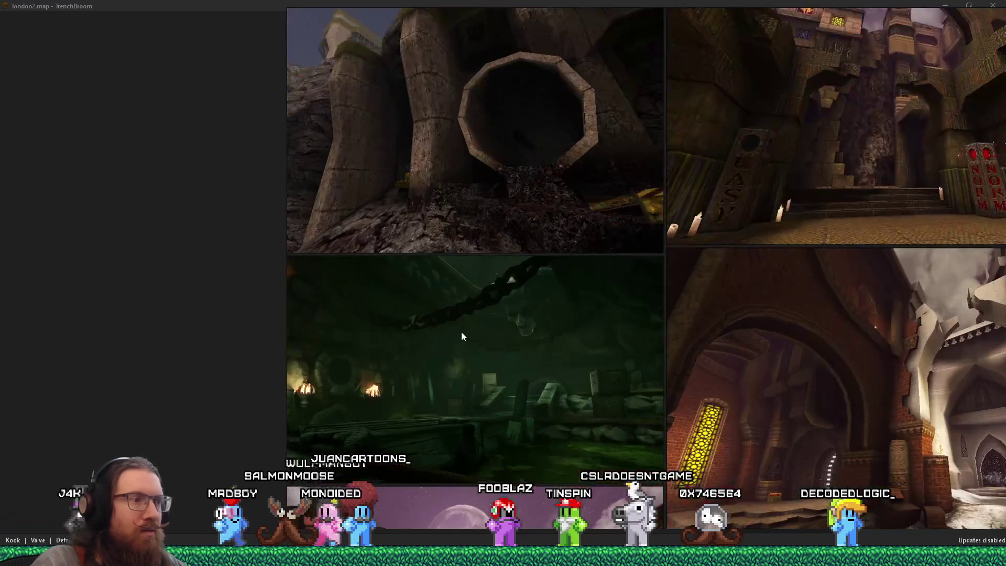
scroll(566, 344, up, 1)
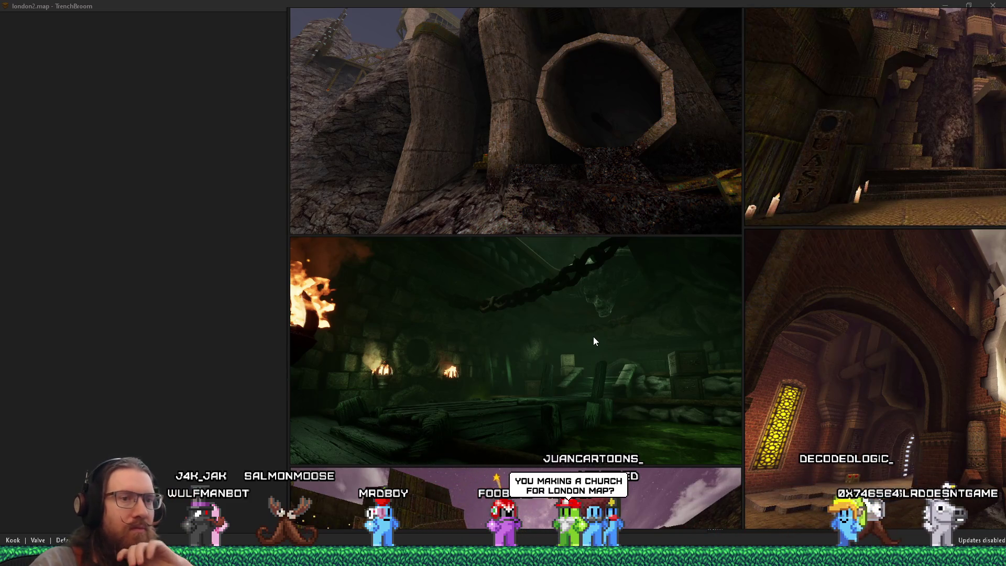
scroll(593, 342, down, 5)
drag(610, 376, 562, 253)
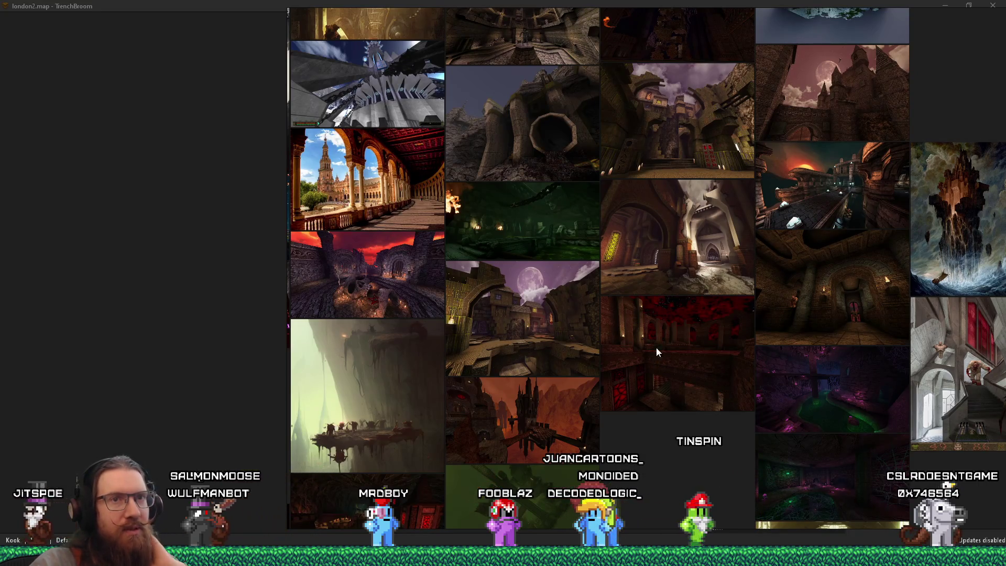
mouse_move(809, 295)
mouse_down()
mouse_move(449, 294)
mouse_move(435, 368)
mouse_up()
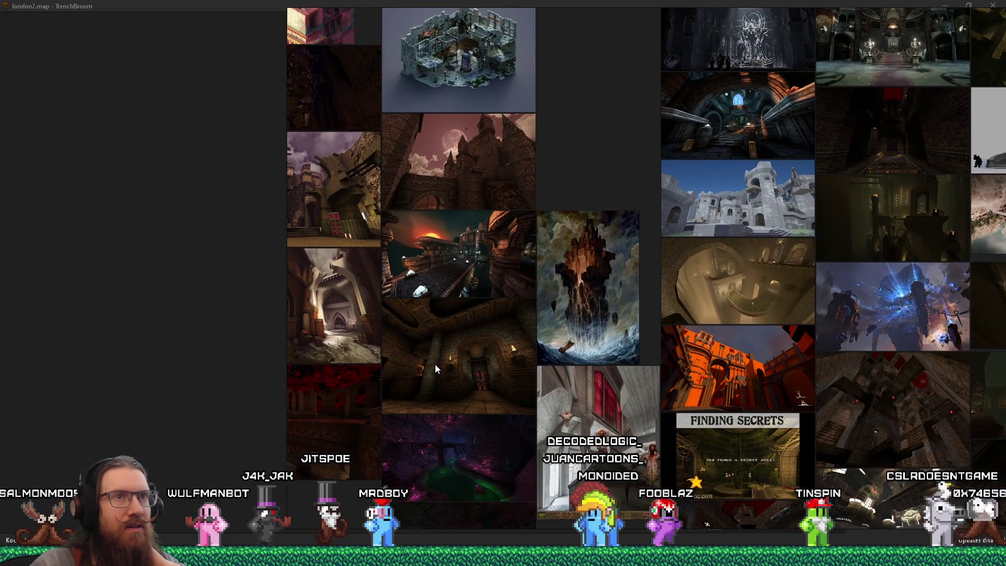
scroll(465, 308, up, 3)
scroll(572, 346, up, 2)
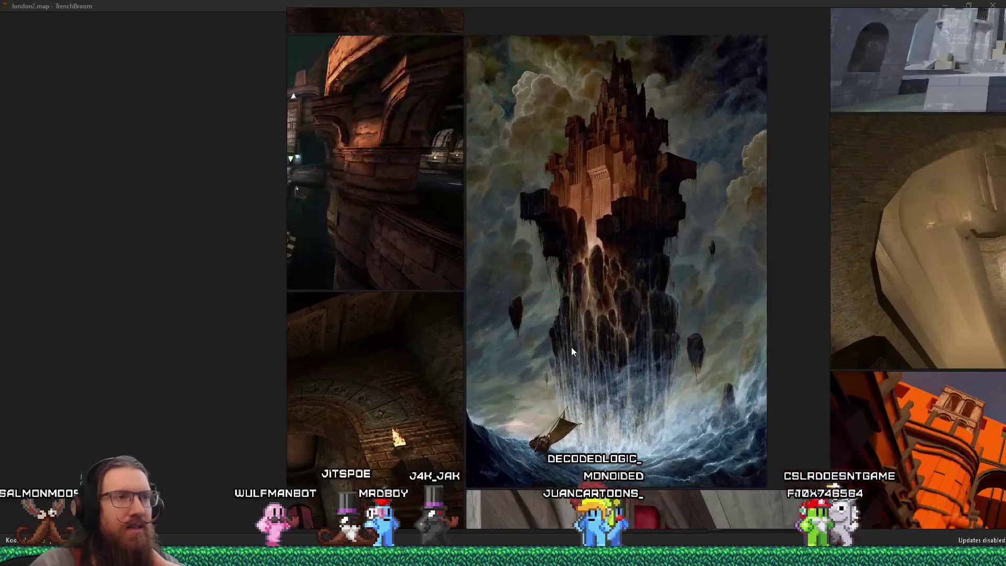
scroll(636, 211, up, 2)
scroll(637, 275, up, 1)
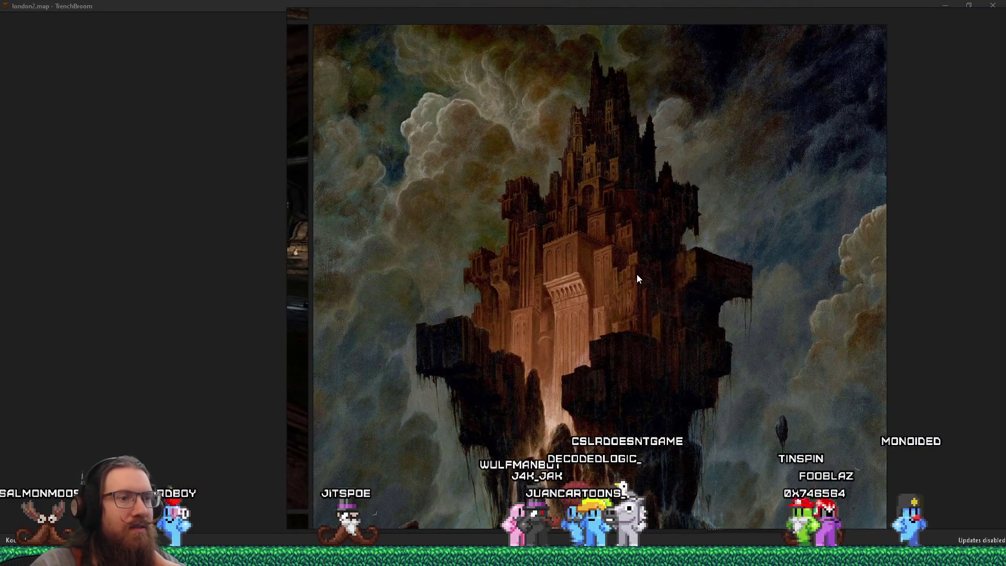
scroll(637, 274, up, 1)
scroll(642, 282, down, 1)
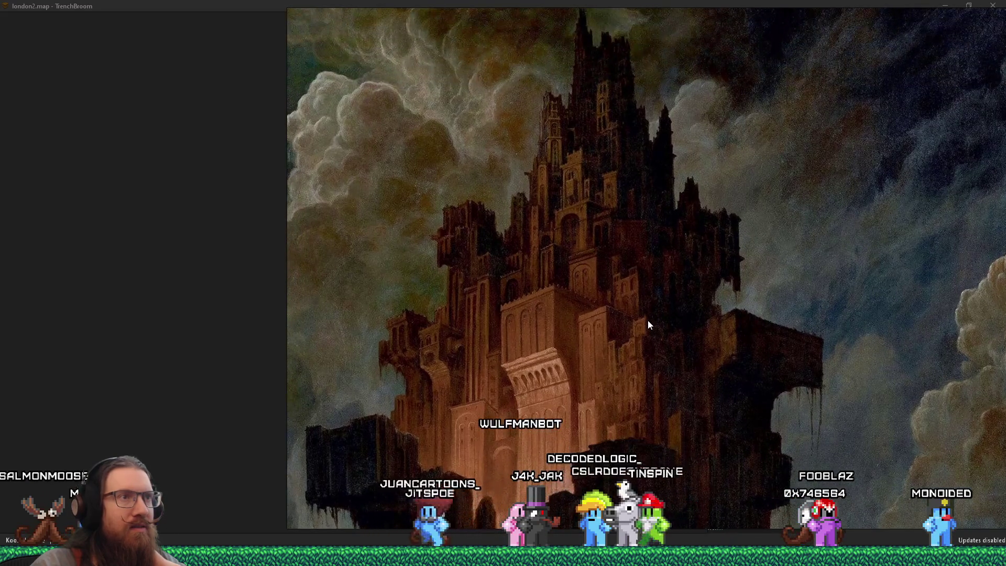
scroll(647, 323, down, 1)
click(648, 317)
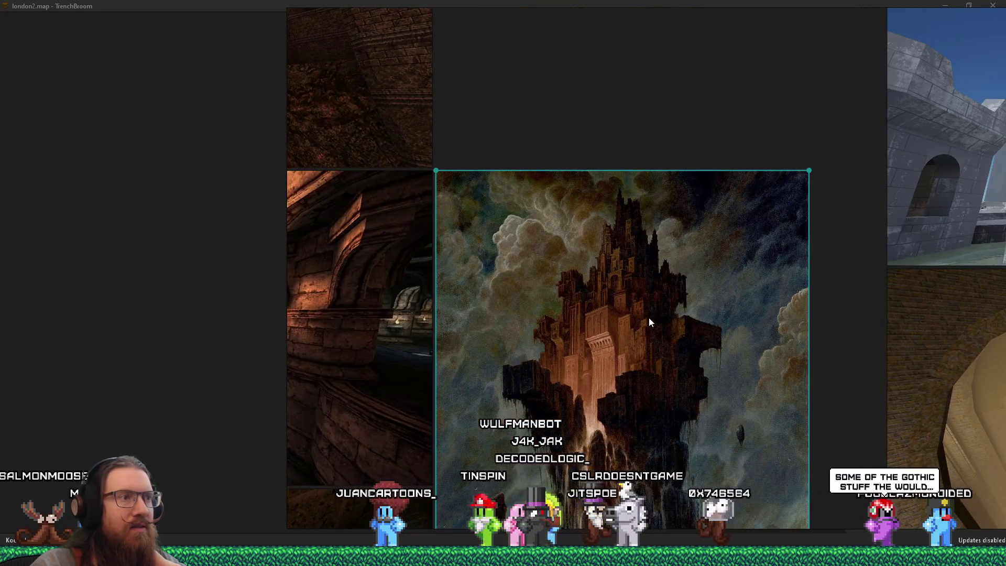
Step: Paste a copy of the storm-castle painting into the castles scene and delete the original from the board
right_click(648, 318)
click(684, 392)
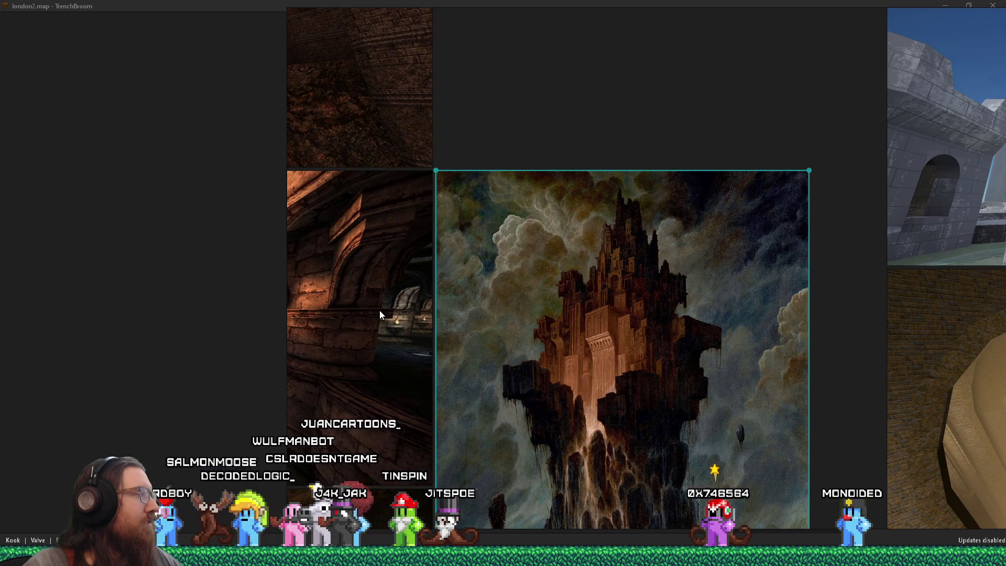
key(alt+Tab)
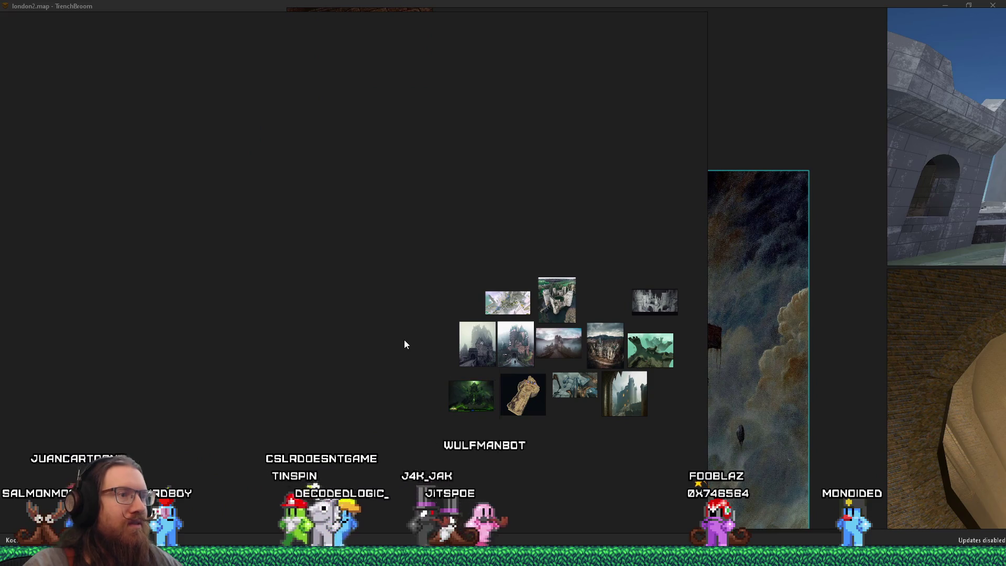
right_click(405, 341)
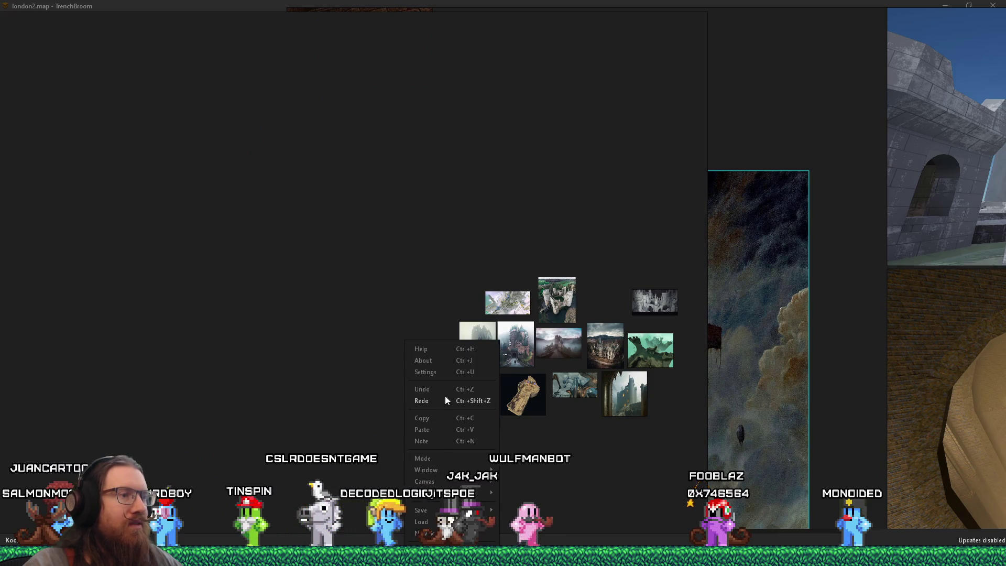
click(431, 429)
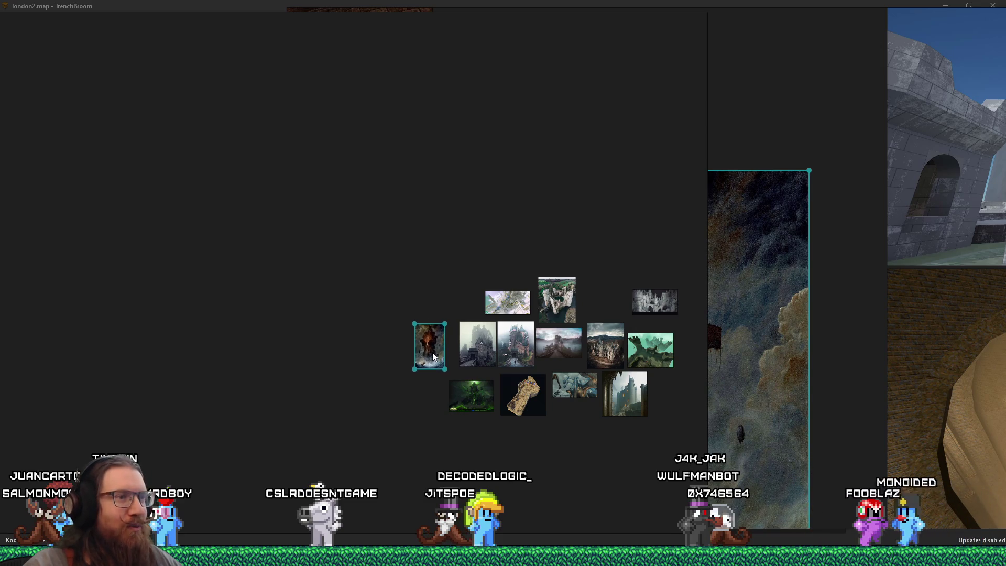
scroll(779, 354, up, 3)
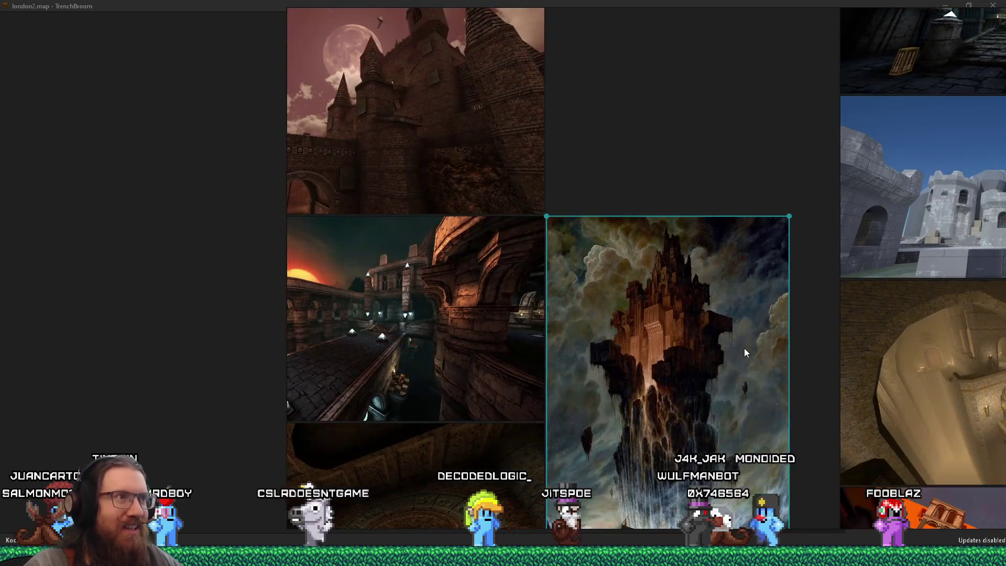
key(Delete)
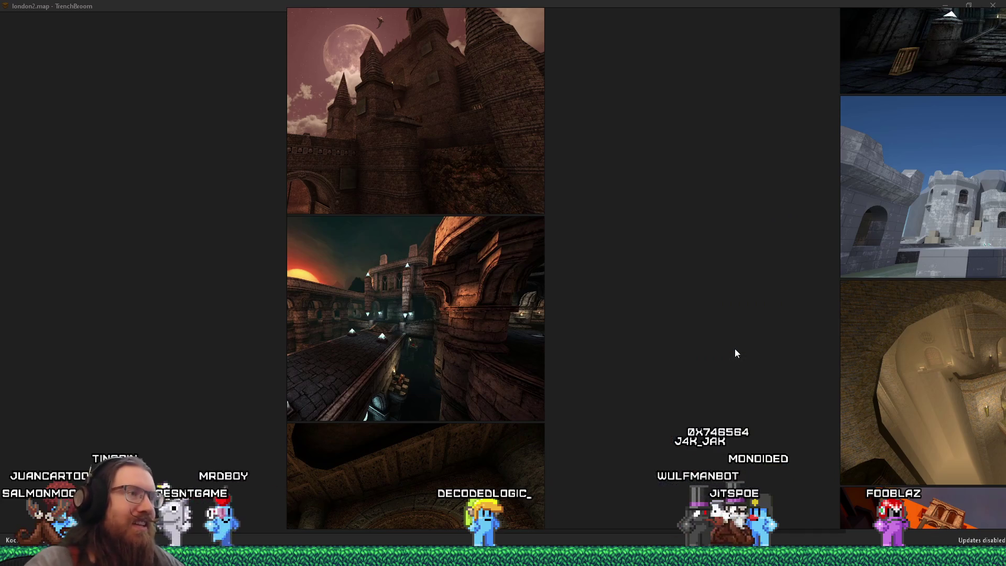
Step: Repack the board with Ctrl+P and move the storm-castle thumbnail under the mountain group
key(ctrl+p)
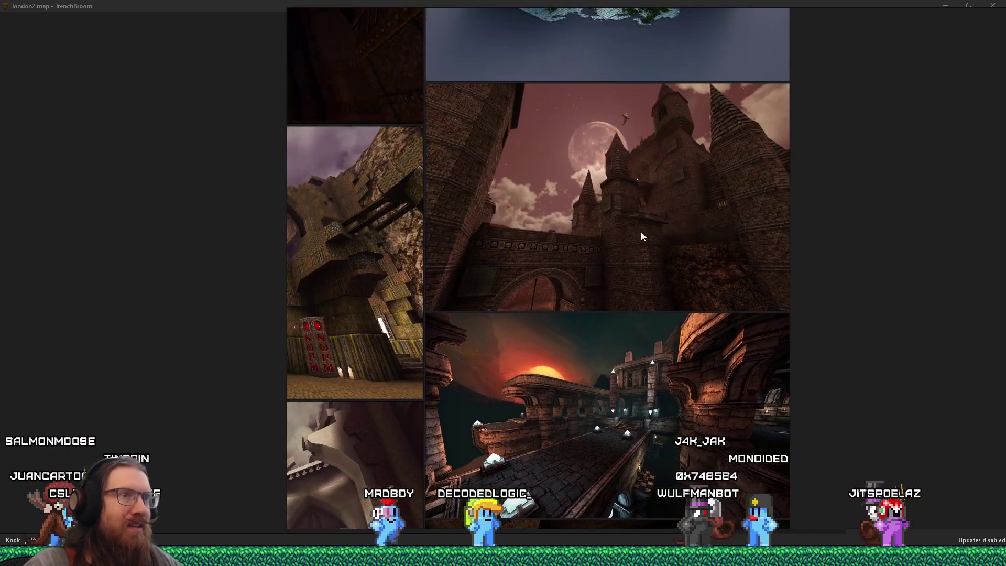
scroll(638, 230, up, 2)
click(436, 346)
mouse_move(455, 349)
mouse_down()
mouse_move(432, 369)
mouse_move(385, 321)
mouse_move(322, 210)
mouse_up()
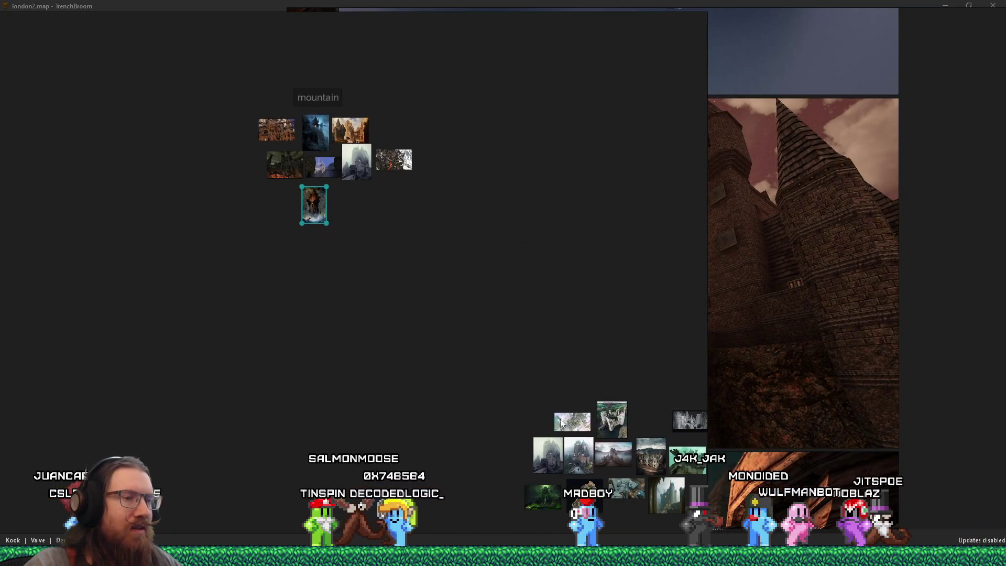
Step: Move the moonlit castle image into the castles scene and delete it from the main board
click(817, 351)
mouse_move(820, 356)
mouse_down()
mouse_move(676, 366)
mouse_move(809, 352)
mouse_move(847, 358)
mouse_up()
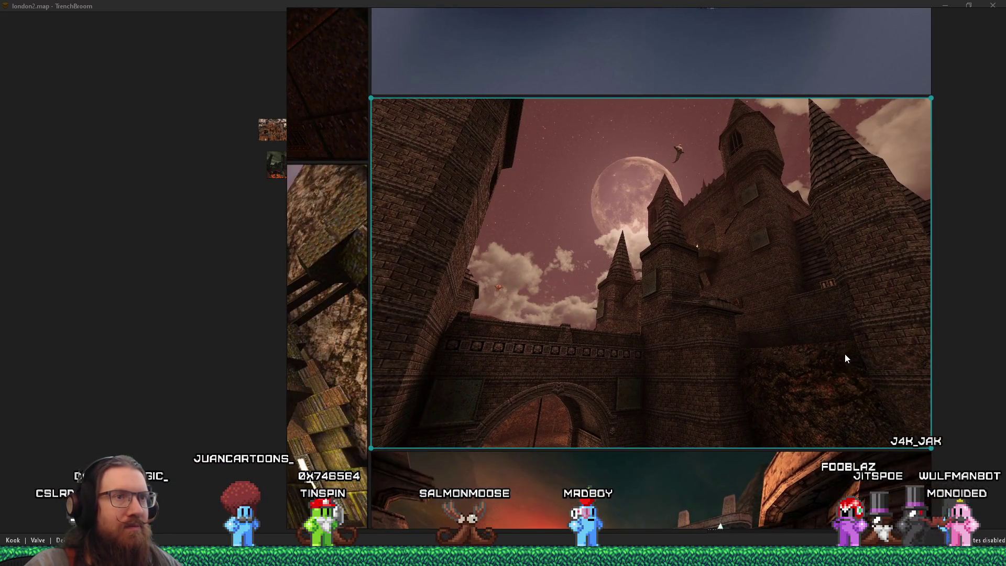
right_click(746, 336)
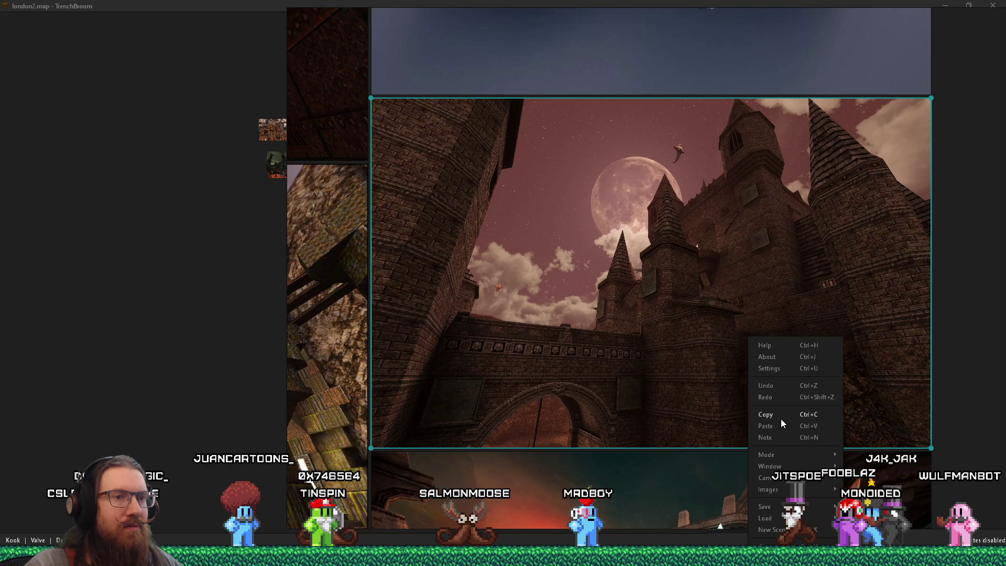
click(780, 419)
scroll(743, 255, up, 5)
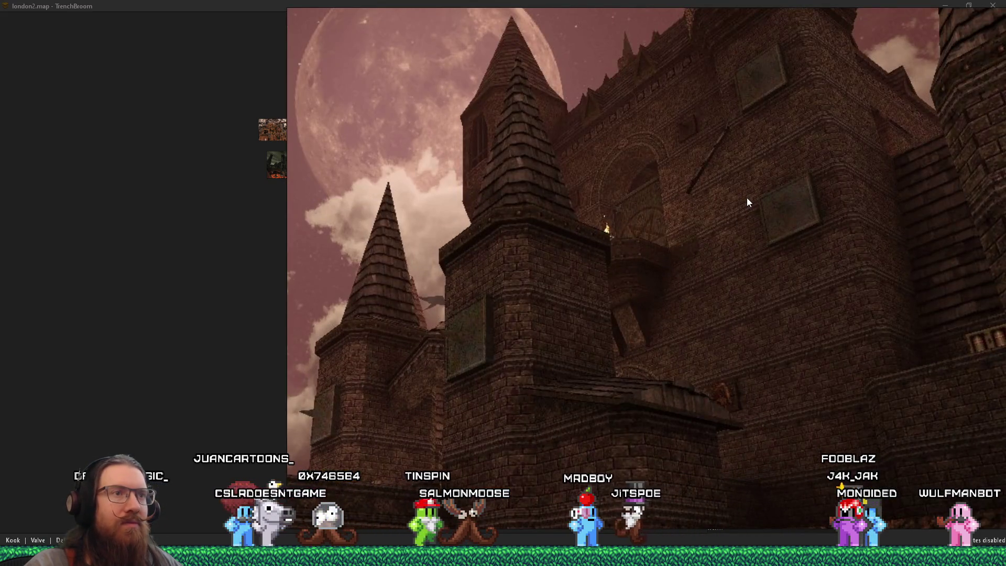
scroll(747, 198, down, 5)
right_click(500, 444)
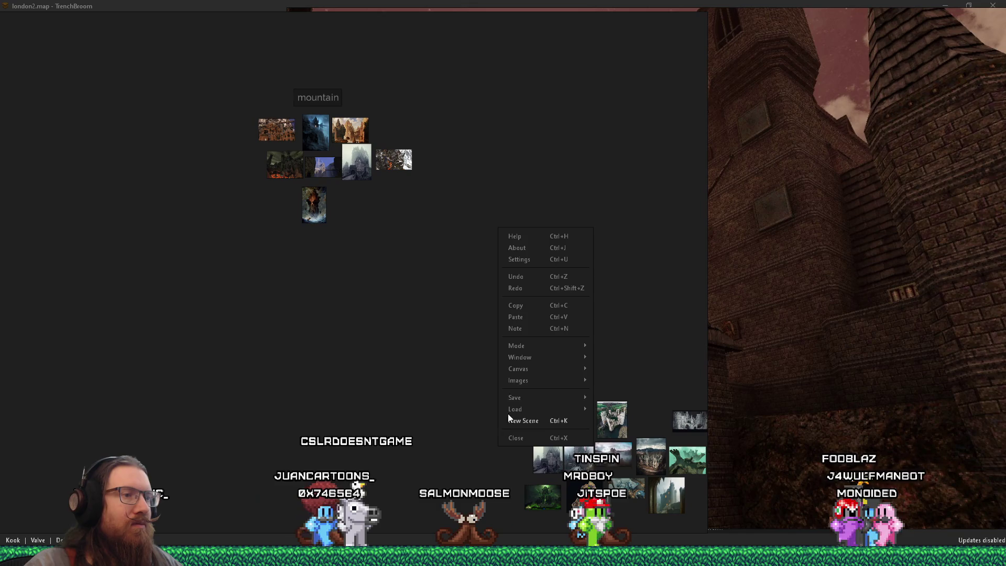
click(515, 317)
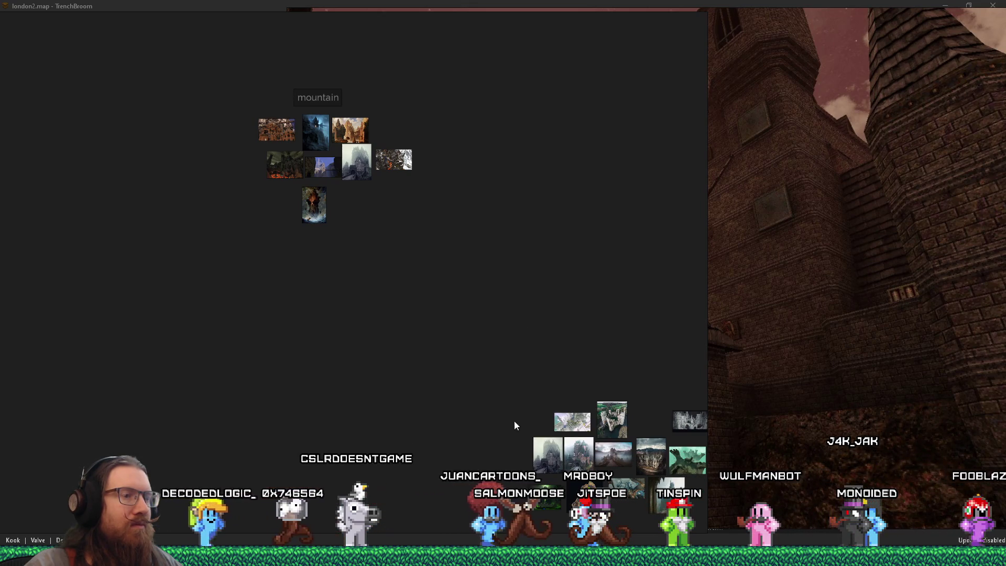
scroll(772, 355, down, 3)
scroll(773, 354, down, 2)
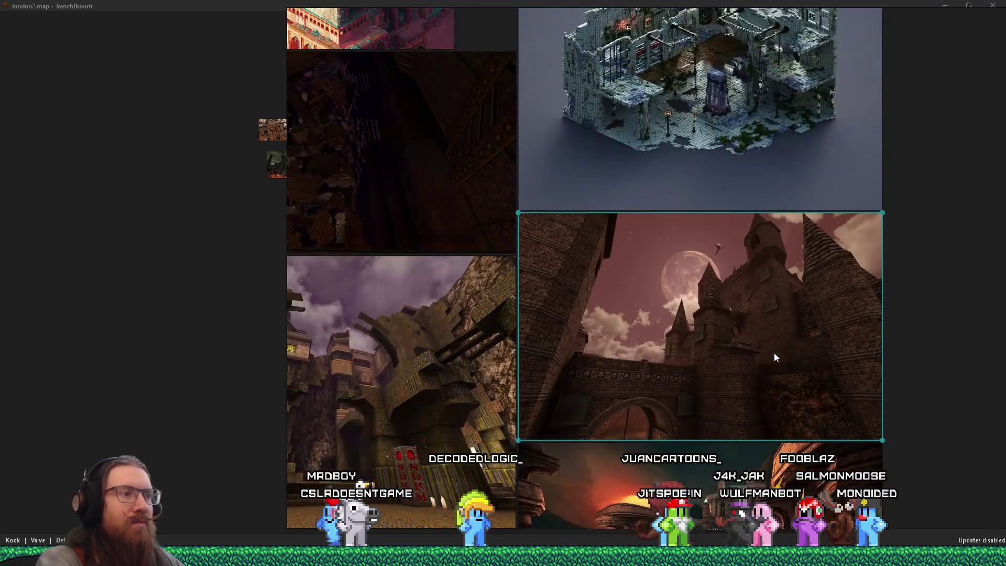
key(Delete)
Step: Browse past the swamp, tower and lava-cave references and select the castle level screenshot
scroll(774, 356, down, 3)
scroll(604, 233, up, 3)
drag(697, 224, 847, 203)
mouse_move(550, 231)
mouse_down()
mouse_move(647, 221)
mouse_move(679, 338)
mouse_move(733, 238)
mouse_up()
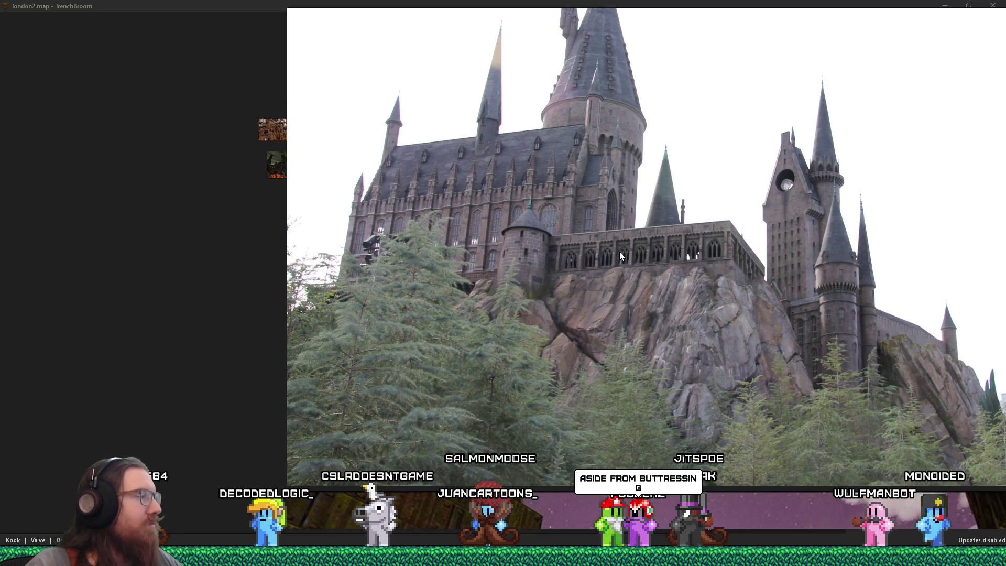
scroll(620, 252, down, 4)
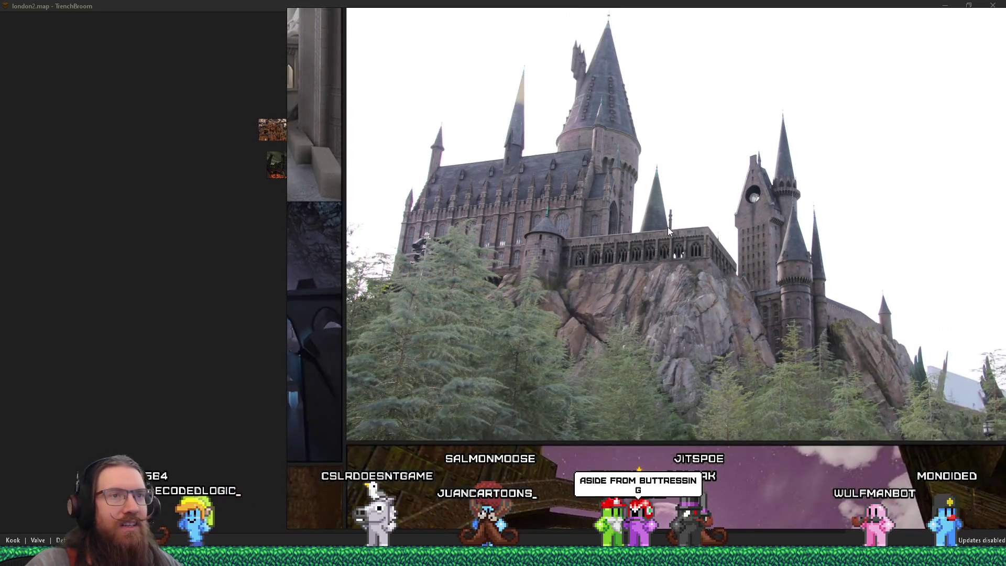
scroll(637, 355, down, 2)
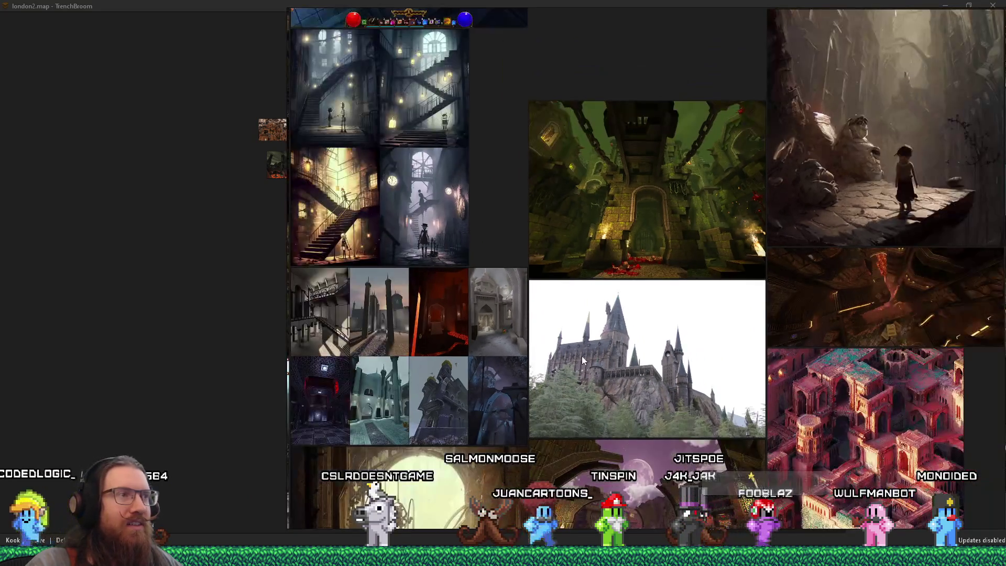
mouse_move(552, 362)
mouse_down()
mouse_move(560, 326)
mouse_move(505, 182)
mouse_move(526, 210)
mouse_move(672, 227)
mouse_move(667, 137)
mouse_up()
scroll(652, 206, down, 2)
drag(667, 274, 747, 195)
scroll(748, 196, up, 1)
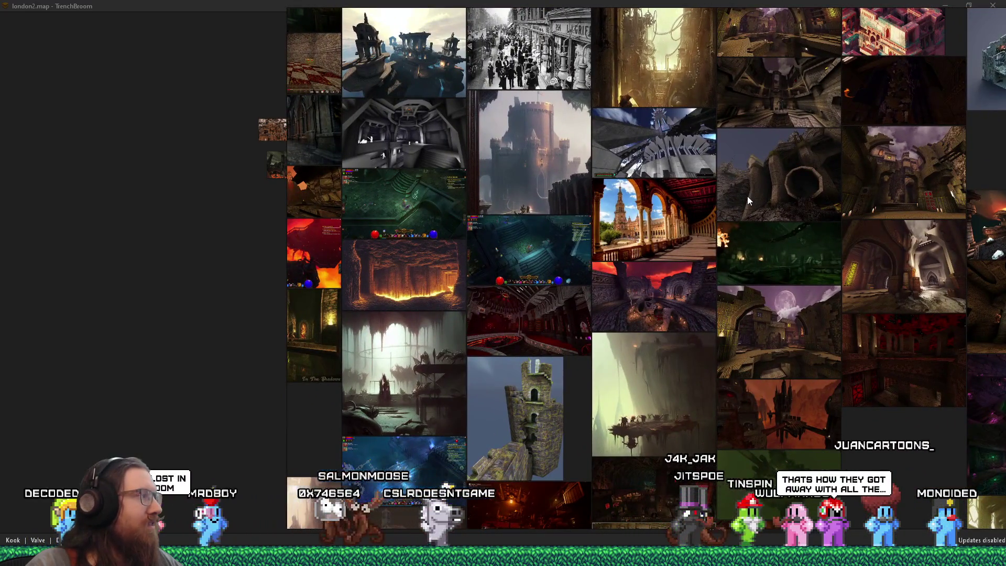
mouse_move(748, 196)
mouse_down()
mouse_move(695, 250)
mouse_move(572, 323)
mouse_up()
scroll(473, 303, up, 3)
mouse_move(473, 300)
mouse_down()
mouse_move(655, 244)
mouse_move(729, 263)
mouse_up()
scroll(704, 295, down, 4)
mouse_move(705, 295)
mouse_down()
mouse_move(724, 276)
mouse_move(756, 146)
mouse_up()
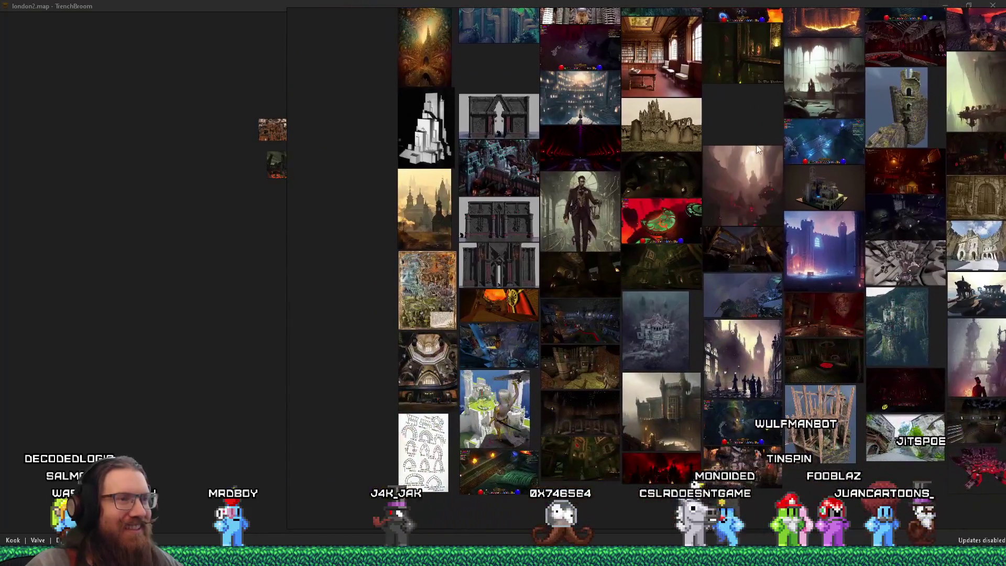
drag(798, 283, 751, 186)
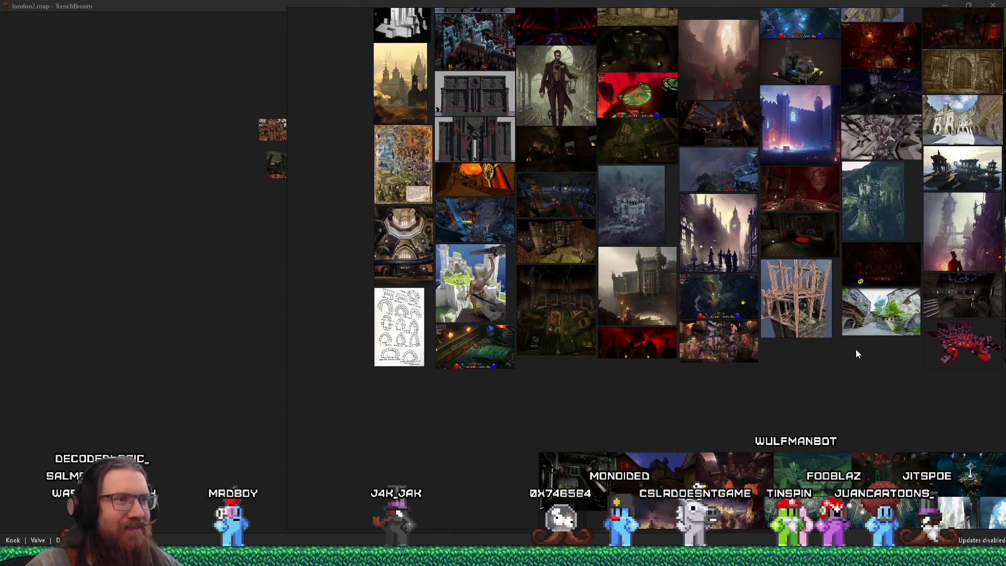
scroll(567, 274, up, 4)
drag(568, 274, 671, 339)
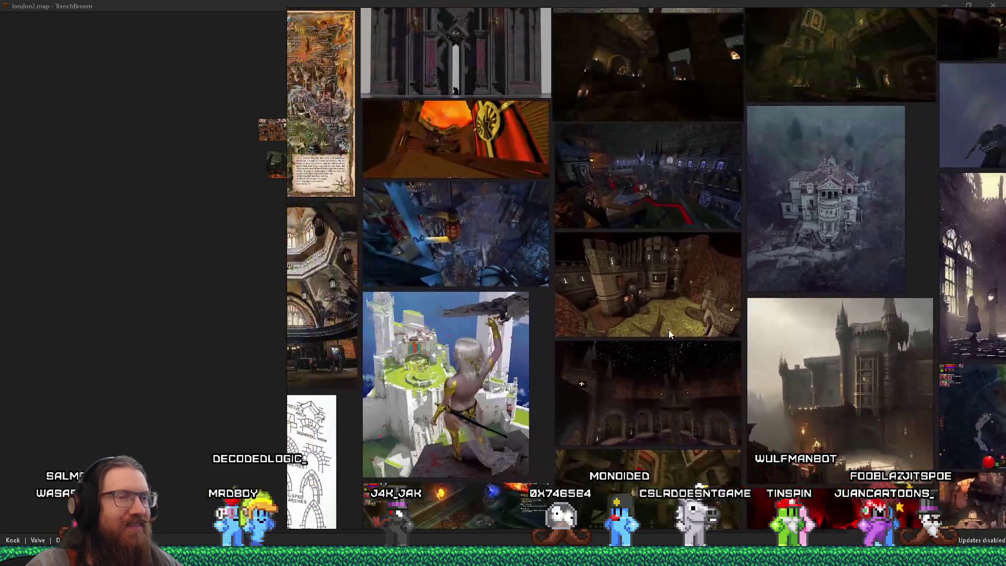
scroll(645, 286, up, 6)
click(648, 282)
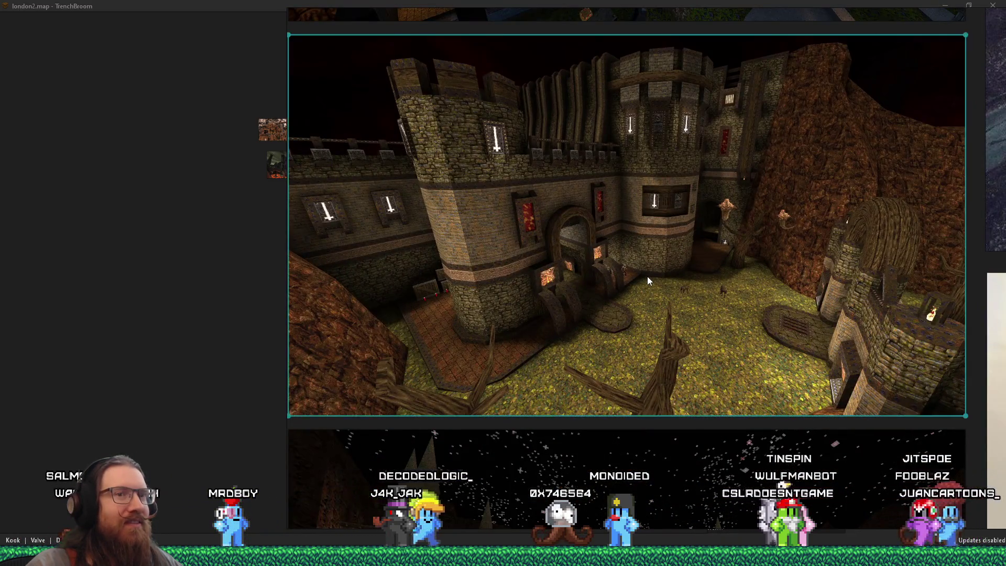
Step: Copy the castle level screenshot and paste it into the castles scene
right_click(654, 209)
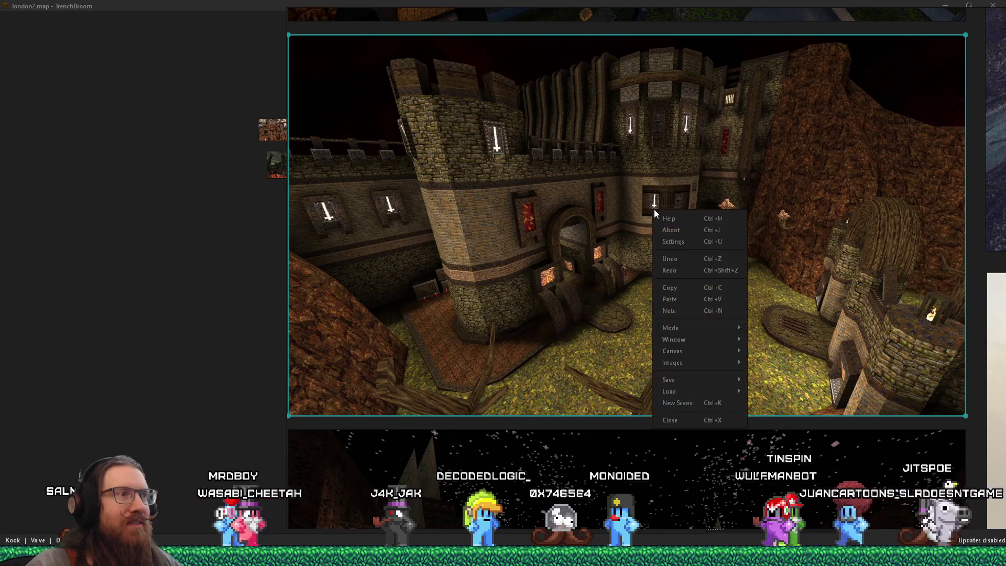
click(684, 285)
key(alt+Tab)
key(alt+Tab)
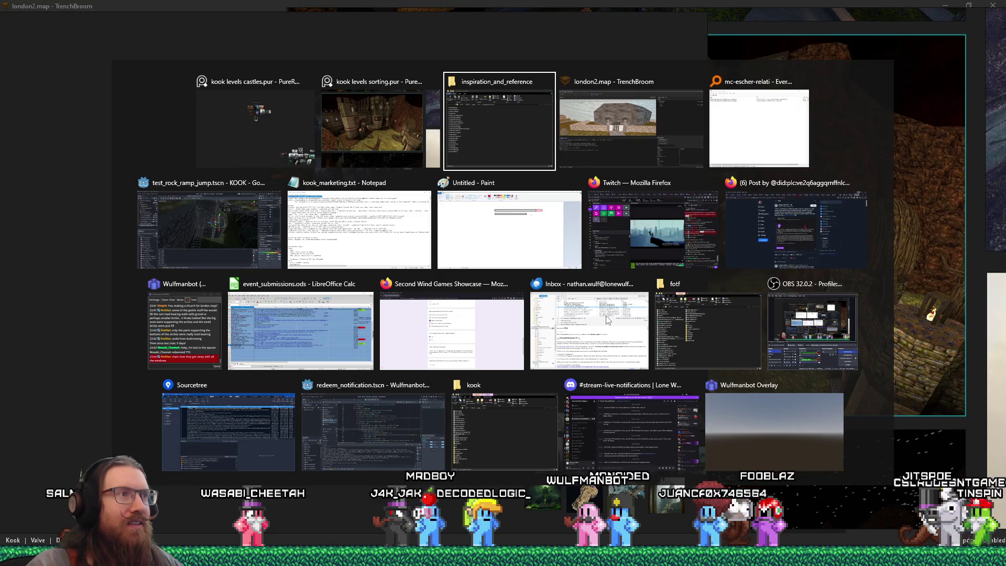
scroll(602, 316, down, 3)
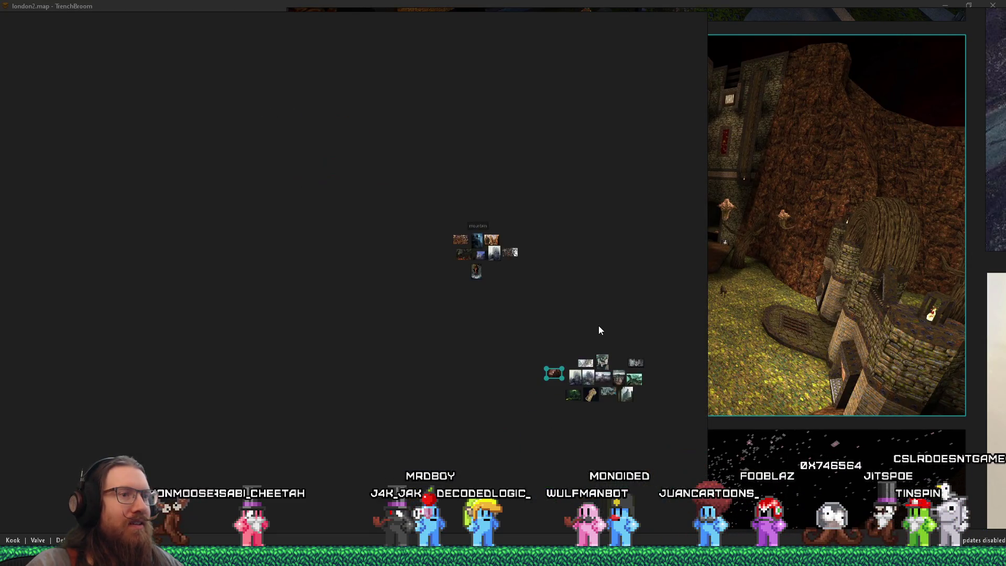
scroll(598, 325, up, 3)
right_click(414, 339)
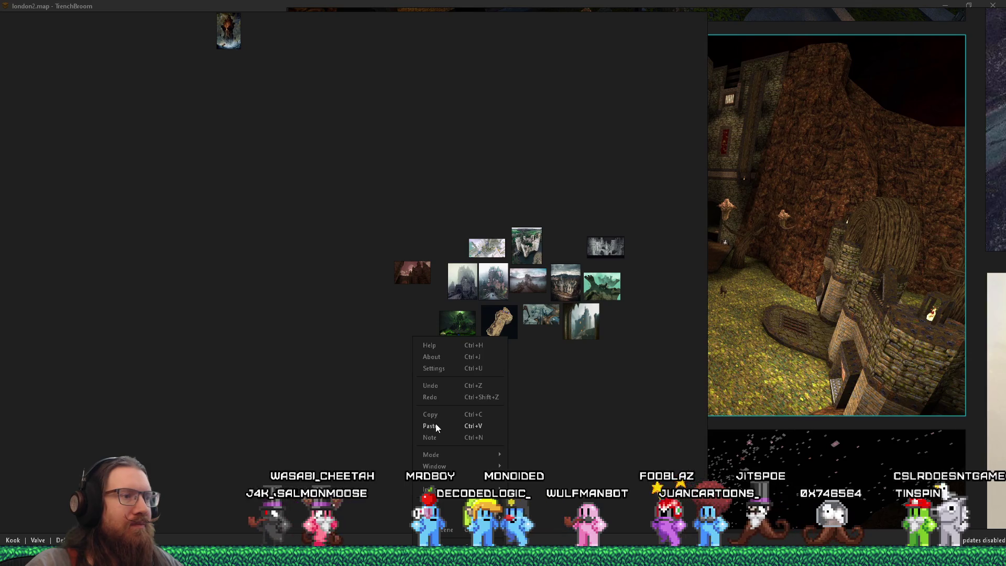
click(401, 378)
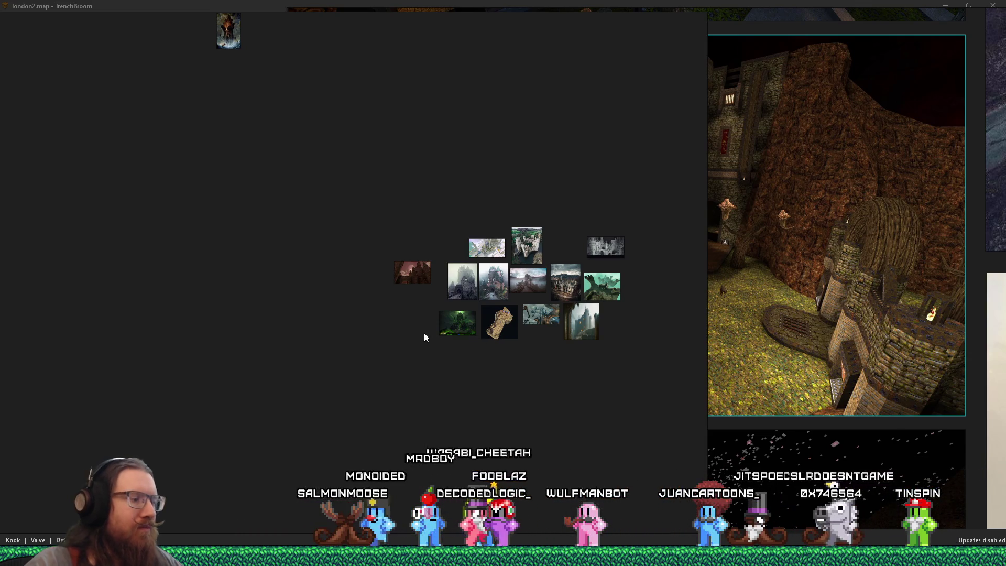
key(ctrl+v)
double_click(755, 257)
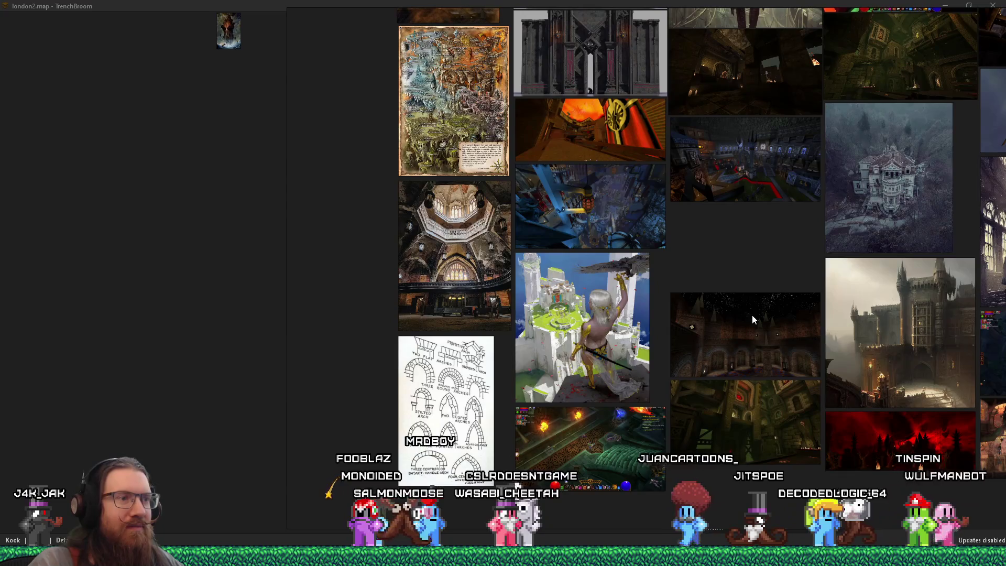
drag(752, 315, 604, 286)
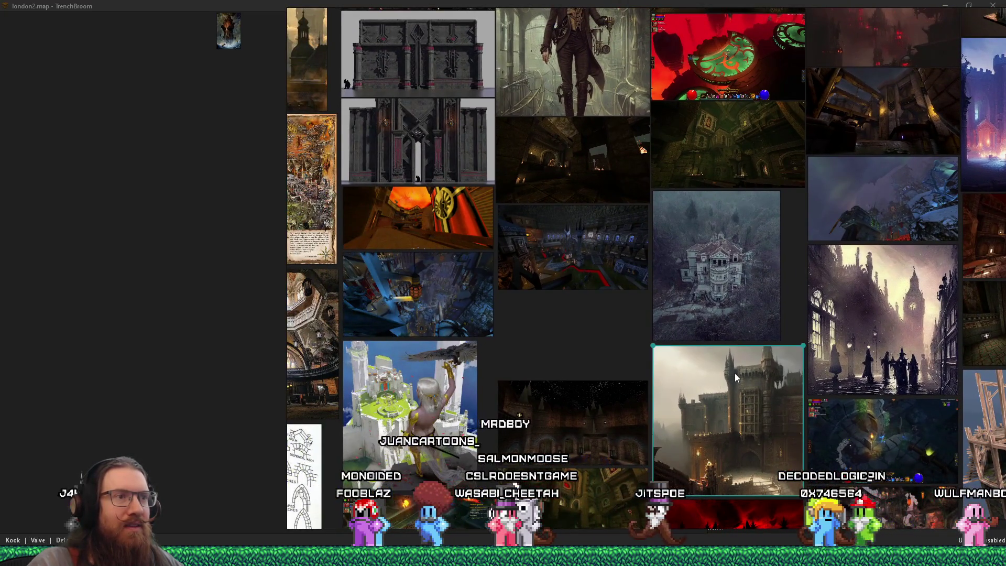
Step: Copy the foggy castle painting and delete it from the main board
right_click(735, 373)
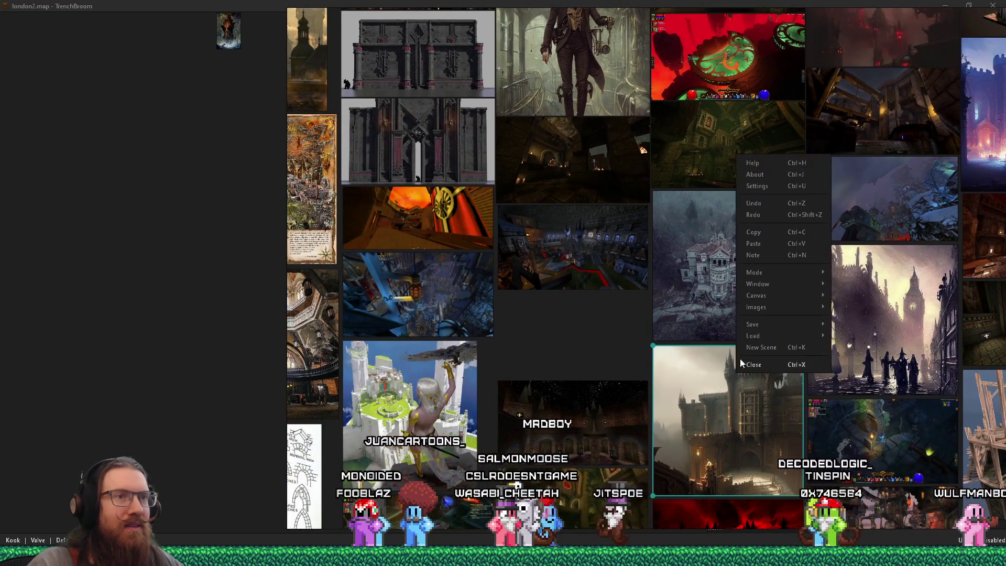
click(774, 230)
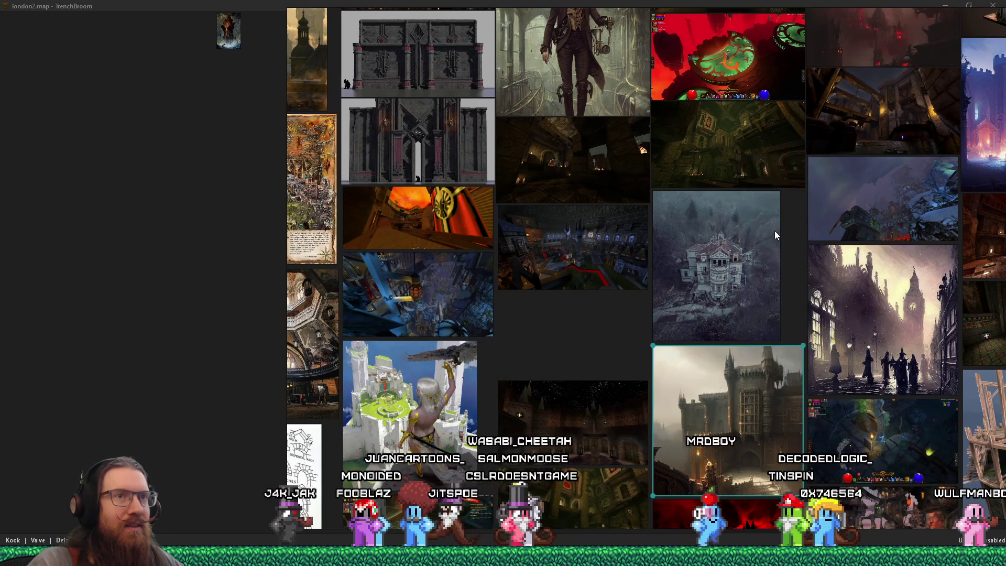
drag(265, 208, 306, 262)
scroll(365, 251, up, 3)
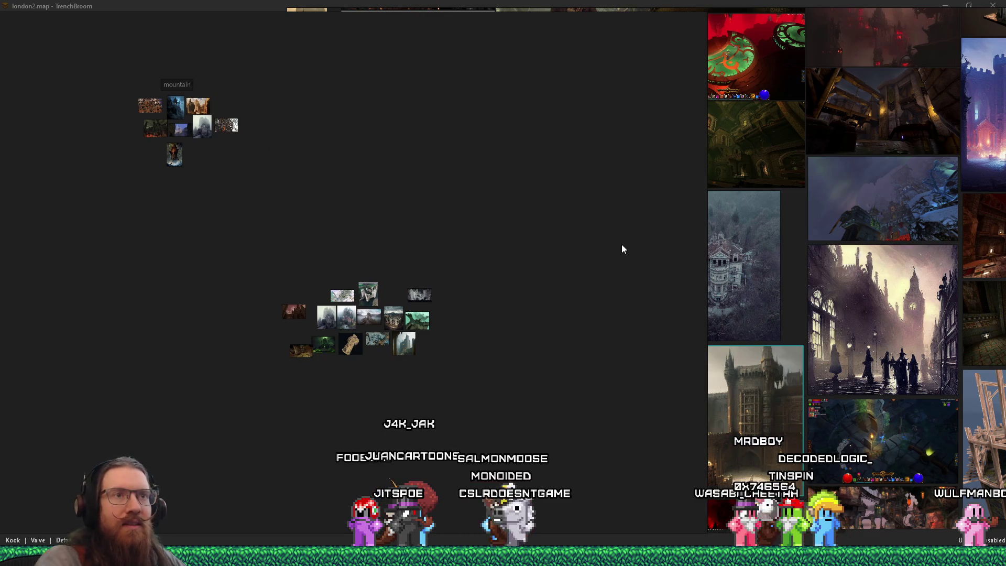
key(ctrl+v)
key(ctrl+z)
key(ctrl+z)
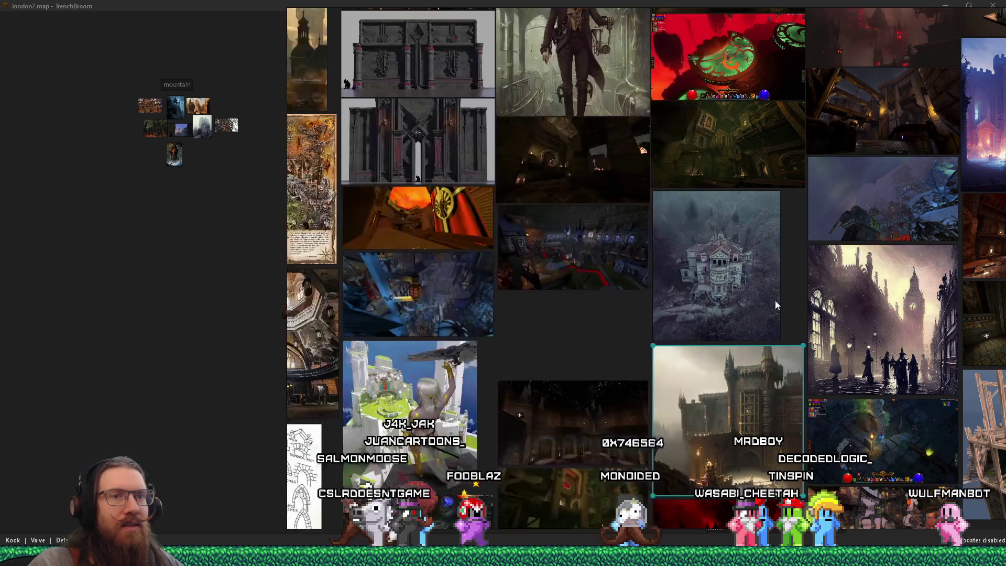
key(Delete)
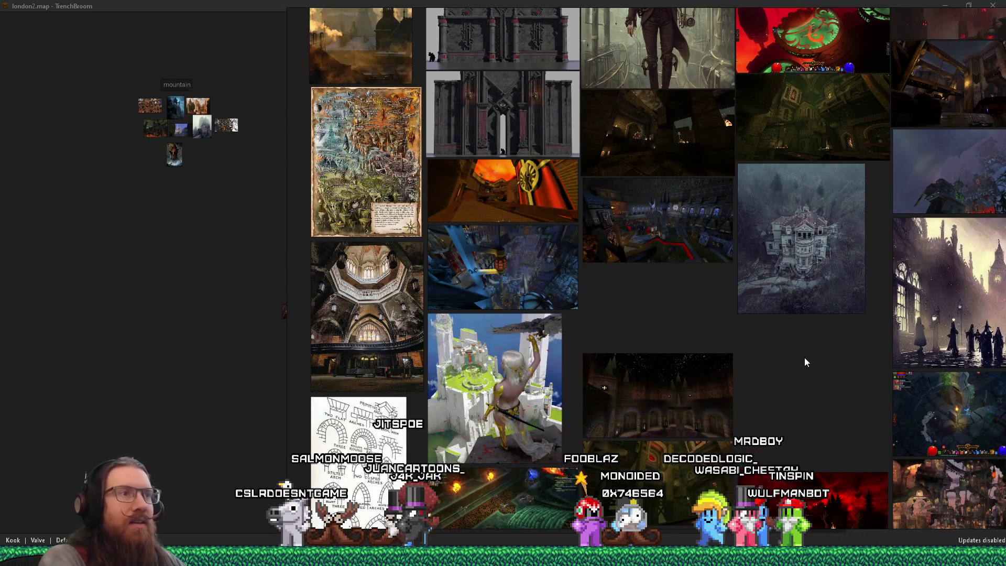
Step: Pan across the red game, castle and cathedral thumbnails, then select the round tower screenshot
scroll(749, 316, up, 3)
scroll(749, 311, down, 3)
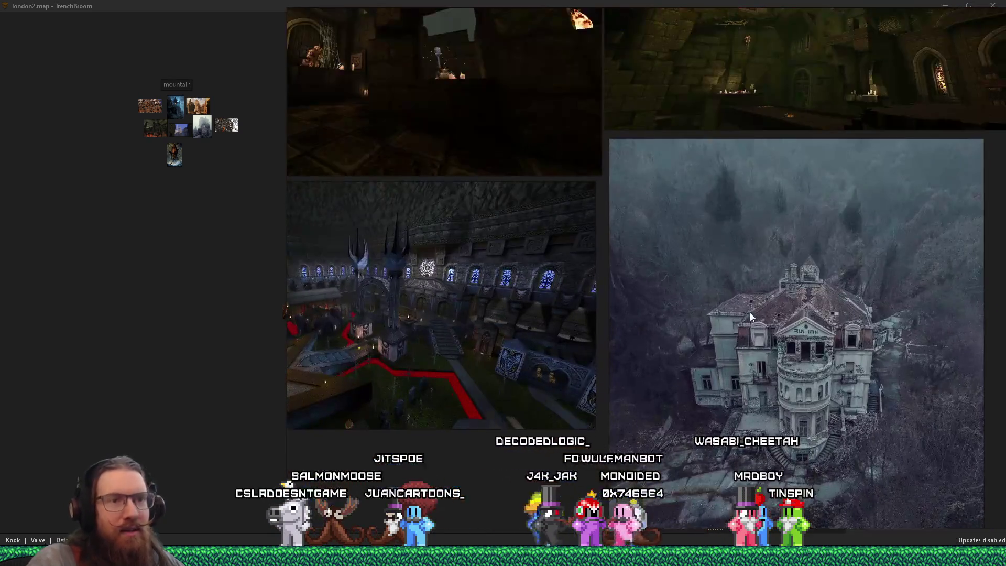
scroll(694, 308, up, 3)
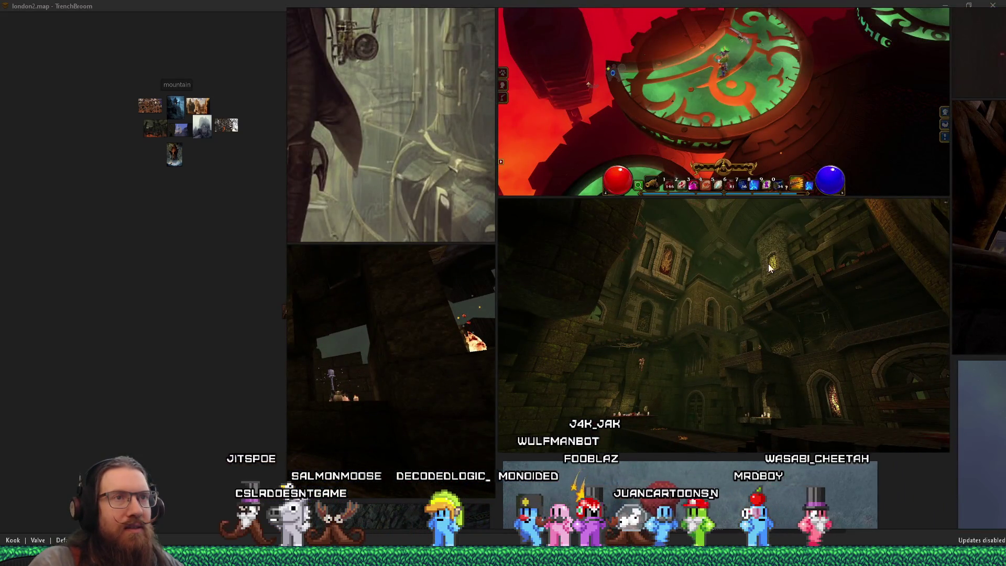
drag(666, 329, 493, 444)
scroll(605, 302, up, 2)
scroll(606, 302, up, 1)
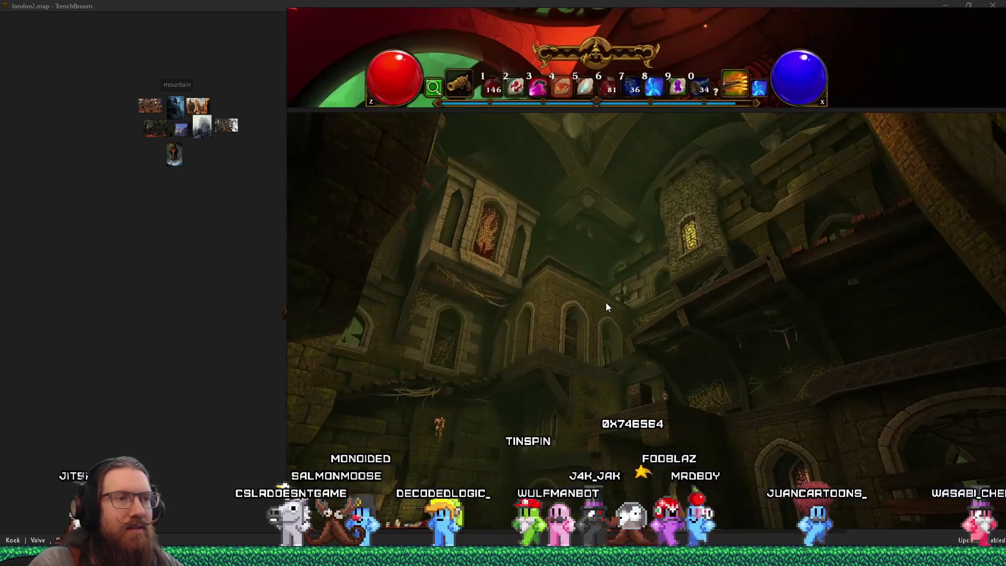
scroll(605, 302, down, 1)
scroll(605, 302, up, 2)
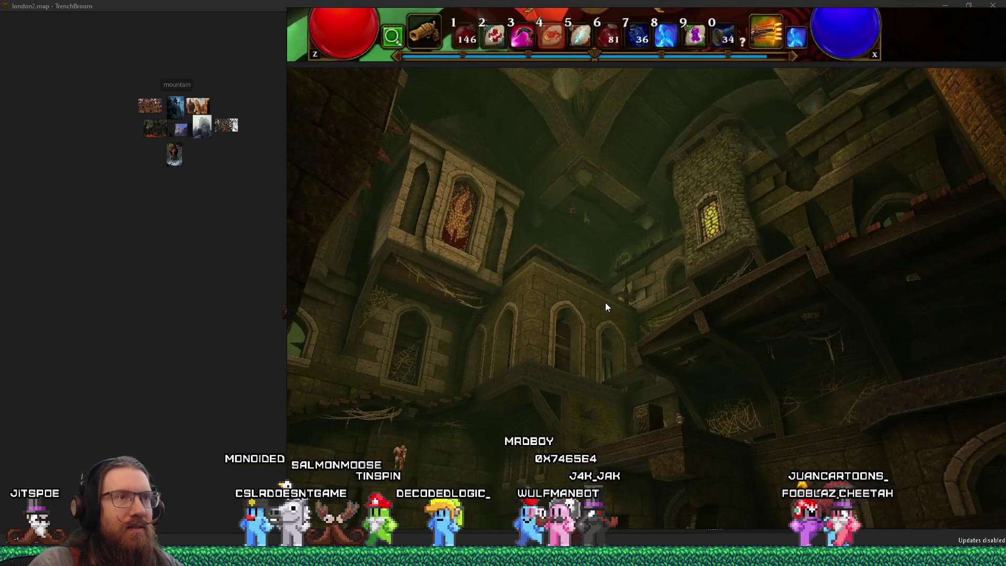
mouse_move(585, 293)
mouse_down()
mouse_move(624, 186)
mouse_move(621, 164)
mouse_up()
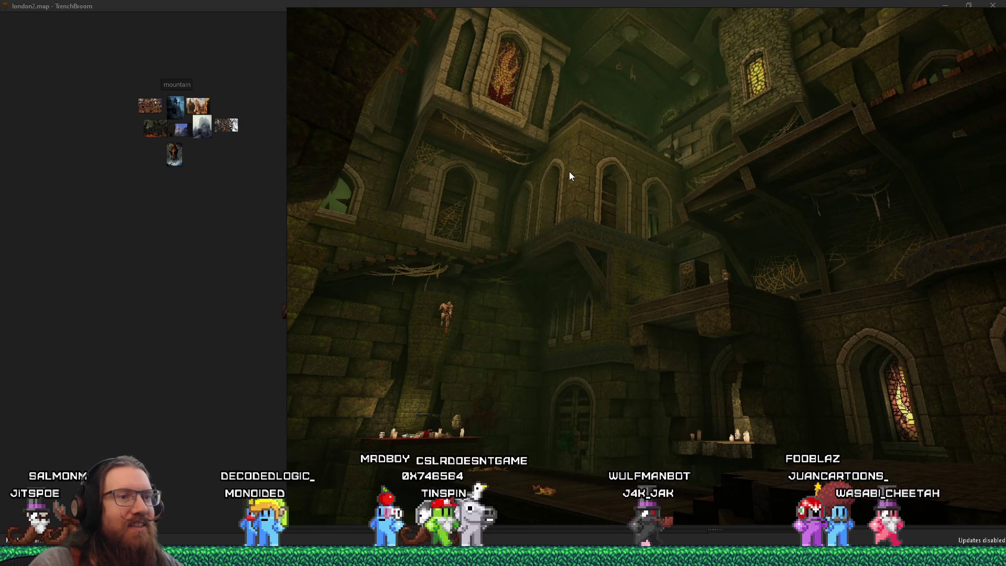
scroll(568, 171, down, 3)
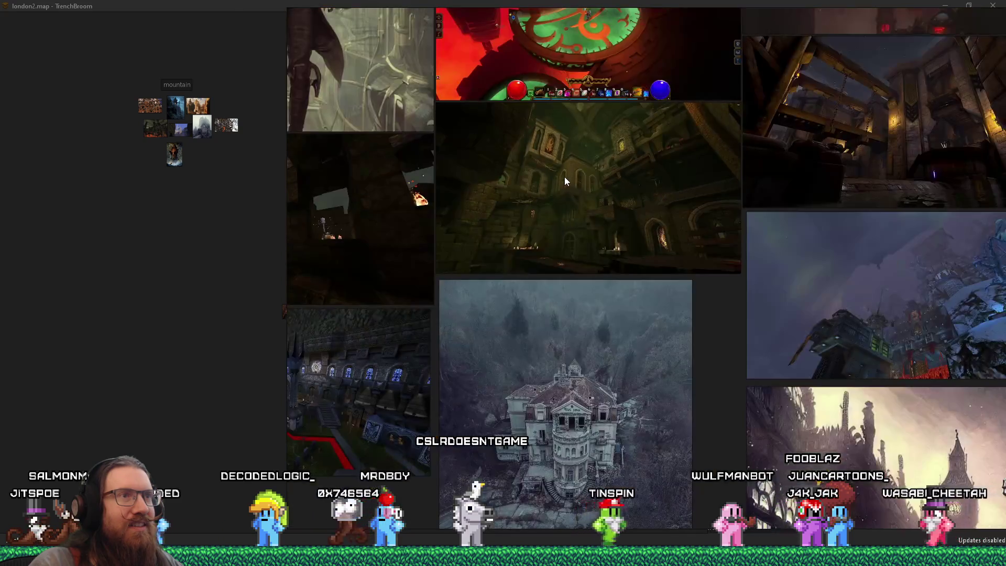
drag(565, 177, 715, 307)
scroll(714, 304, down, 5)
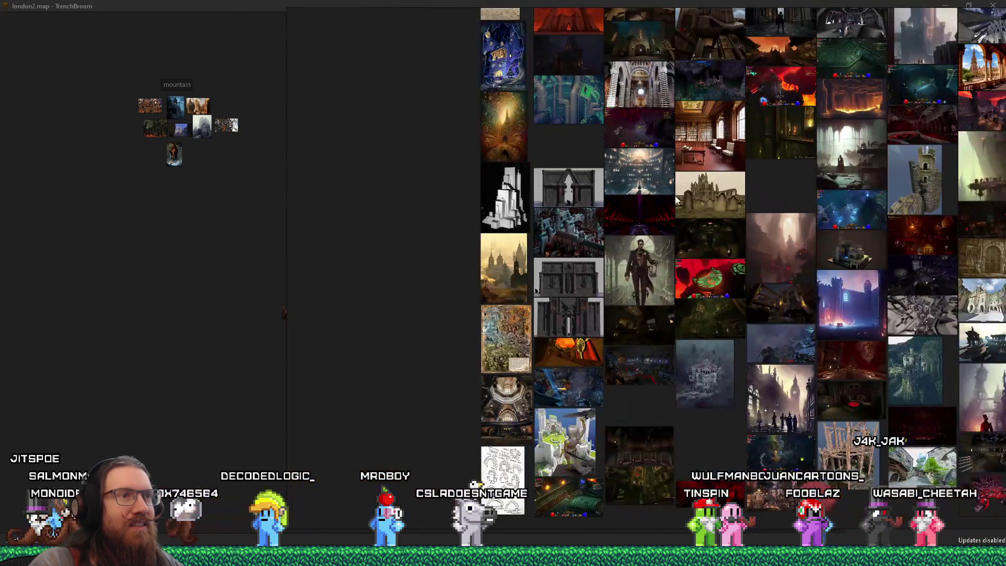
drag(708, 207, 399, 325)
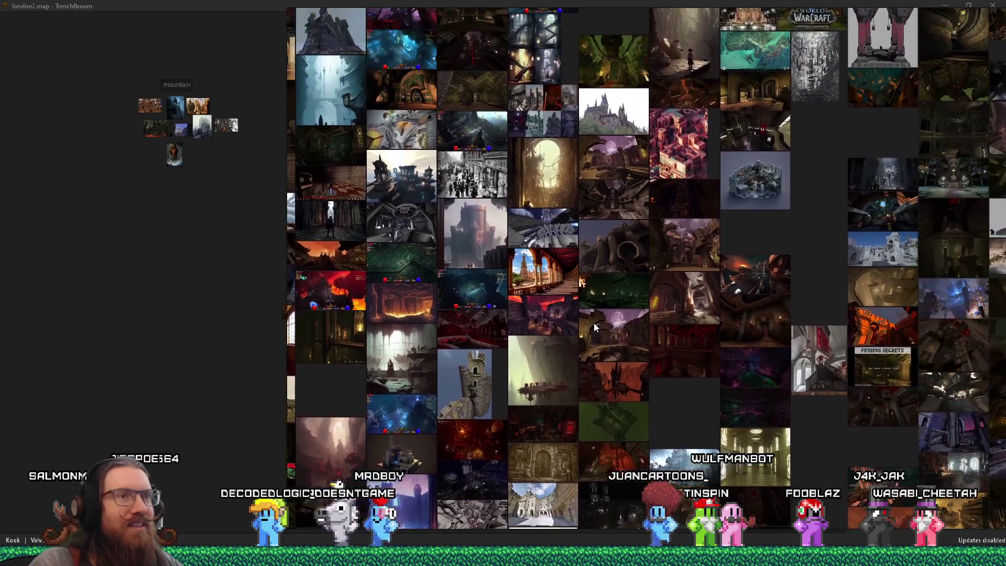
drag(593, 323, 409, 280)
drag(841, 242, 544, 256)
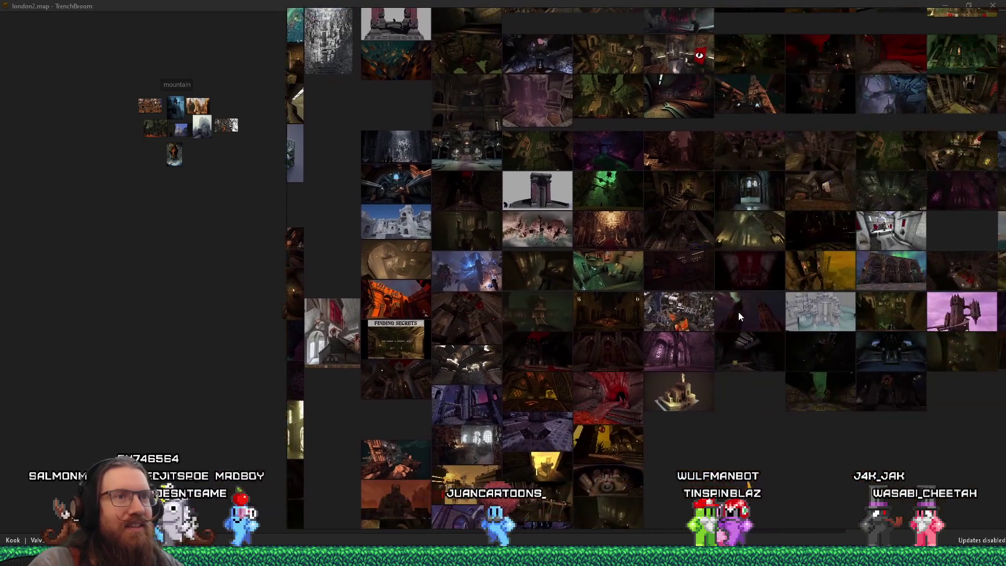
drag(933, 455, 798, 476)
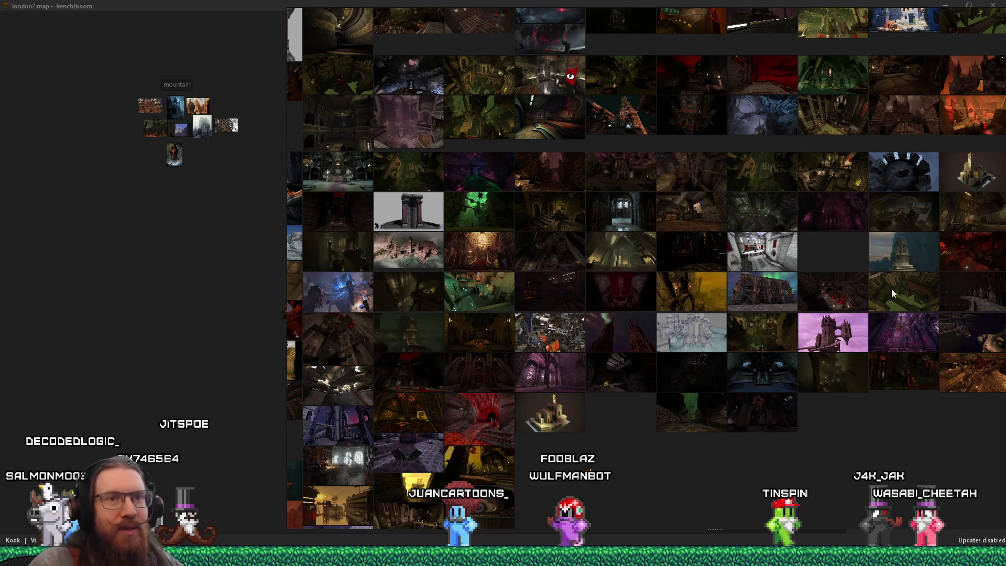
scroll(920, 227, up, 5)
drag(919, 225, 661, 332)
scroll(670, 304, down, 4)
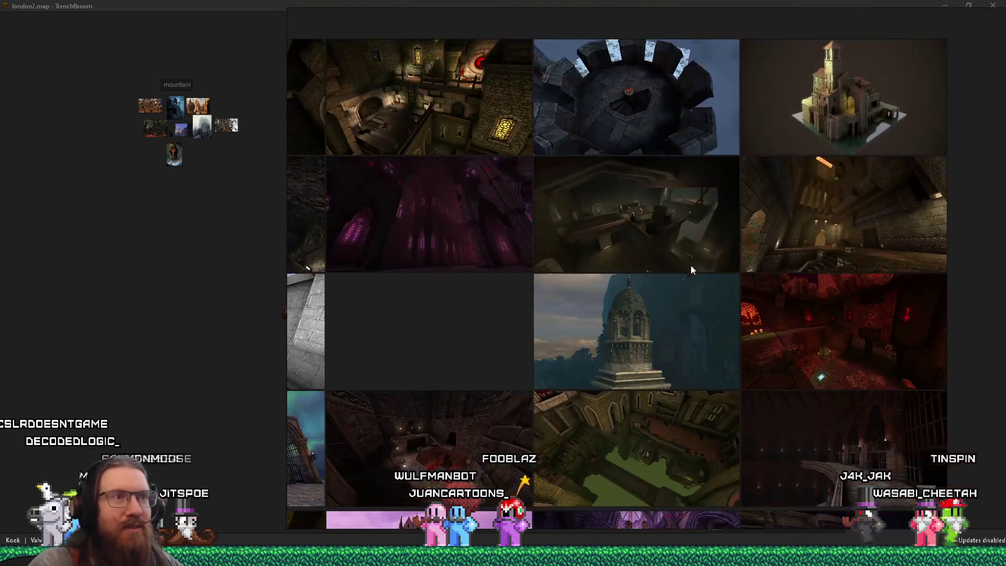
drag(693, 227, 543, 347)
scroll(702, 329, up, 3)
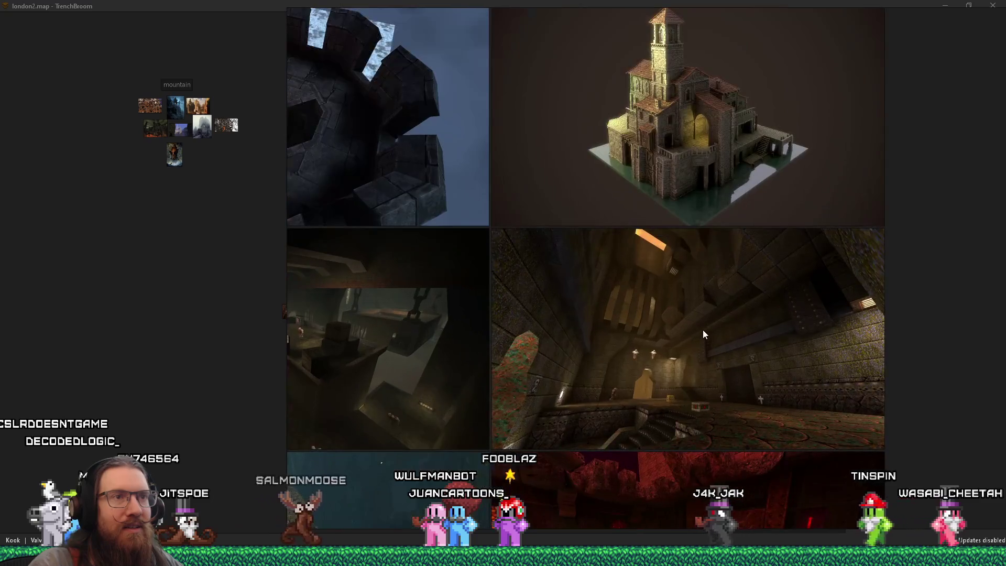
scroll(636, 161, down, 6)
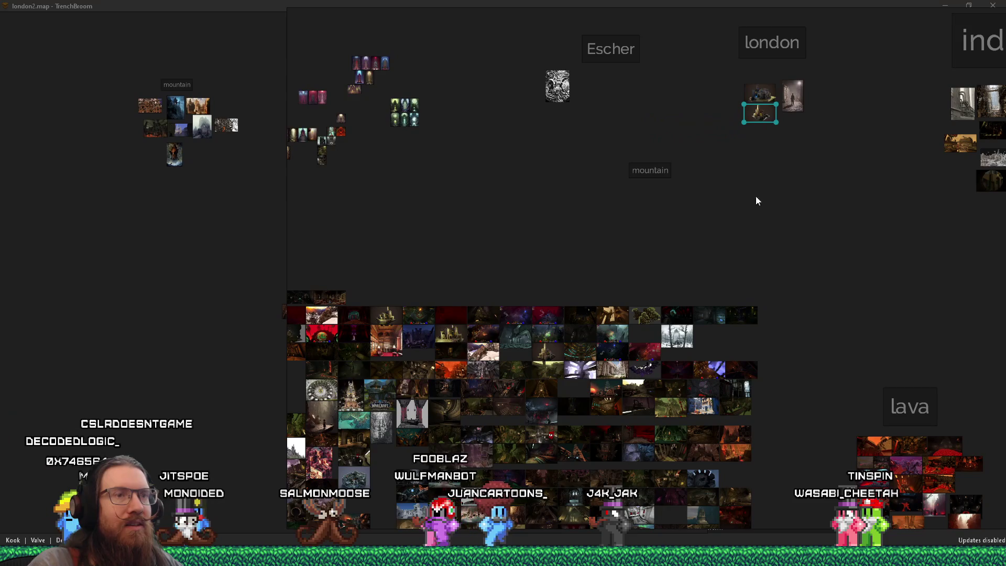
scroll(733, 367, up, 6)
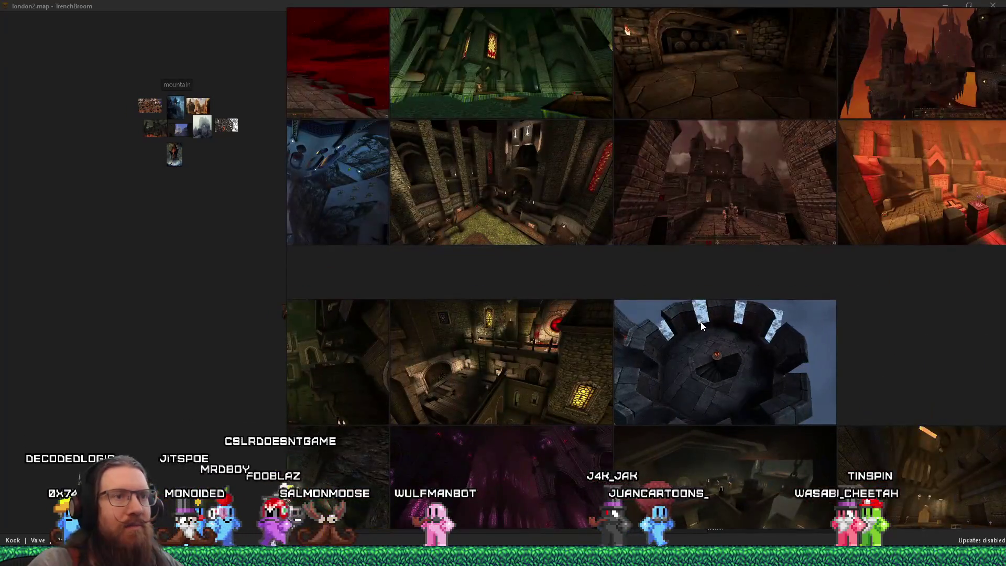
scroll(680, 343, up, 2)
click(680, 343)
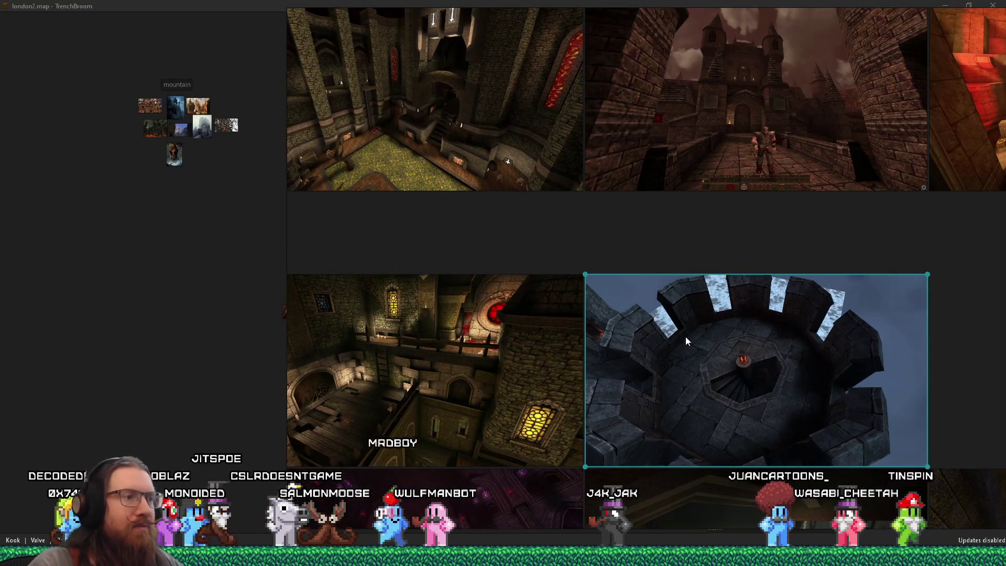
Step: Paste the round tower and castle gate screenshots into the castles scene, deleting the gate from the board
key(alt+Tab)
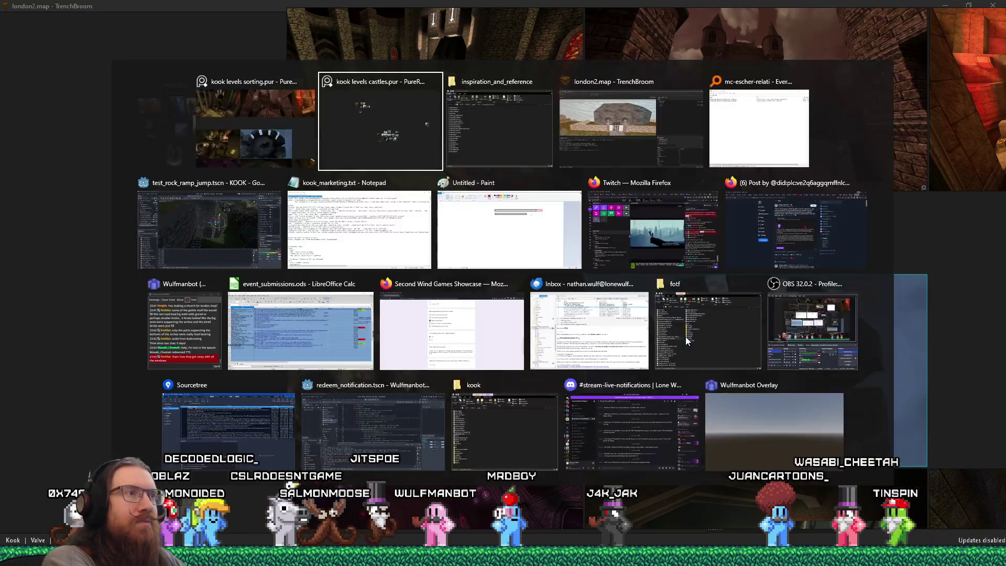
key(ctrl+v)
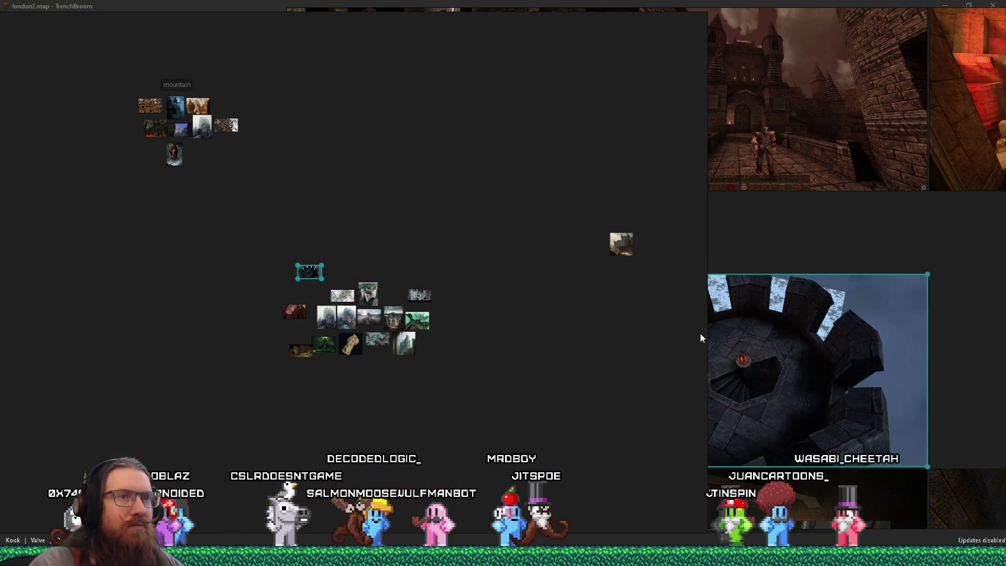
click(758, 371)
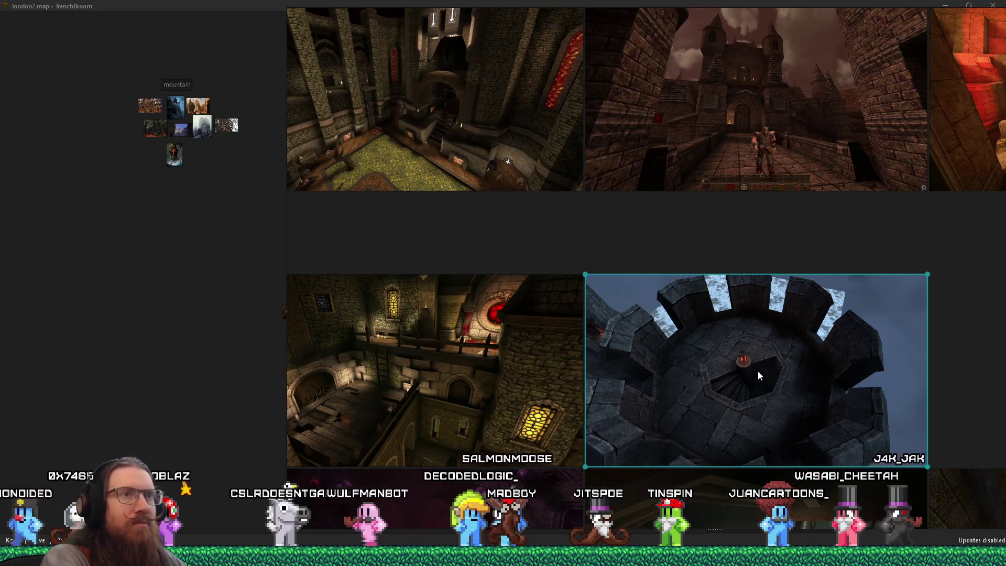
click(770, 128)
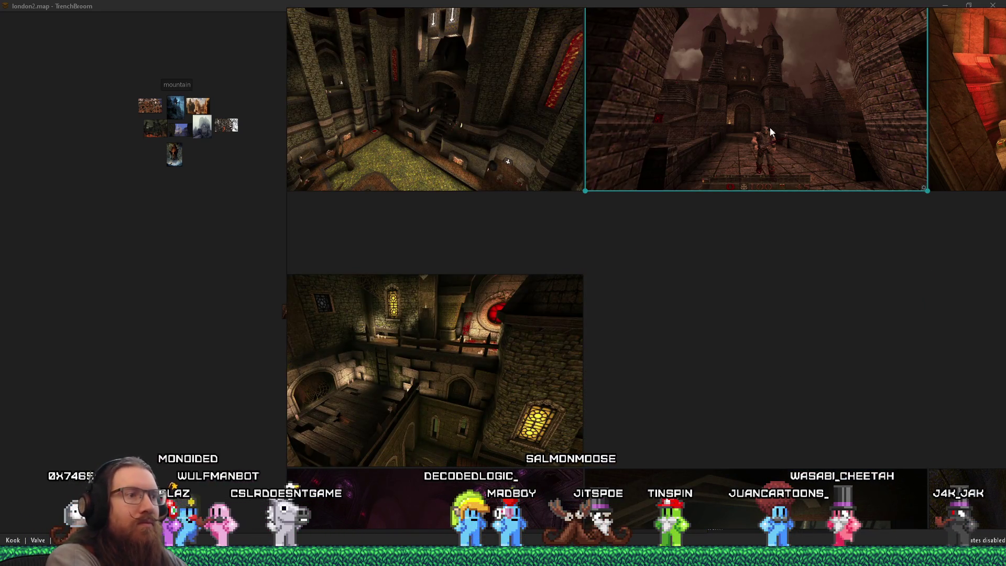
key(alt+Tab)
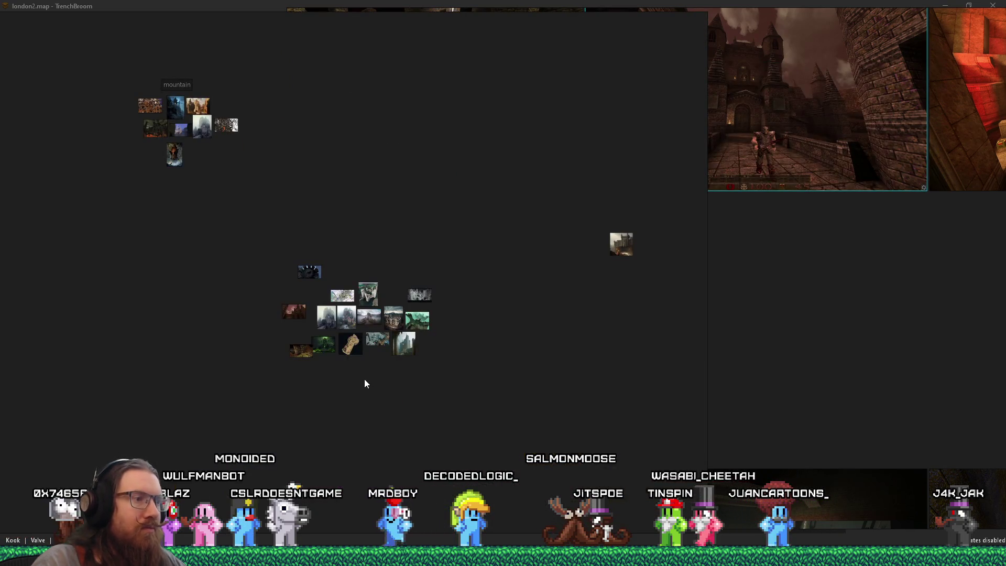
key(ctrl+v)
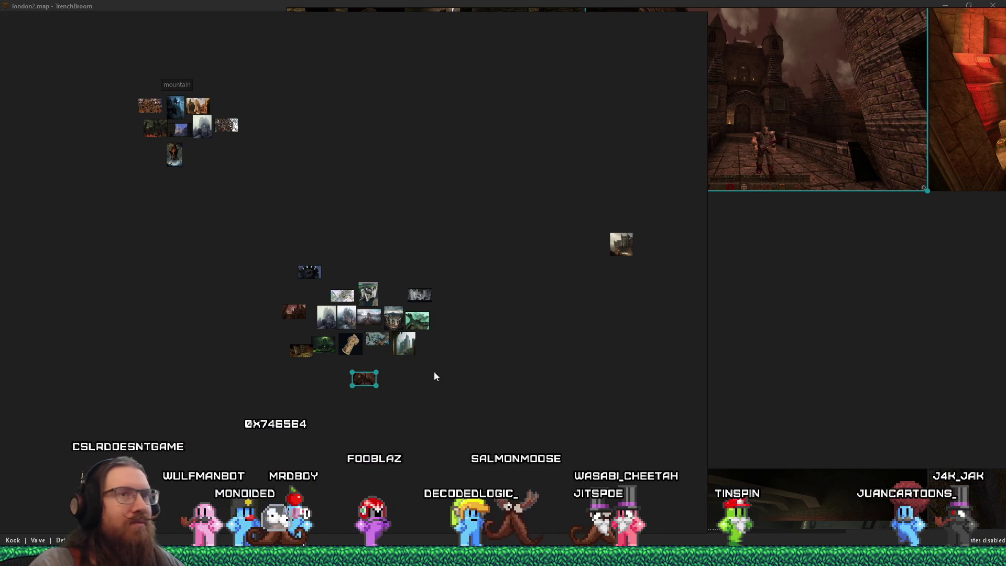
click(846, 307)
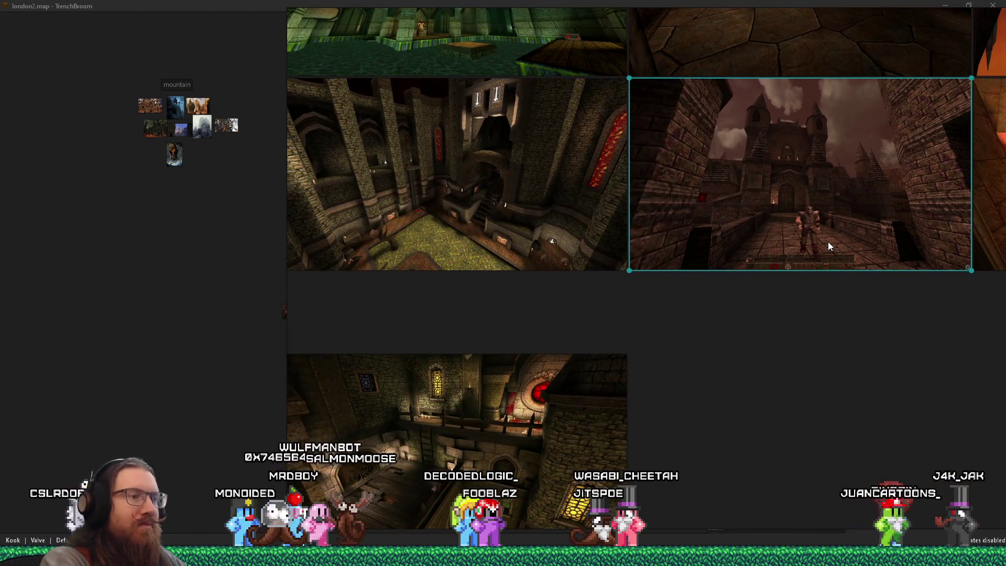
key(Delete)
Step: Move the stone hall screenshot into the castles scene and delete it from the main board
drag(670, 317, 844, 402)
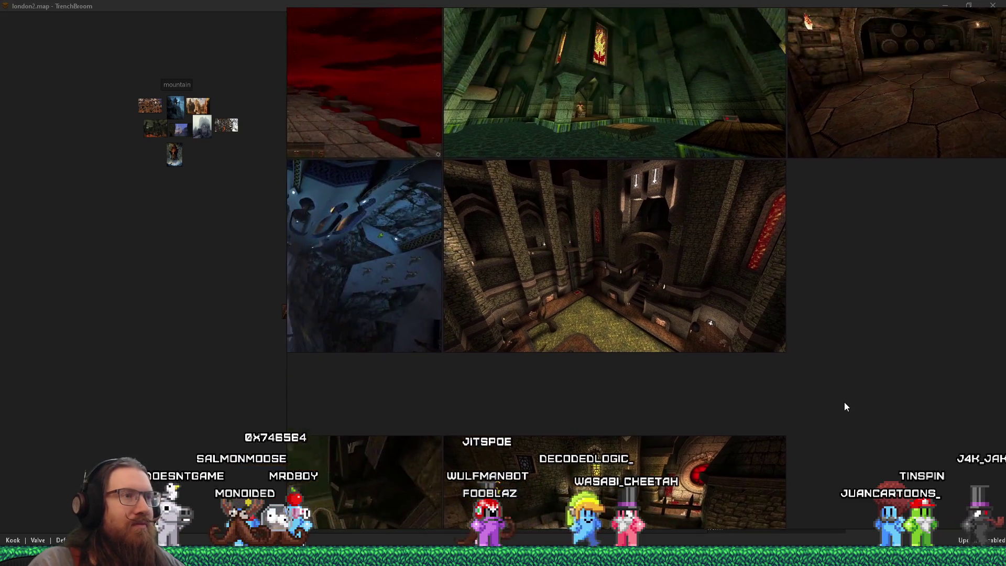
scroll(616, 338, up, 2)
scroll(622, 320, up, 1)
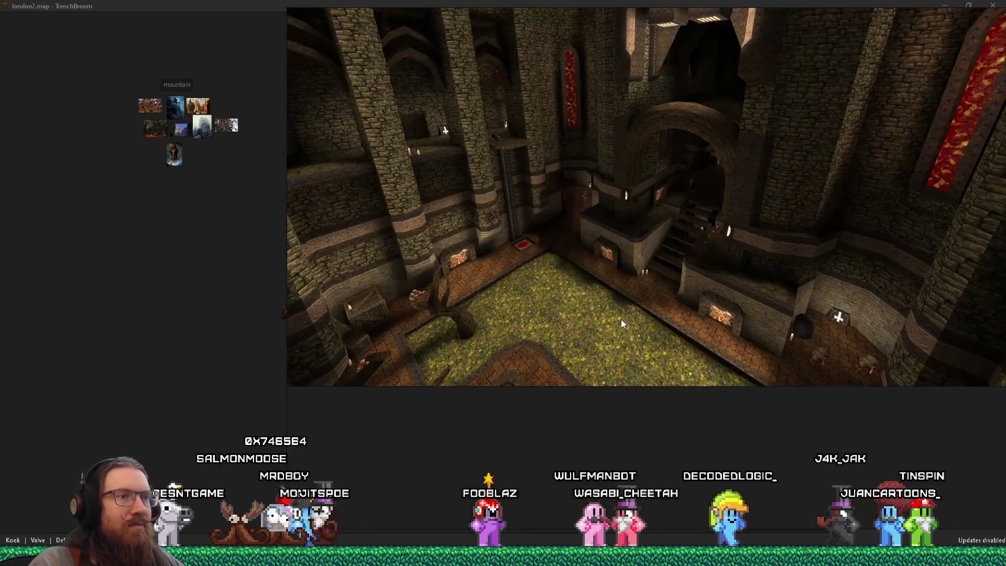
scroll(620, 324, up, 1)
scroll(644, 442, down, 2)
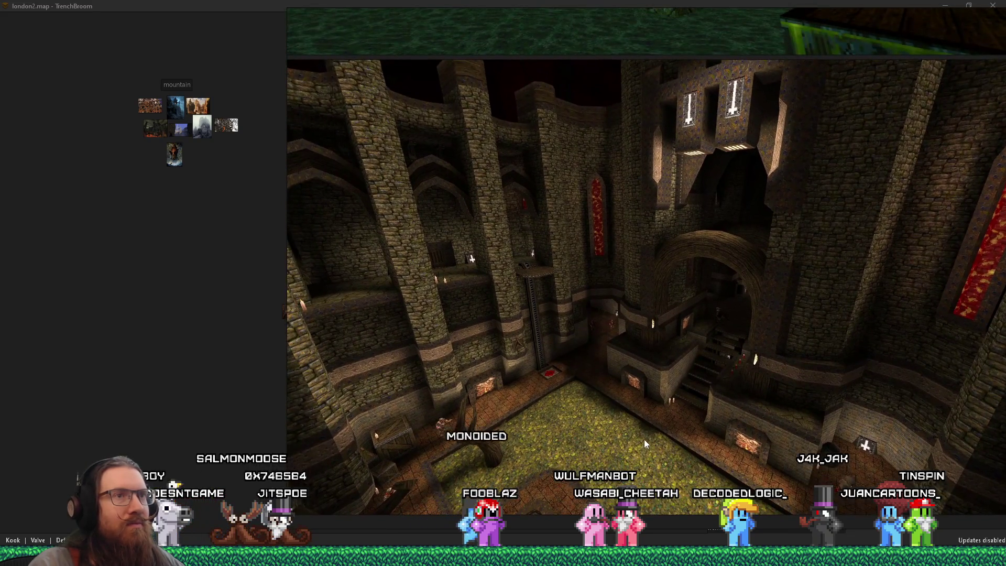
scroll(653, 417, down, 1)
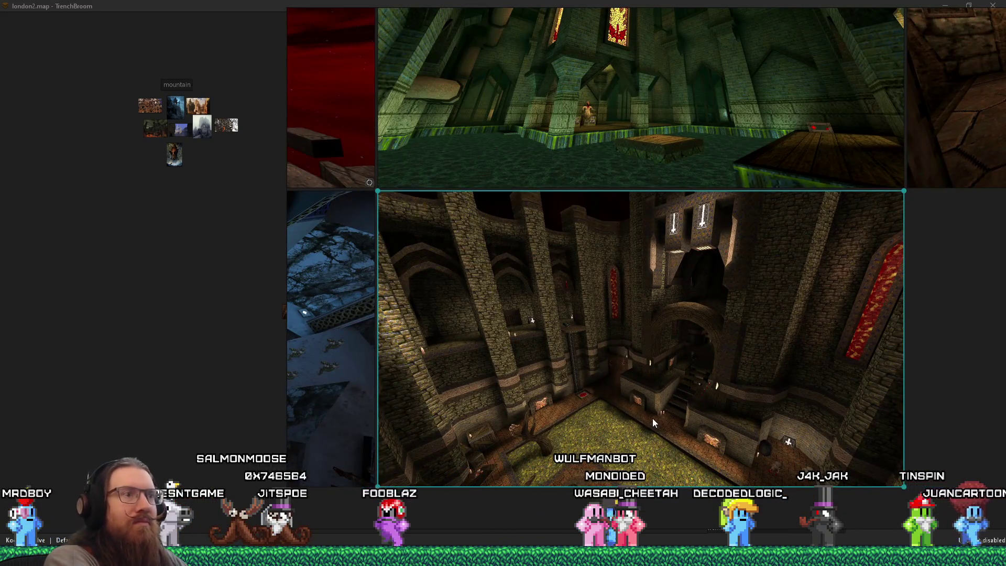
key(ctrl+z)
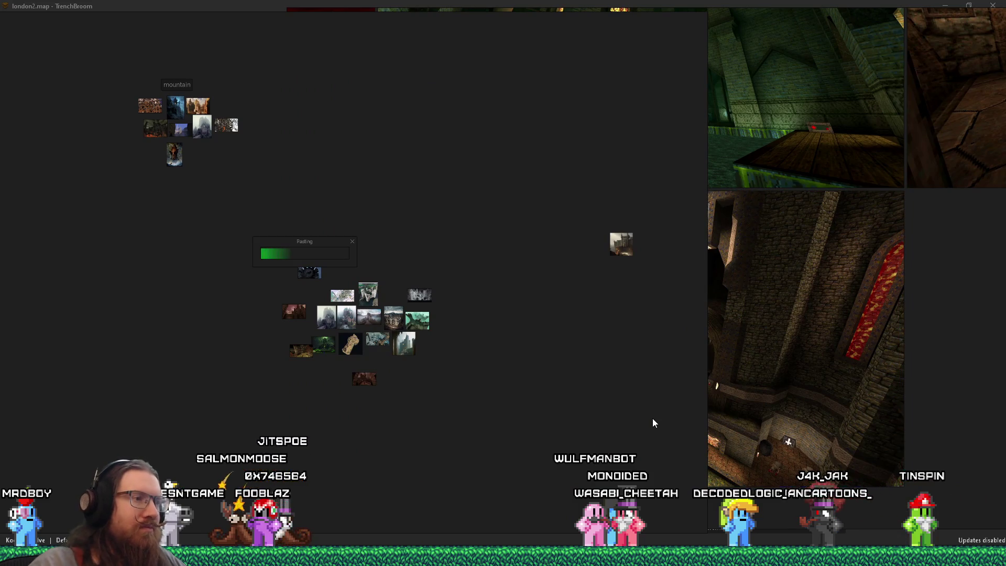
click(310, 271)
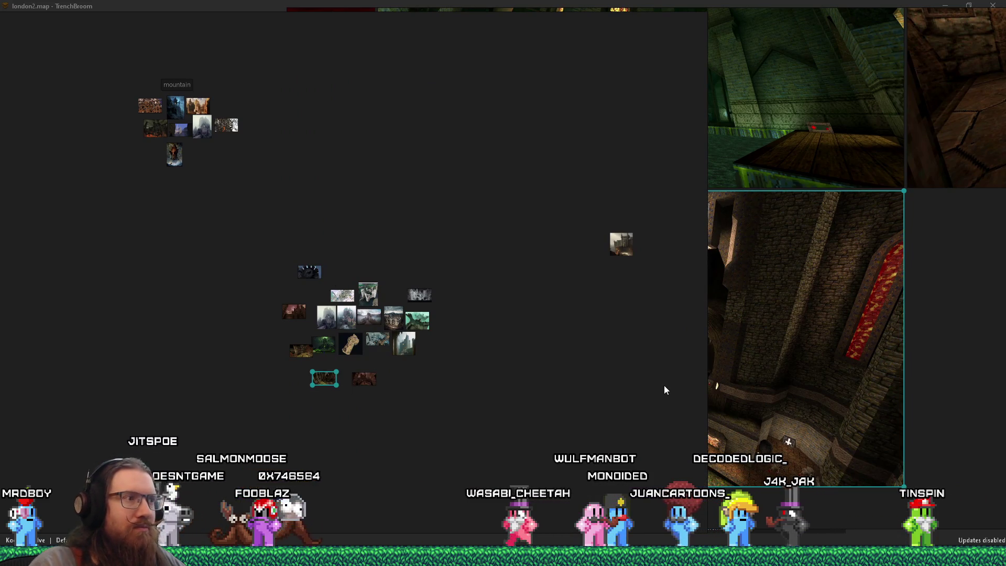
click(742, 378)
key(Delete)
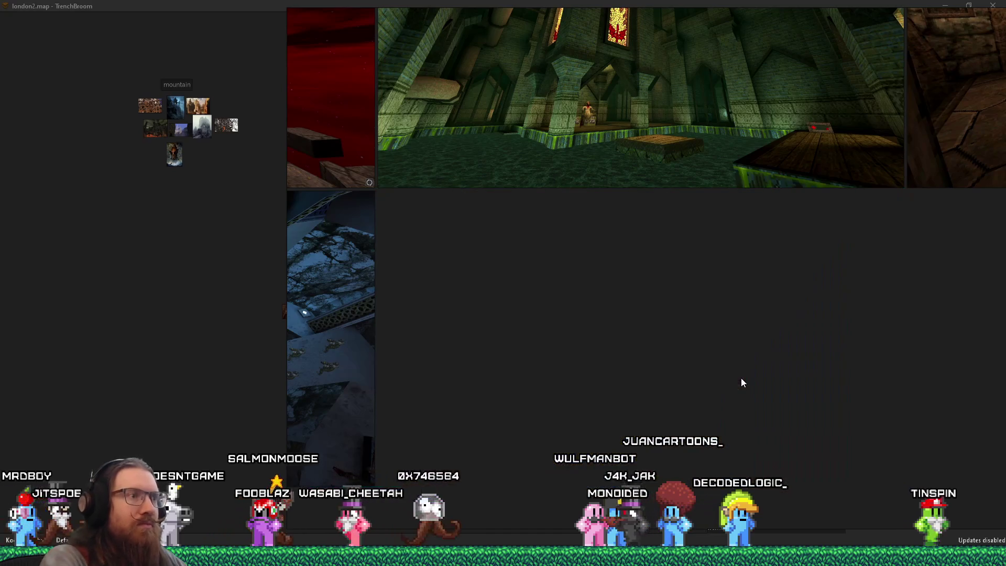
Step: Repack the board, then drag one loose screenshot into Escher and another into london
key(ctrl+p)
scroll(523, 311, up, 3)
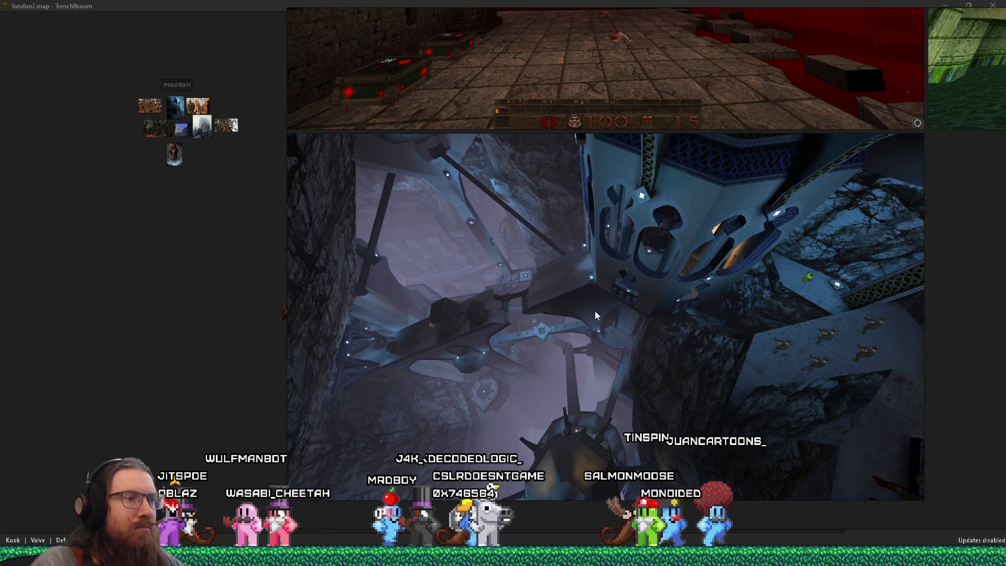
scroll(471, 296, up, 1)
scroll(471, 296, down, 10)
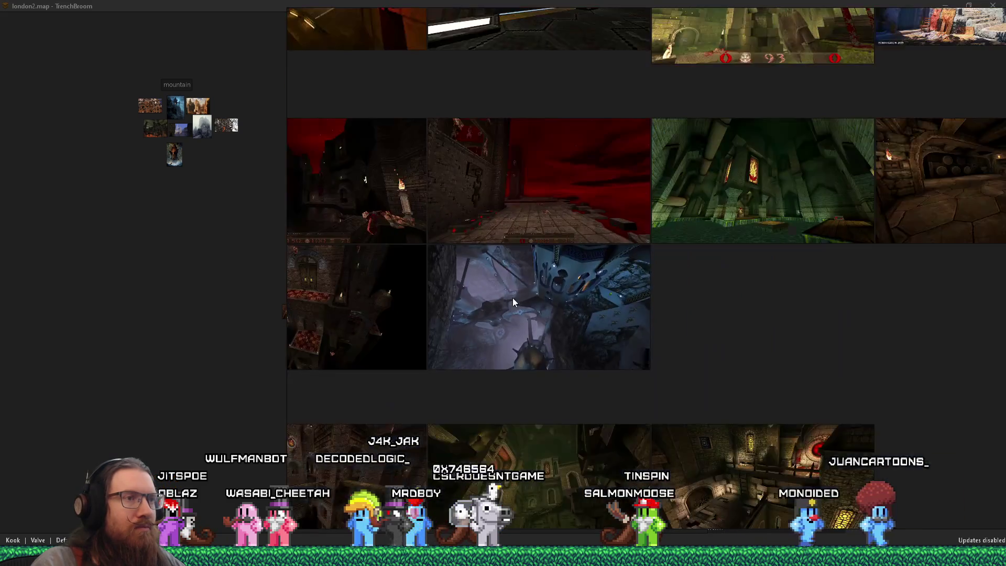
scroll(556, 335, down, 5)
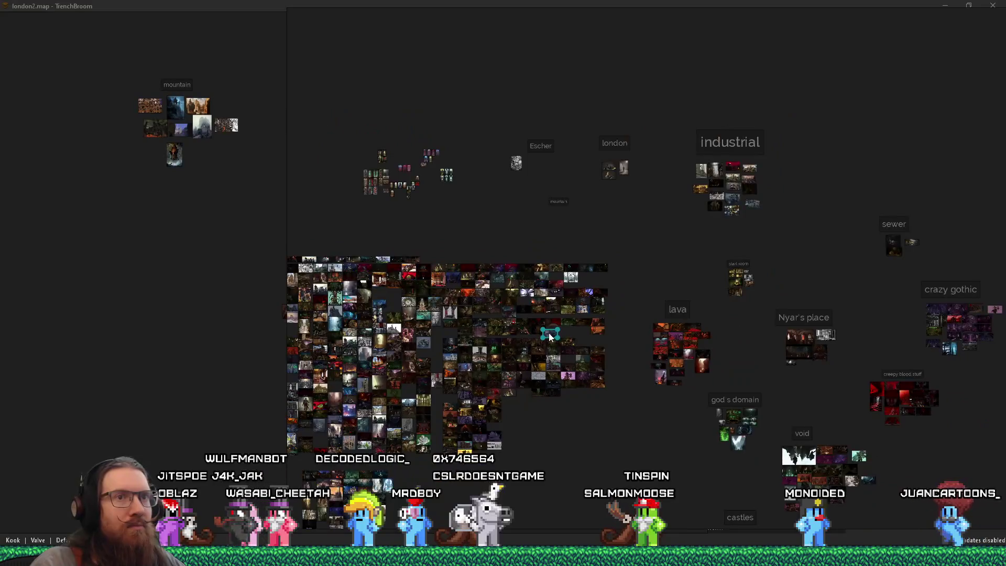
mouse_move(548, 332)
mouse_down()
mouse_move(685, 427)
mouse_move(582, 253)
mouse_move(588, 286)
mouse_up()
scroll(684, 425, up, 1)
scroll(503, 288, up, 10)
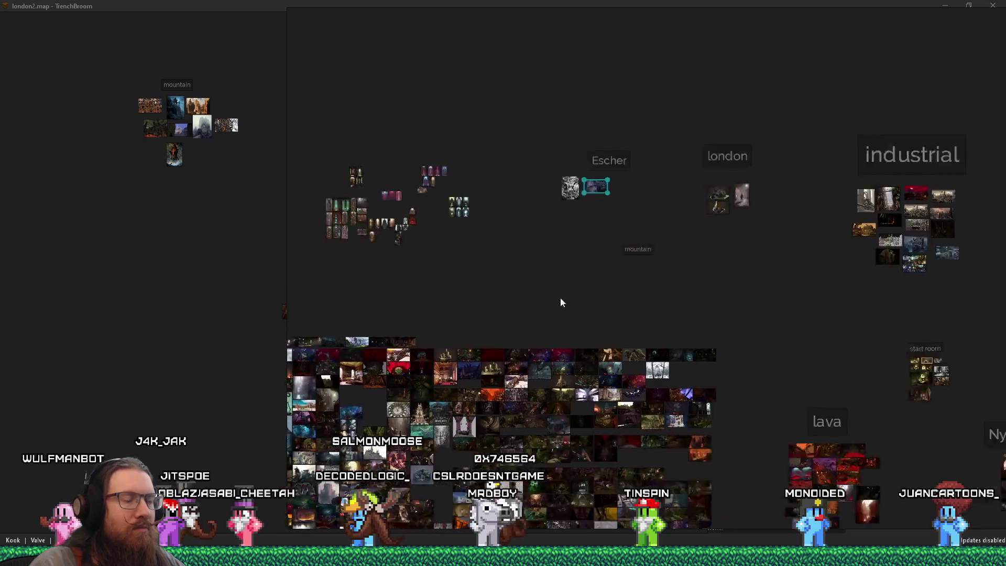
scroll(590, 187, up, 3)
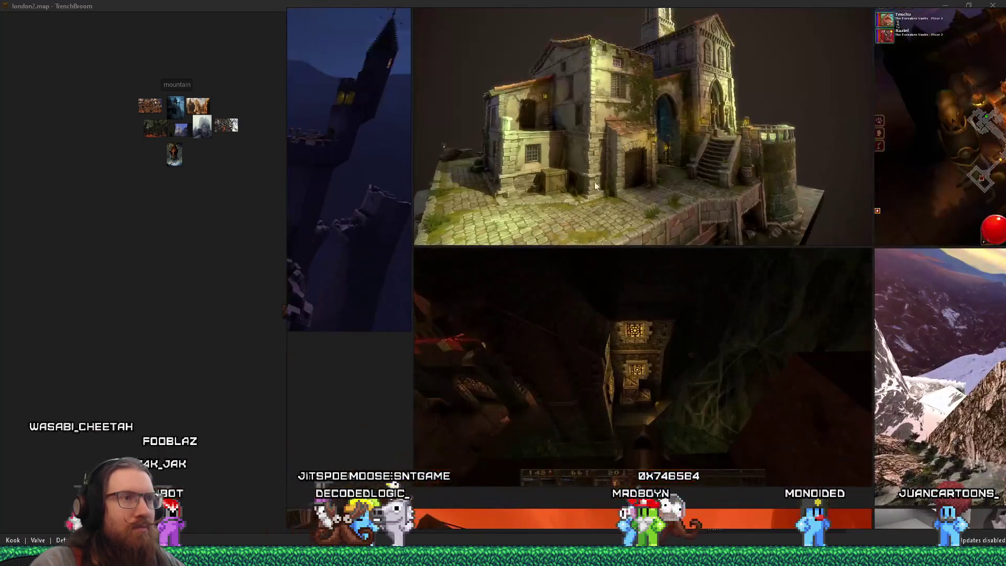
scroll(520, 269, down, 10)
drag(593, 255, 868, 101)
Step: Gather the gothic city engraving, red-pillared render and teal dungeon shot together
scroll(857, 110, down, 2)
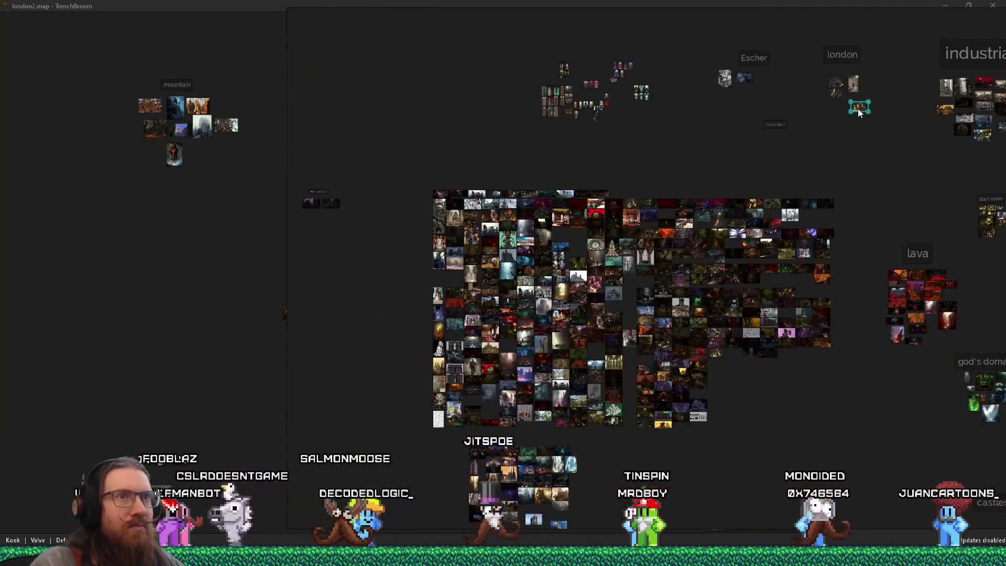
scroll(668, 285, up, 8)
scroll(601, 255, up, 8)
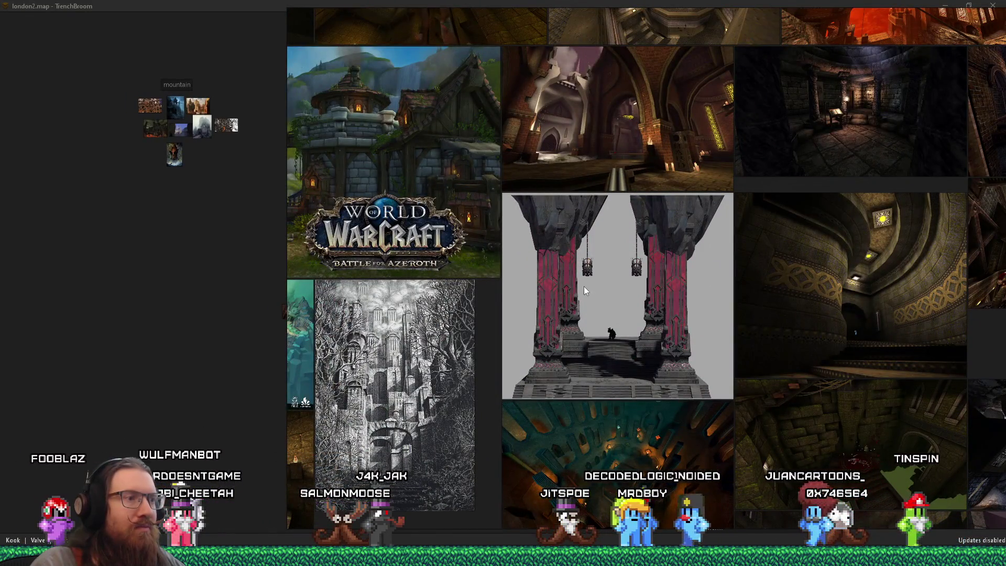
scroll(382, 381, up, 3)
mouse_move(383, 381)
mouse_down()
mouse_move(527, 322)
mouse_move(545, 273)
mouse_move(516, 207)
mouse_move(527, 237)
mouse_up()
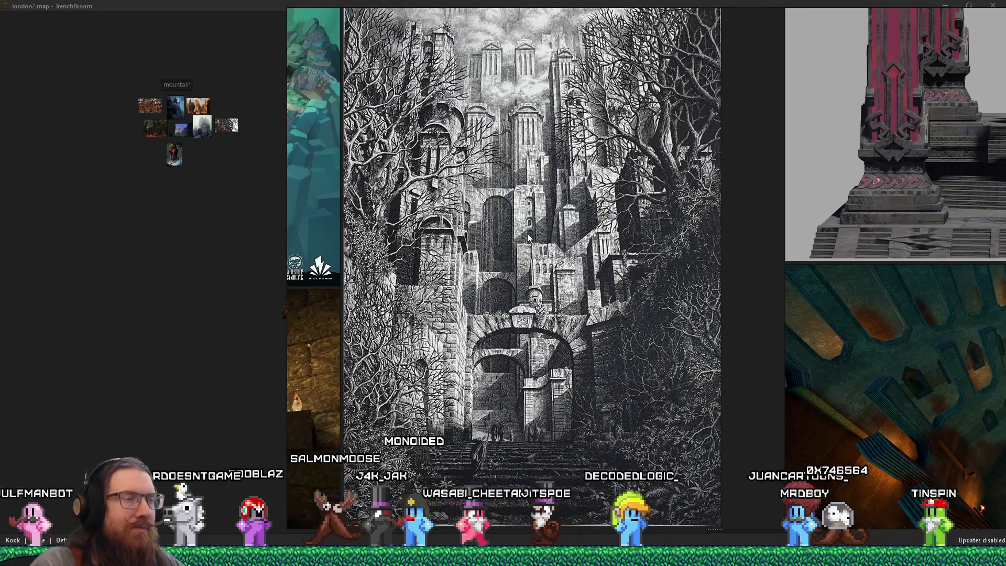
scroll(527, 237, down, 5)
scroll(625, 338, up, 4)
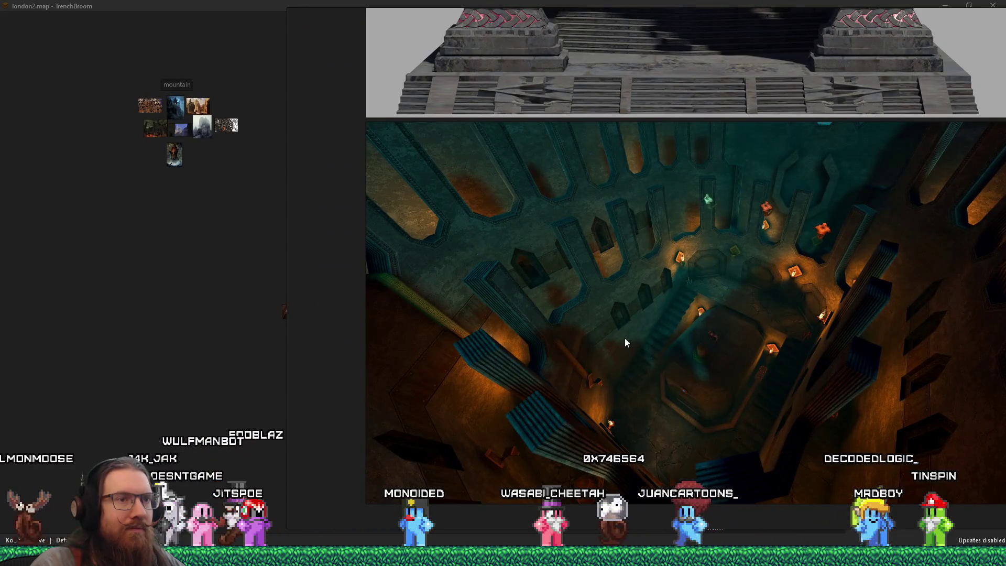
scroll(625, 338, down, 3)
mouse_move(644, 426)
mouse_down()
mouse_move(486, 328)
mouse_move(498, 220)
mouse_move(609, 332)
mouse_move(735, 406)
mouse_move(648, 404)
mouse_up()
scroll(536, 260, down, 5)
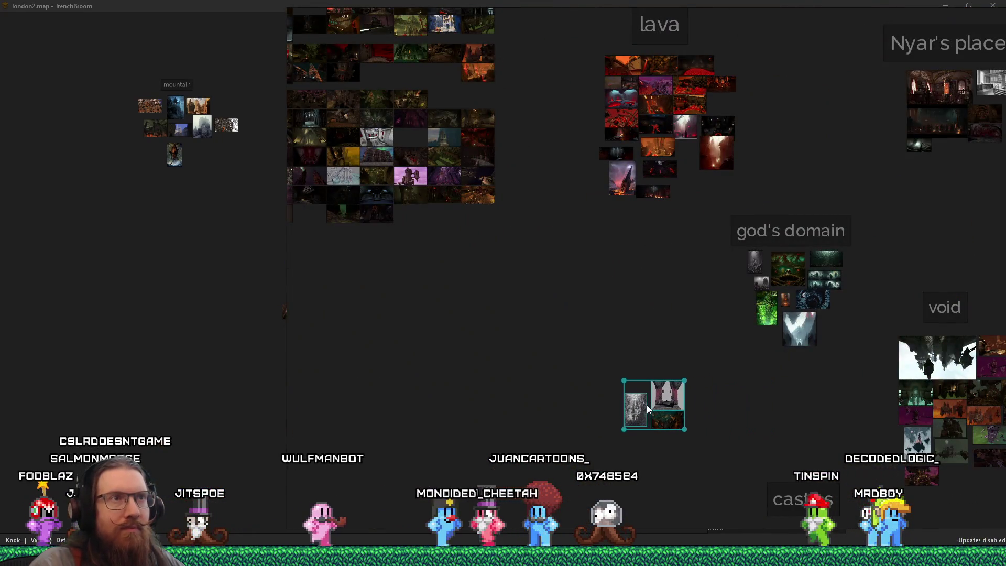
Step: Add an 'Eldritch' text label above the engraving, red-pillar and teal dungeon images
scroll(742, 358, down, 3)
scroll(441, 377, up, 3)
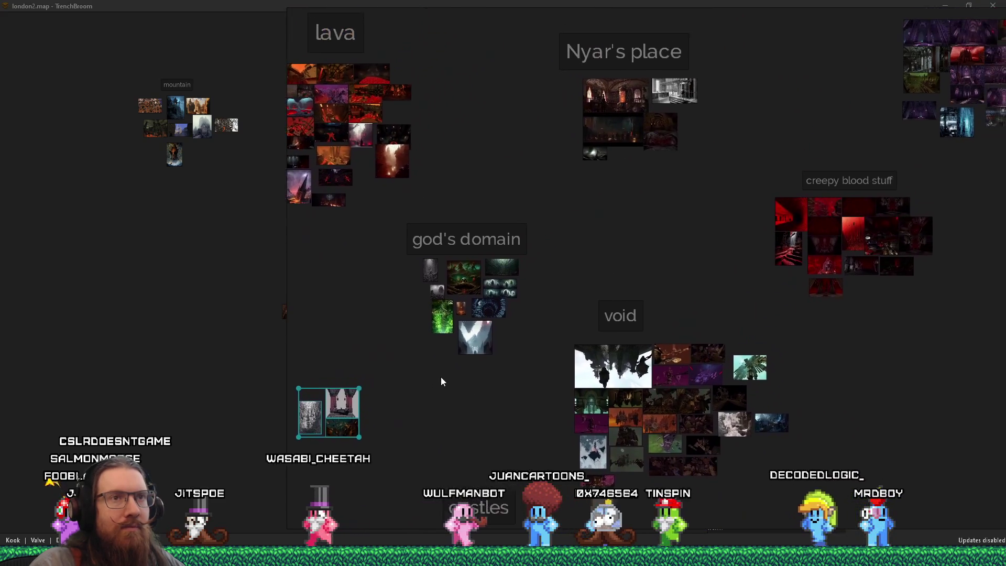
click(500, 370)
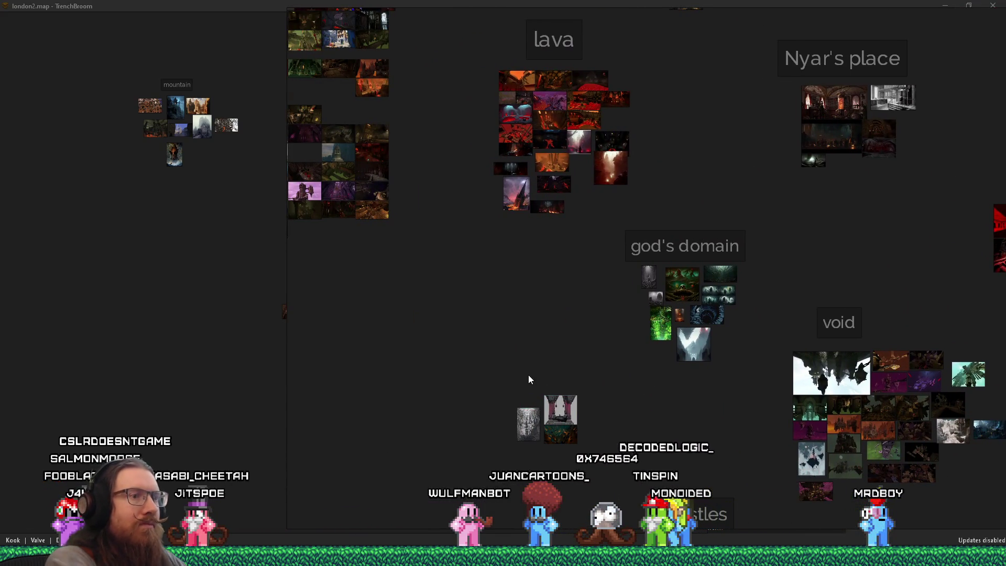
key(ctrl+t)
text(Eldritch)
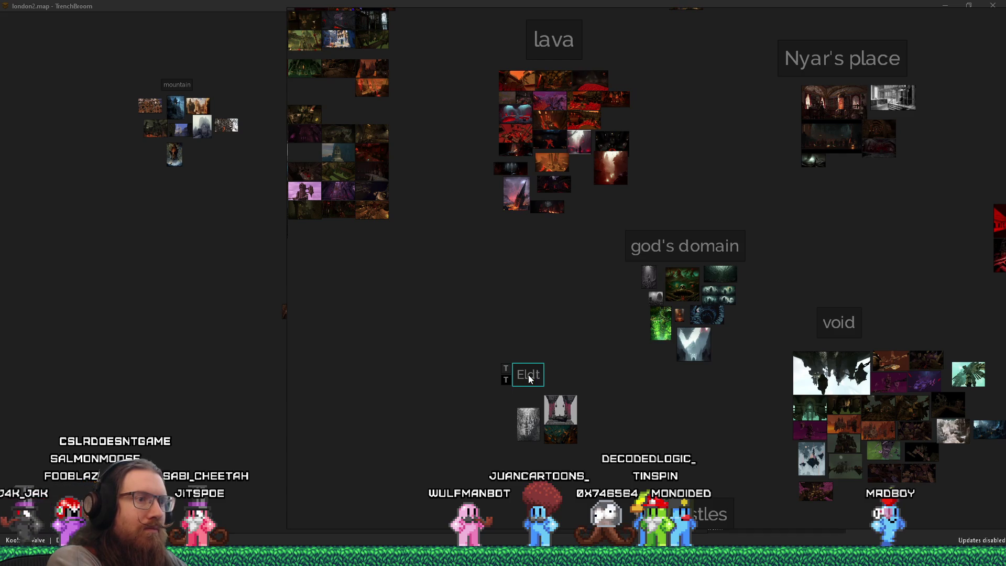
key(Escape)
scroll(619, 287, up, 8)
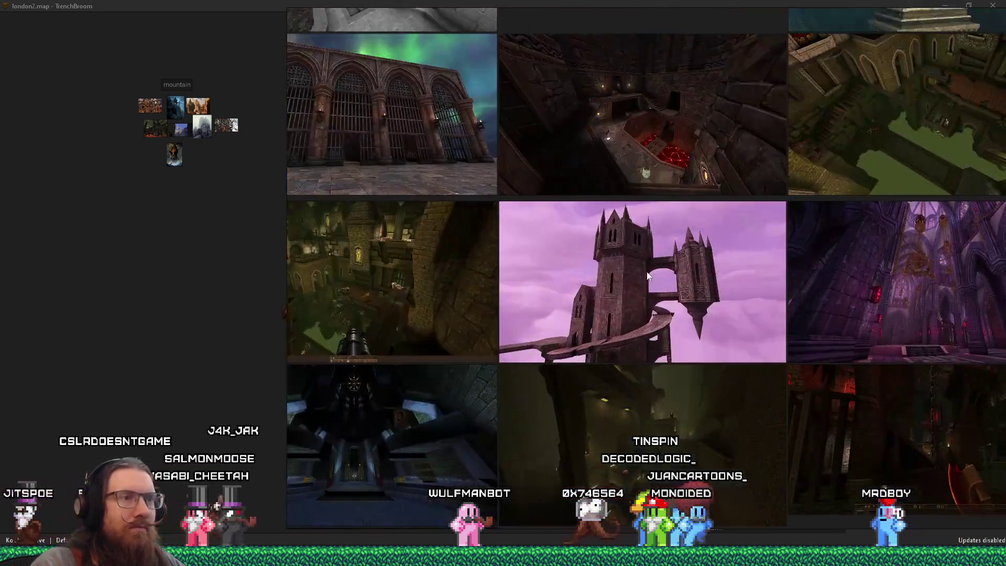
click(648, 276)
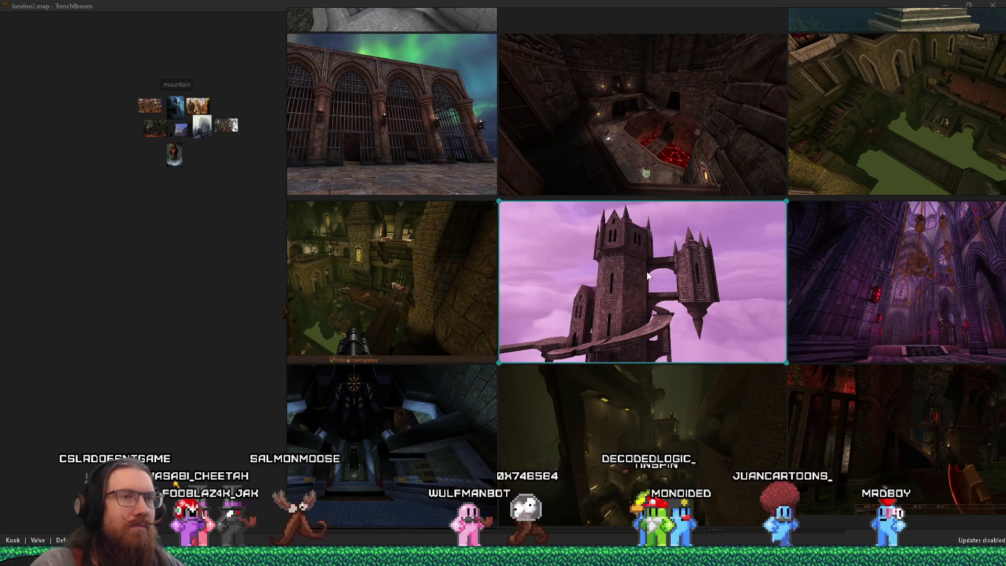
Step: Move the purple cathedral interior image into the crazy gothic group
mouse_move(647, 276)
mouse_down()
mouse_move(442, 288)
mouse_move(478, 280)
mouse_up()
click(689, 283)
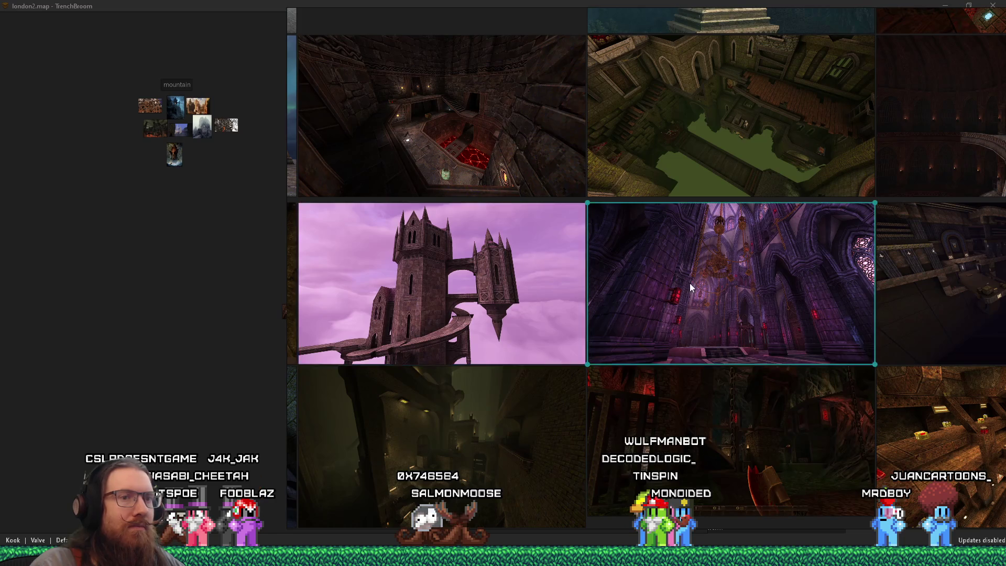
scroll(689, 283, down, 10)
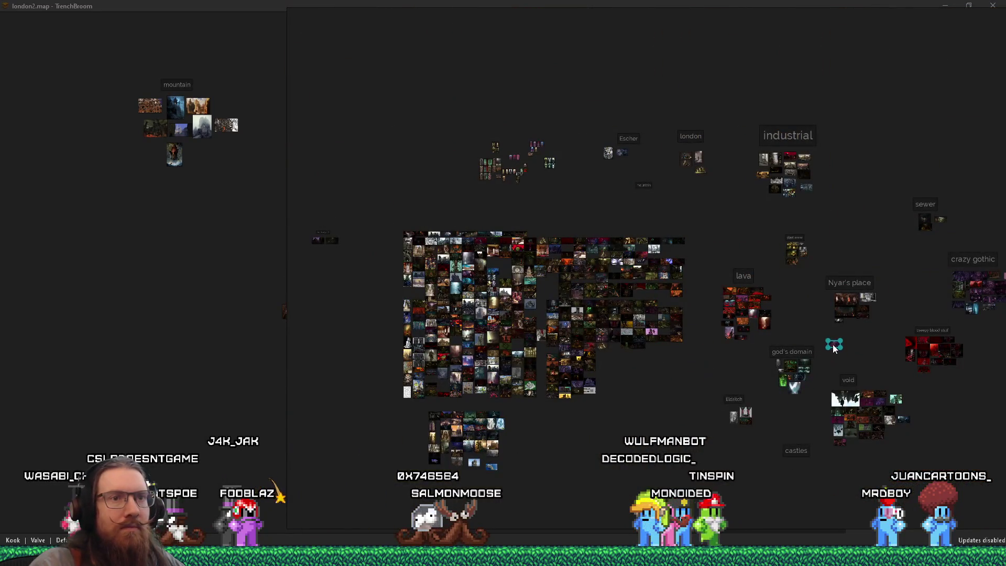
scroll(825, 371, up, 5)
mouse_move(719, 383)
mouse_down()
mouse_move(826, 370)
mouse_move(880, 275)
mouse_up()
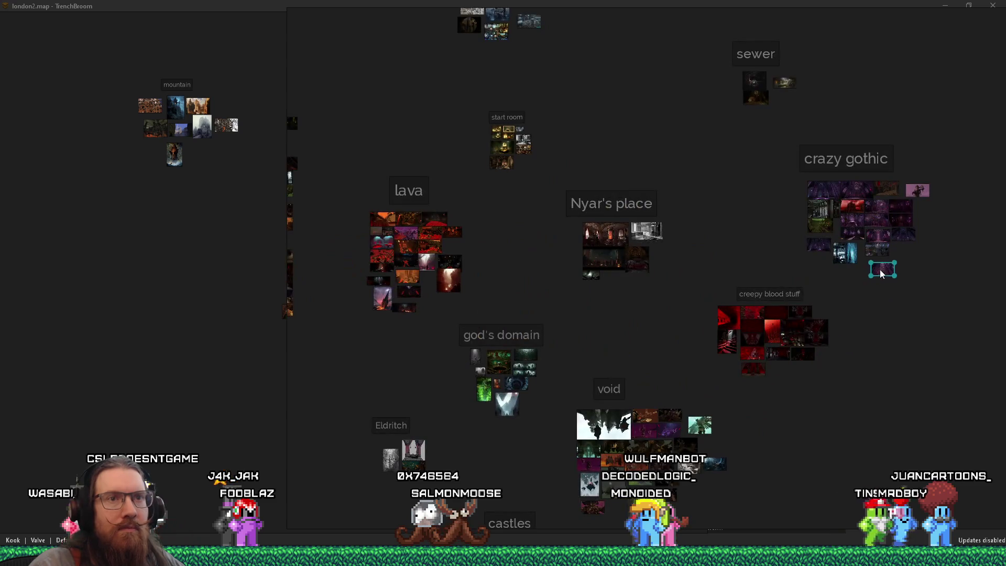
Step: Drag the purple castle image over into the castles scene
scroll(455, 330, down, 5)
scroll(606, 302, up, 12)
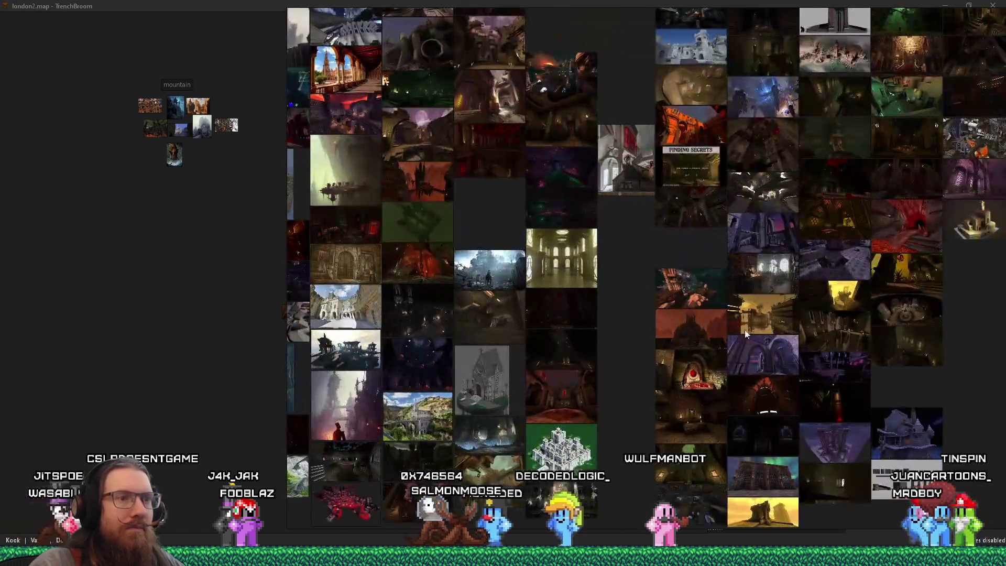
scroll(801, 367, up, 3)
scroll(776, 348, down, 3)
scroll(635, 282, up, 4)
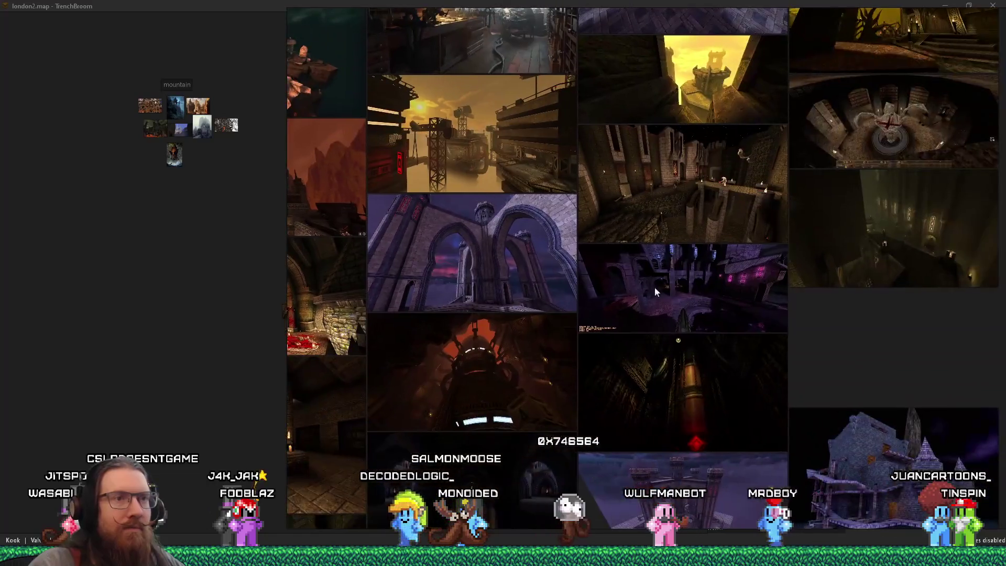
scroll(727, 300, up, 5)
scroll(566, 258, down, 2)
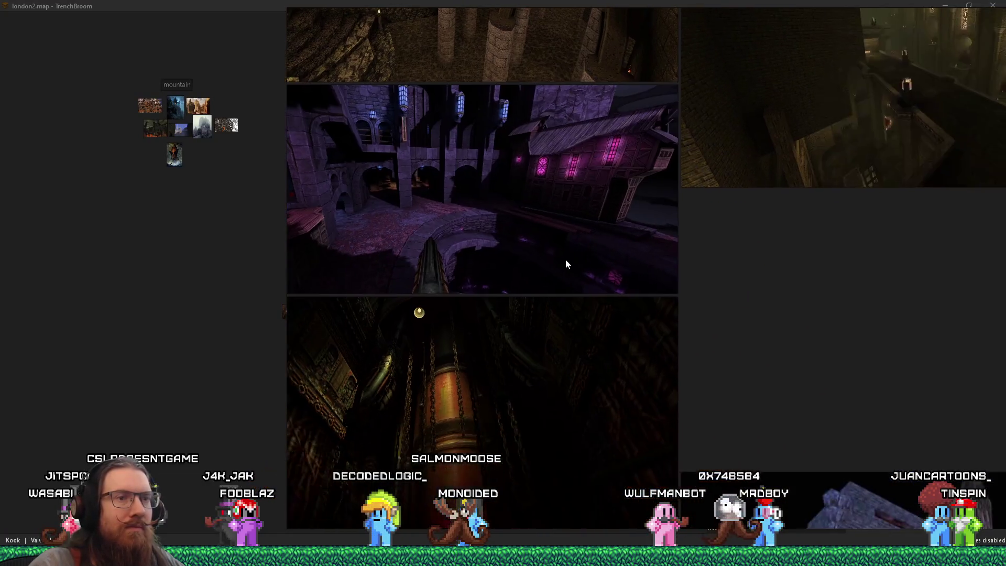
scroll(696, 363, down, 5)
scroll(707, 394, up, 3)
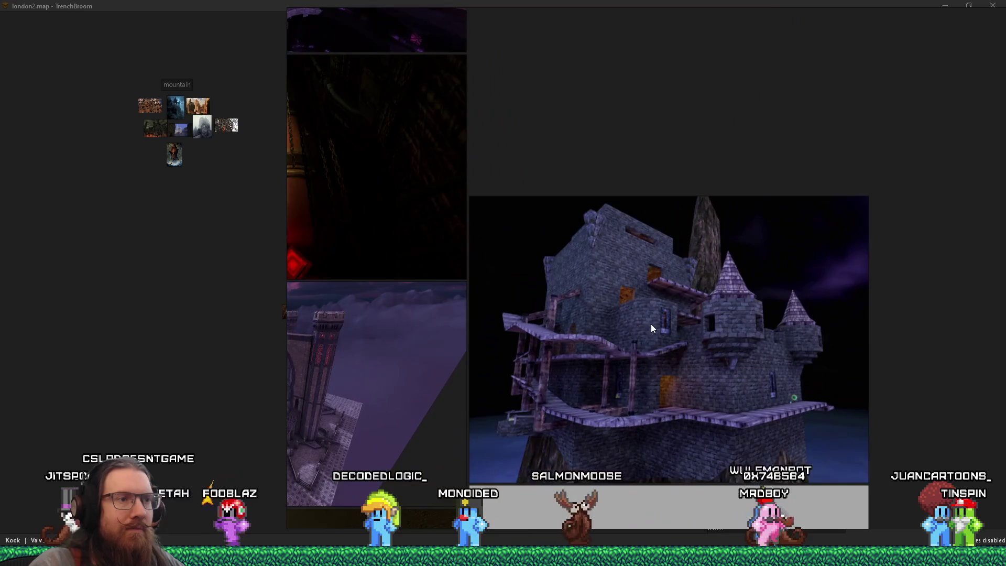
drag(645, 331, 692, 294)
Step: Remove the purple night castle image from the main board
scroll(693, 296, down, 4)
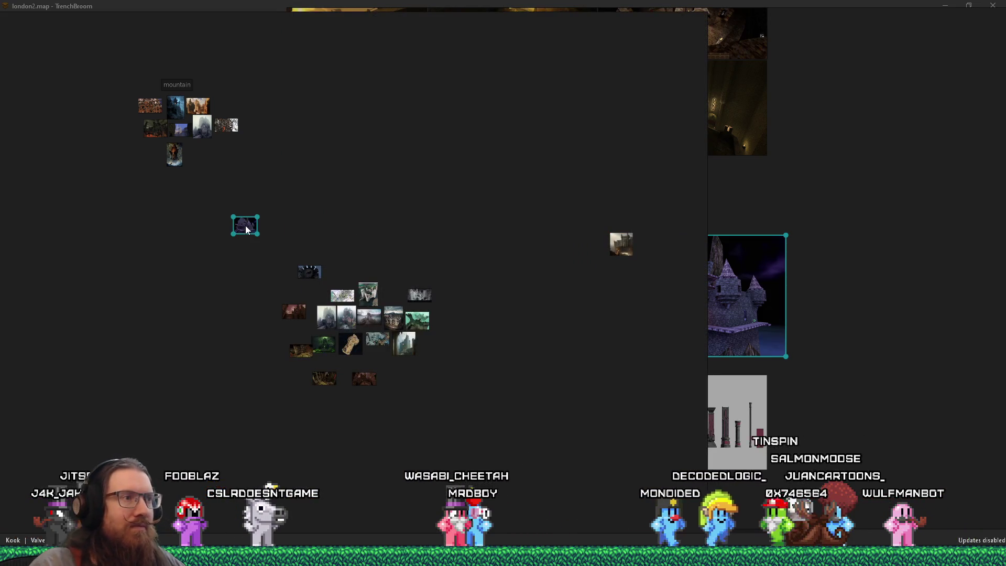
scroll(747, 344, up, 4)
key(Delete)
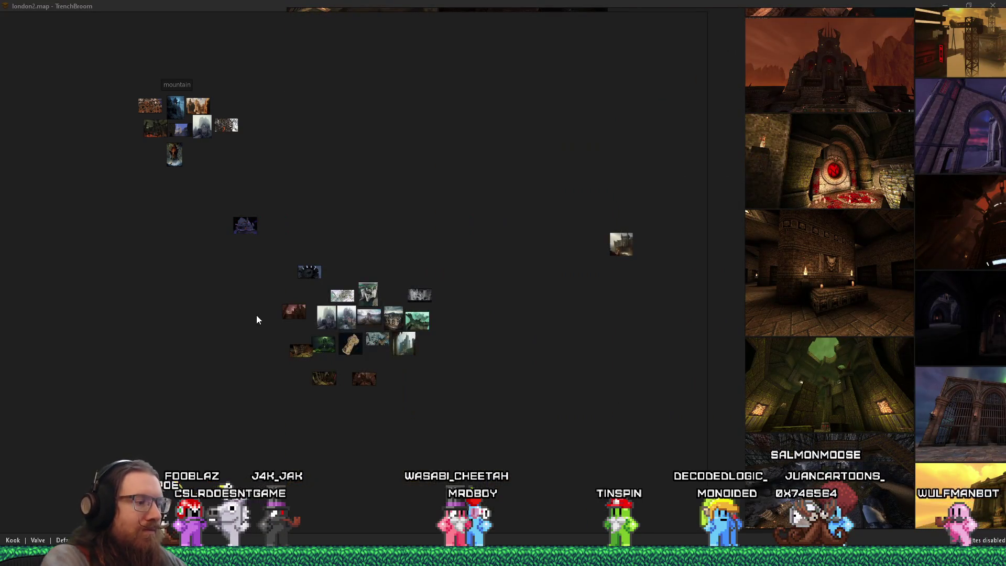
key(ctrl+z)
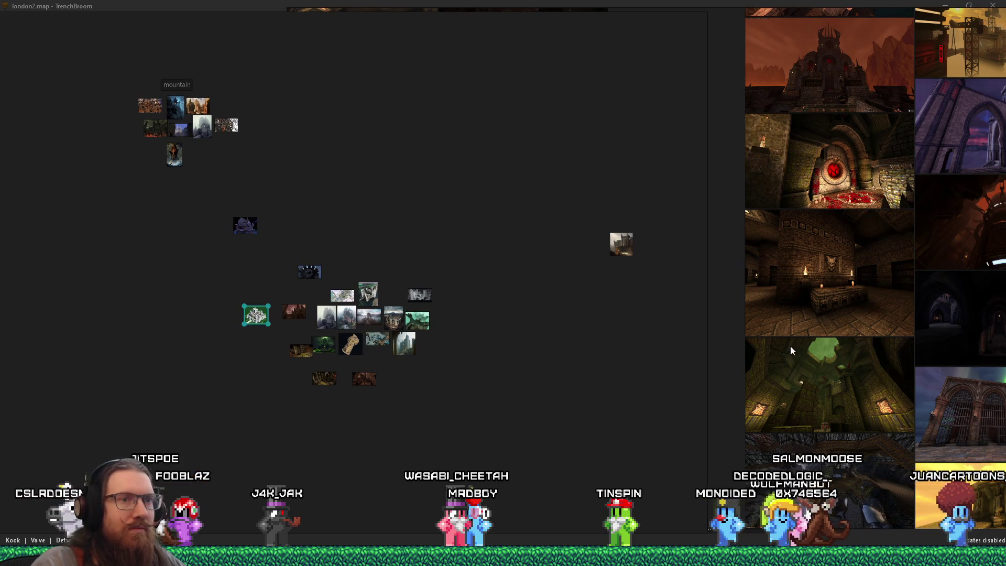
key(Delete)
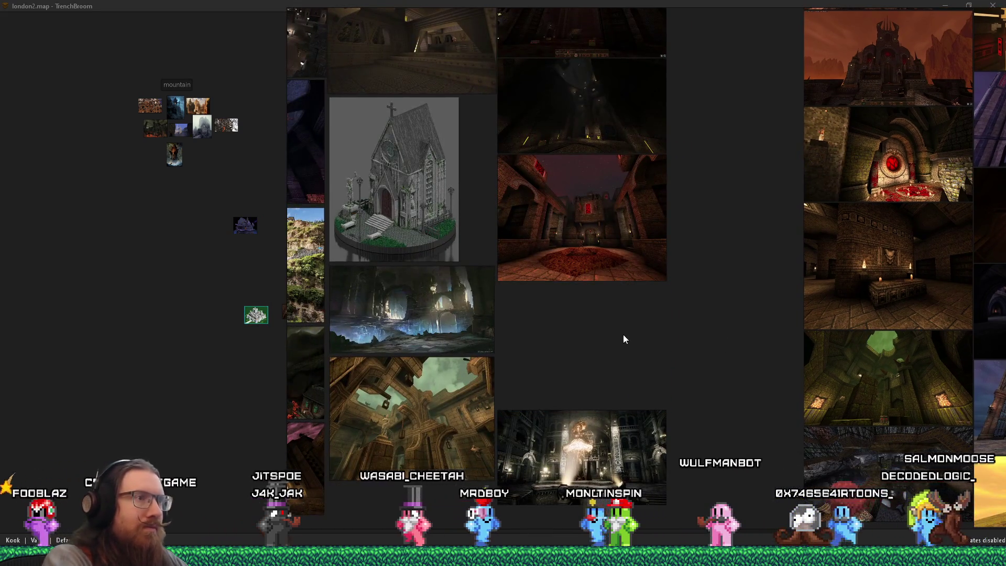
Step: Move the selected image into the Nyar's place group
scroll(623, 339, up, 3)
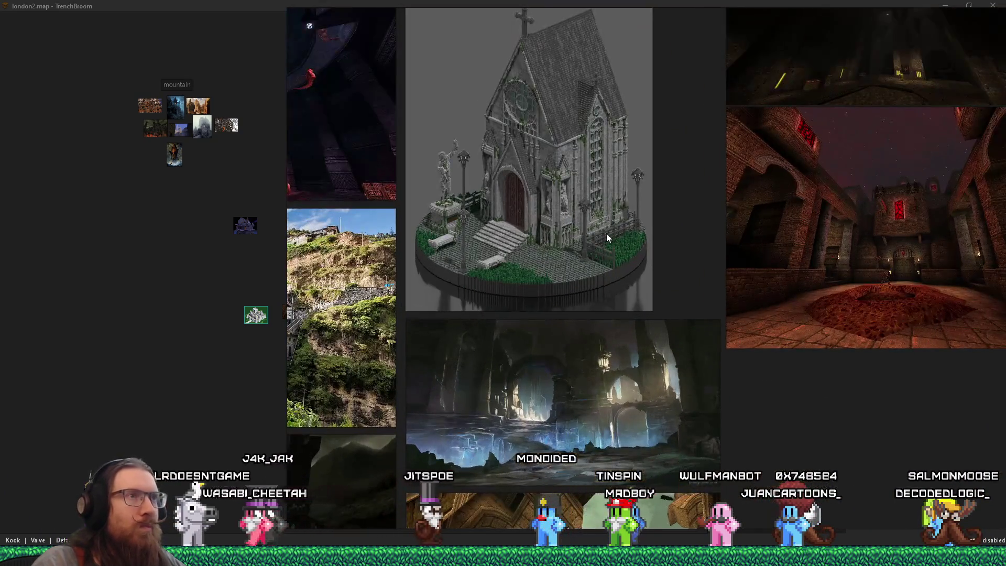
scroll(606, 234, up, 1)
scroll(565, 202, up, 4)
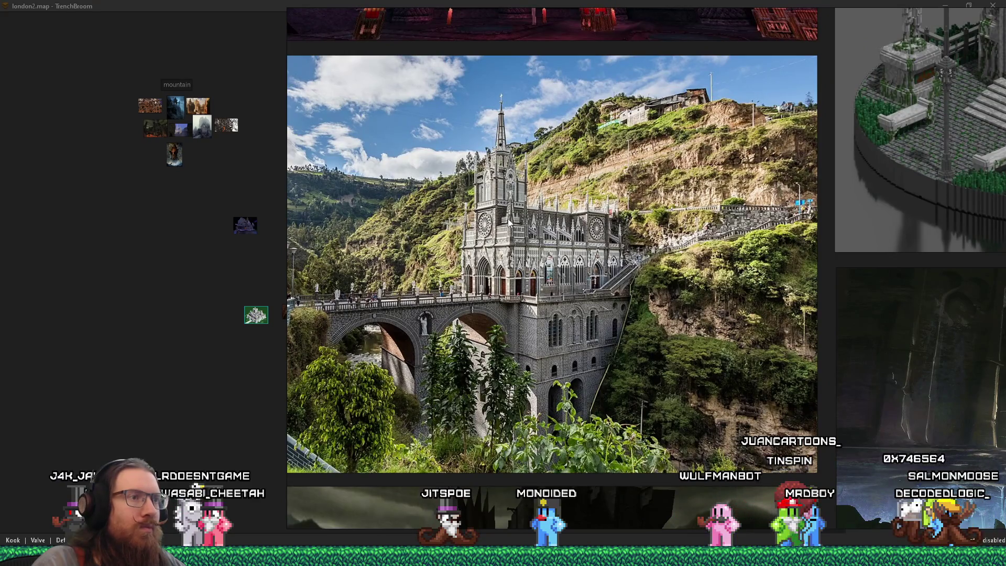
scroll(508, 223, down, 3)
scroll(513, 266, down, 6)
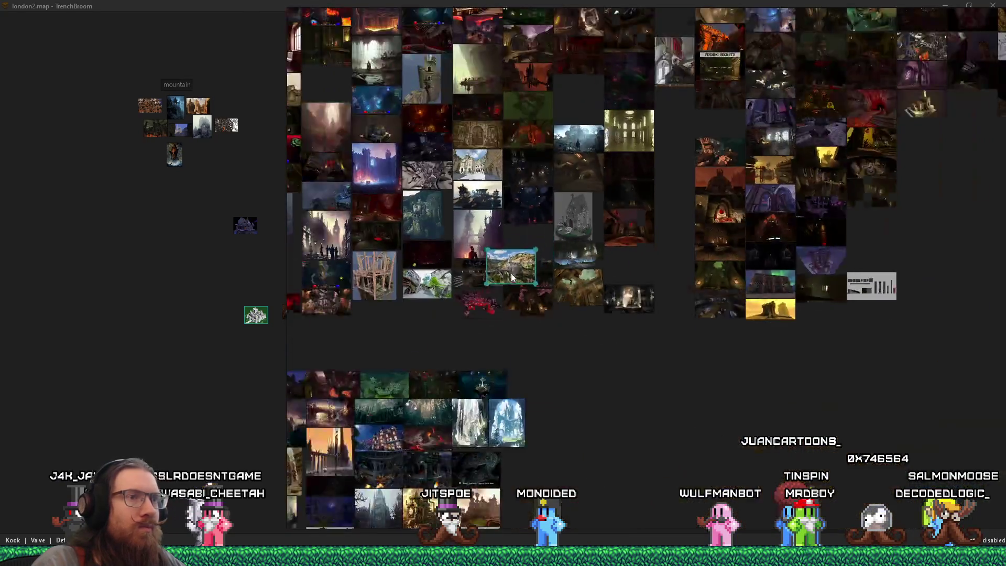
scroll(838, 277, up, 2)
mouse_move(655, 252)
mouse_down()
mouse_move(668, 293)
mouse_move(685, 212)
mouse_up()
scroll(660, 273, down, 4)
scroll(675, 251, up, 3)
scroll(815, 215, down, 3)
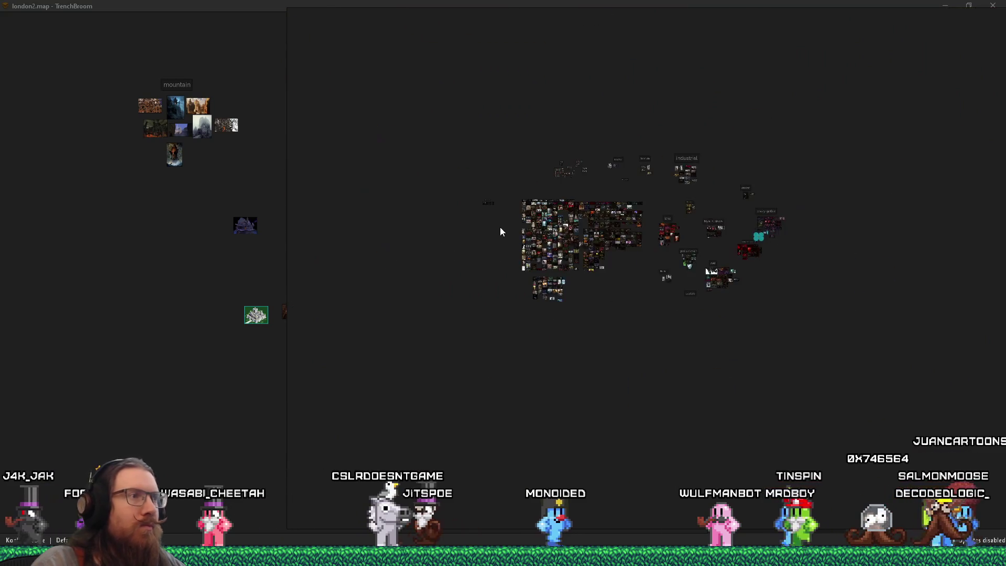
Step: Paste the sunlit castle image into the castles scene and delete it from the main board
scroll(700, 265, up, 10)
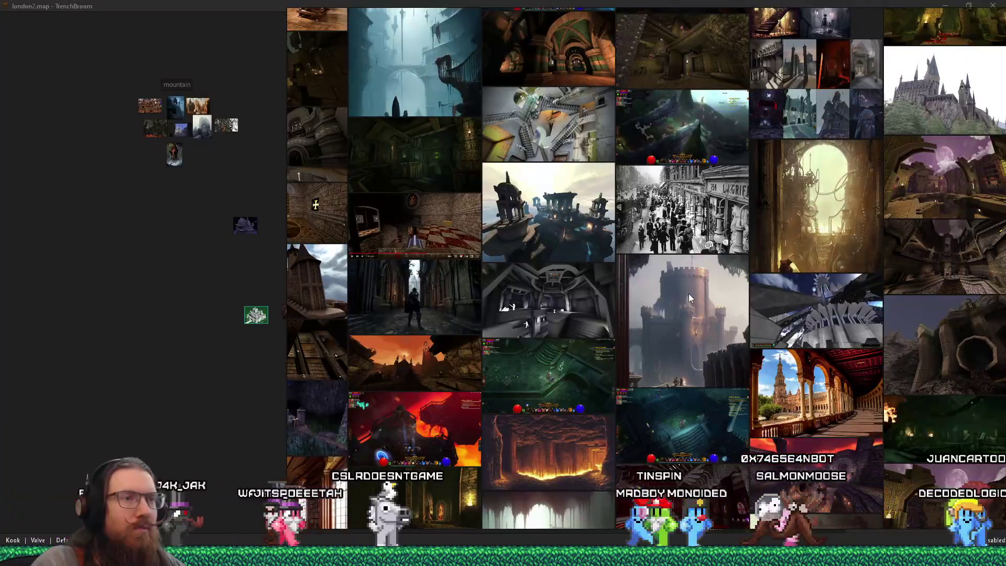
click(691, 298)
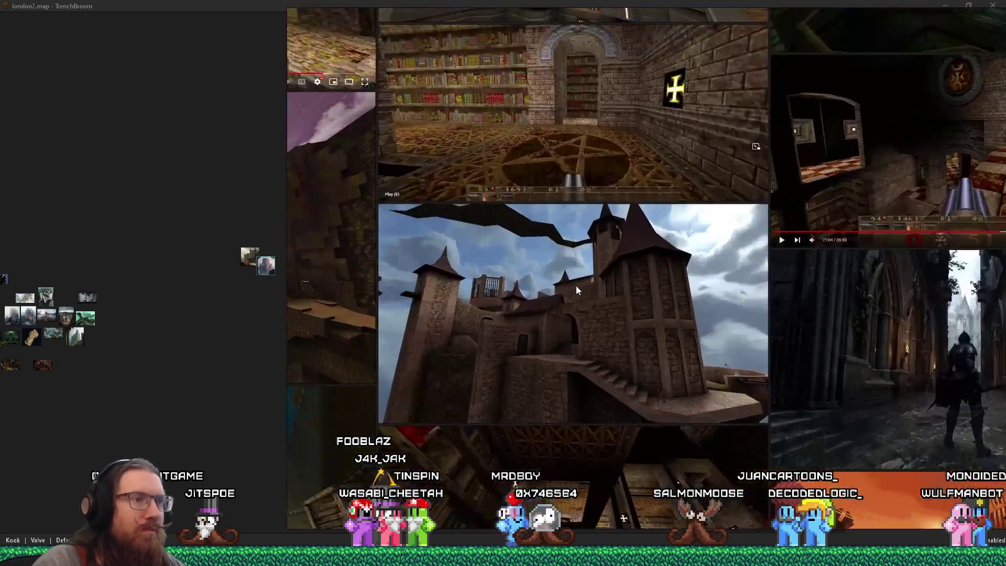
click(576, 286)
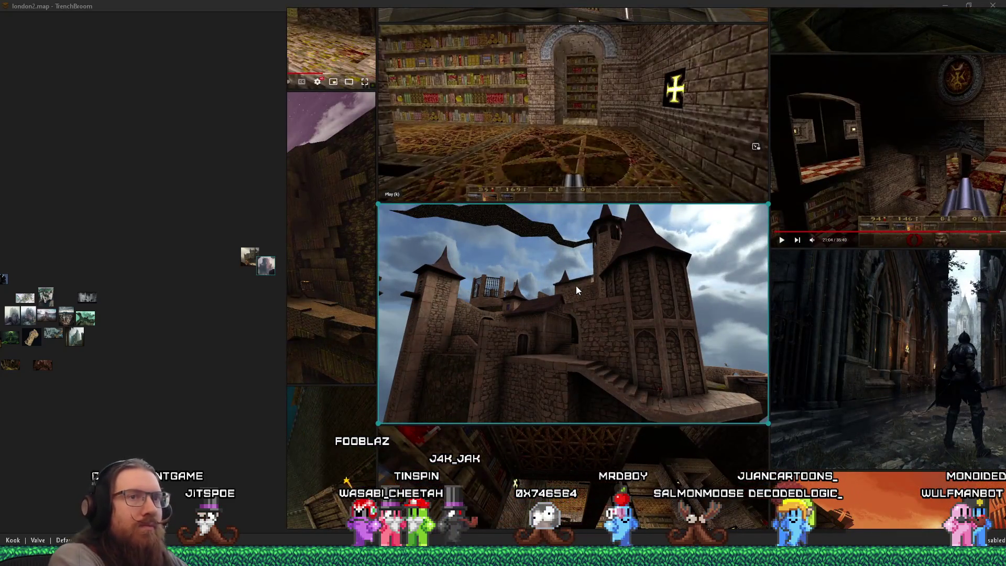
scroll(303, 288, down, 5)
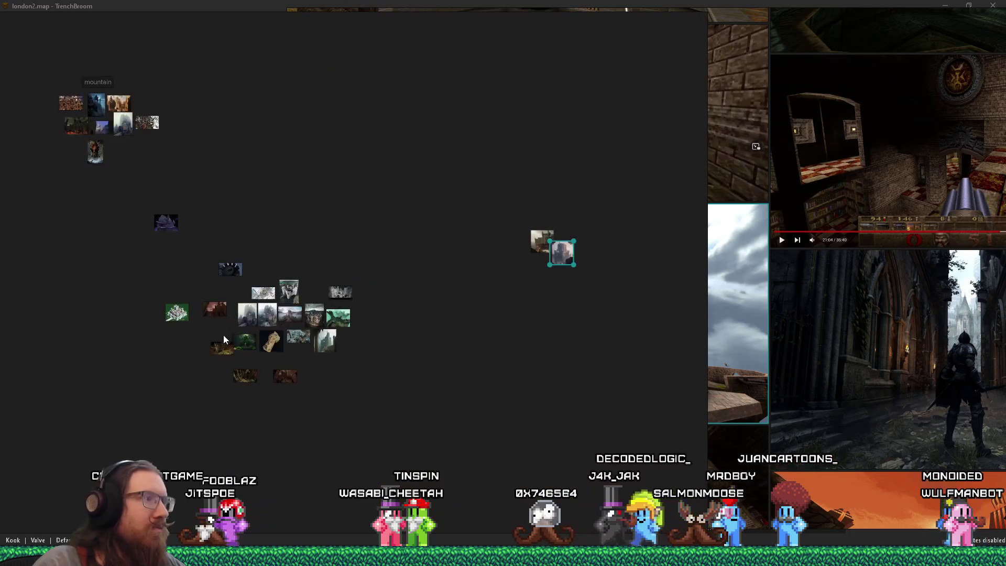
key(ctrl+v)
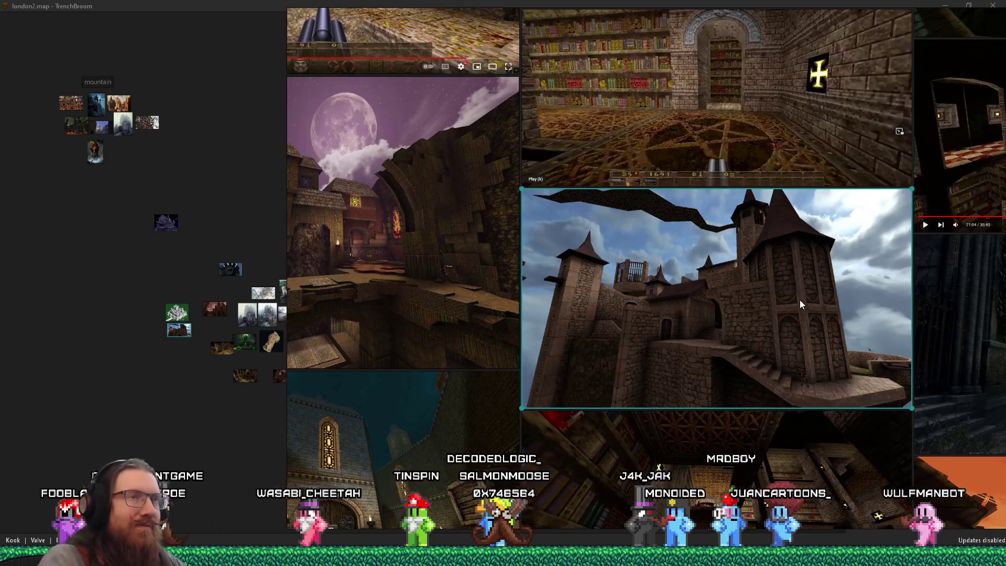
key(Delete)
Step: Select the gothic cathedral image in the loose pile on the main board
scroll(799, 299, down, 4)
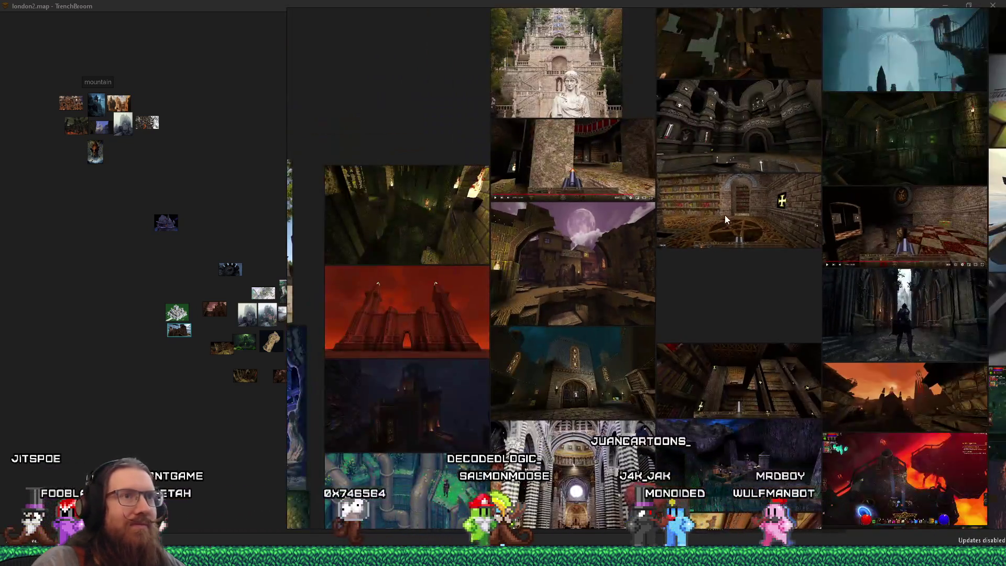
scroll(623, 297, up, 3)
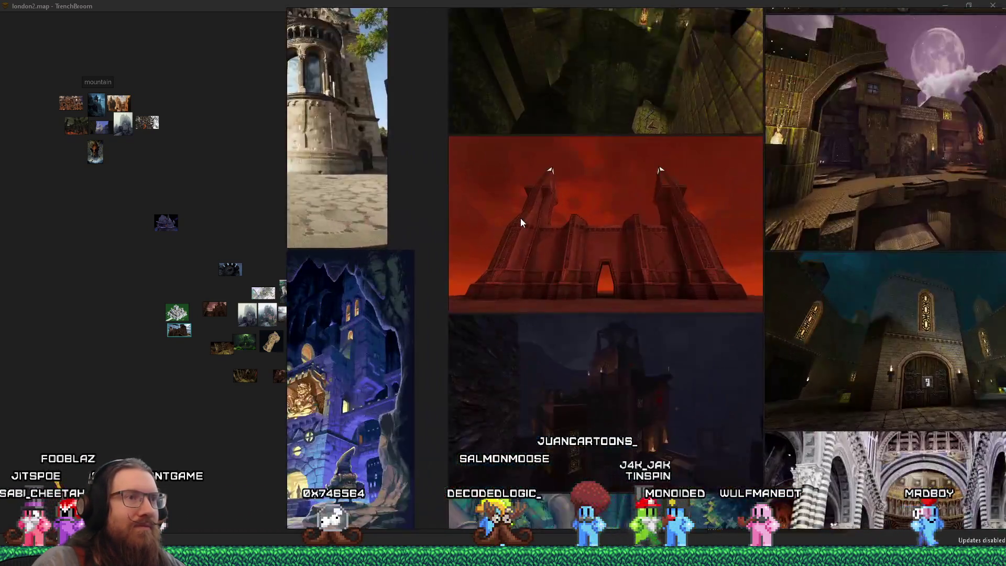
scroll(520, 217, down, 3)
scroll(620, 216, up, 1)
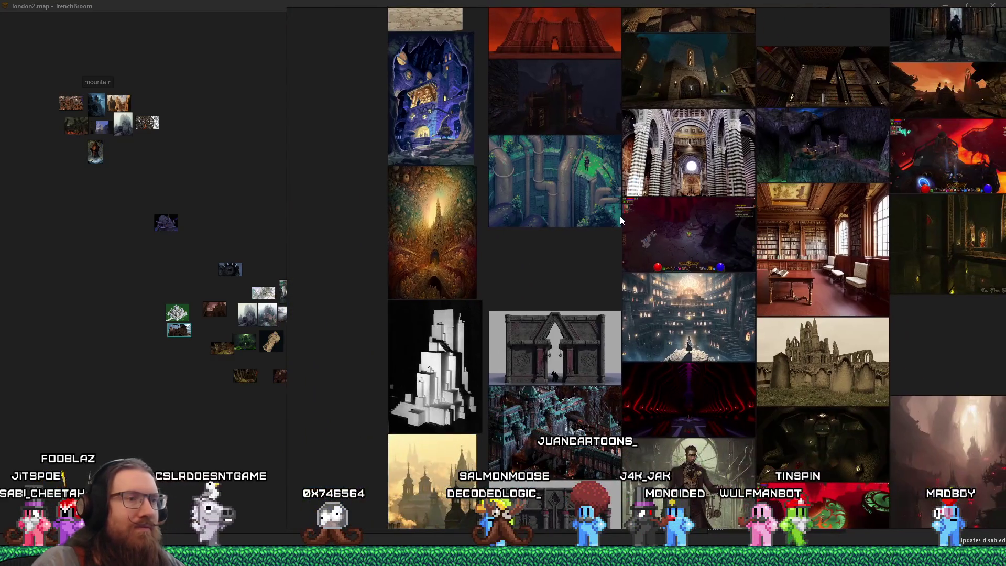
scroll(620, 216, down, 4)
scroll(733, 340, up, 1)
scroll(742, 311, up, 3)
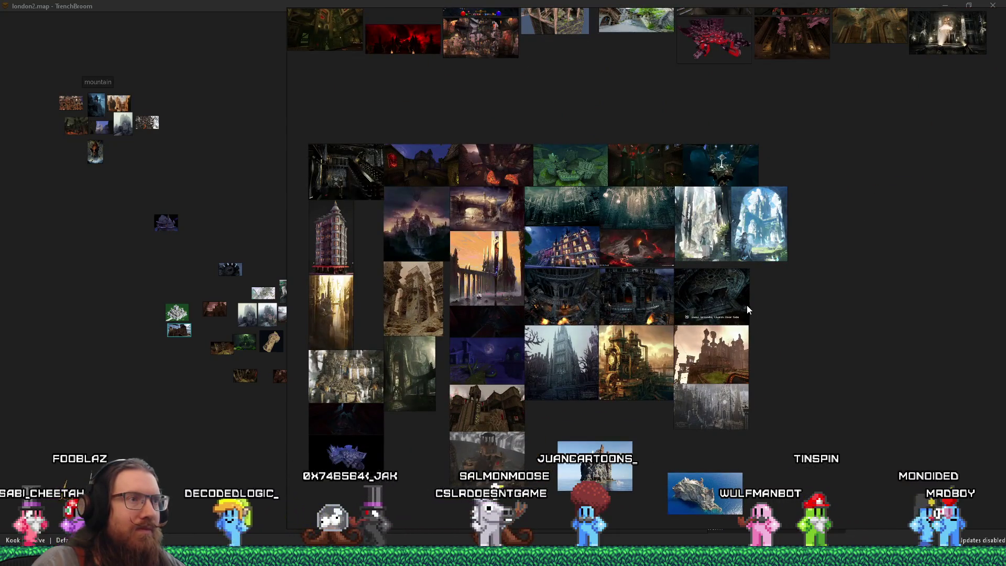
scroll(551, 387, up, 6)
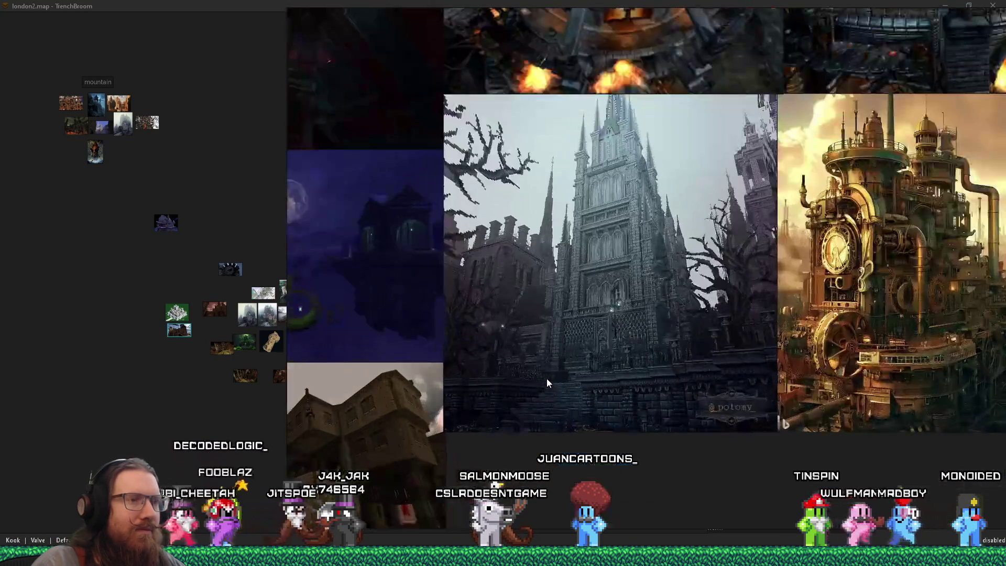
click(540, 390)
Step: Paste the dark castle-city painting into the castles scene window
scroll(539, 390, down, 10)
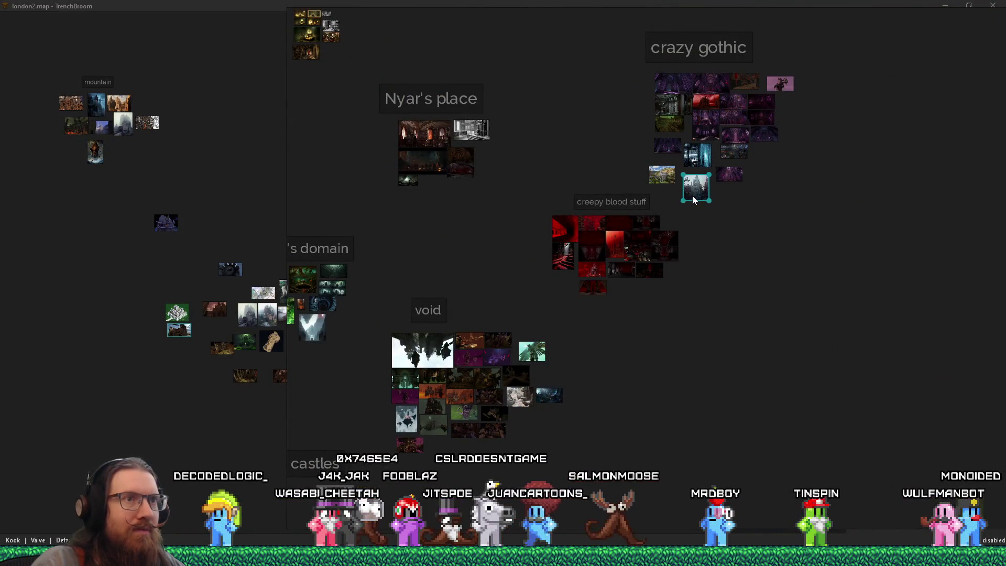
scroll(690, 210, down, 2)
scroll(499, 263, up, 8)
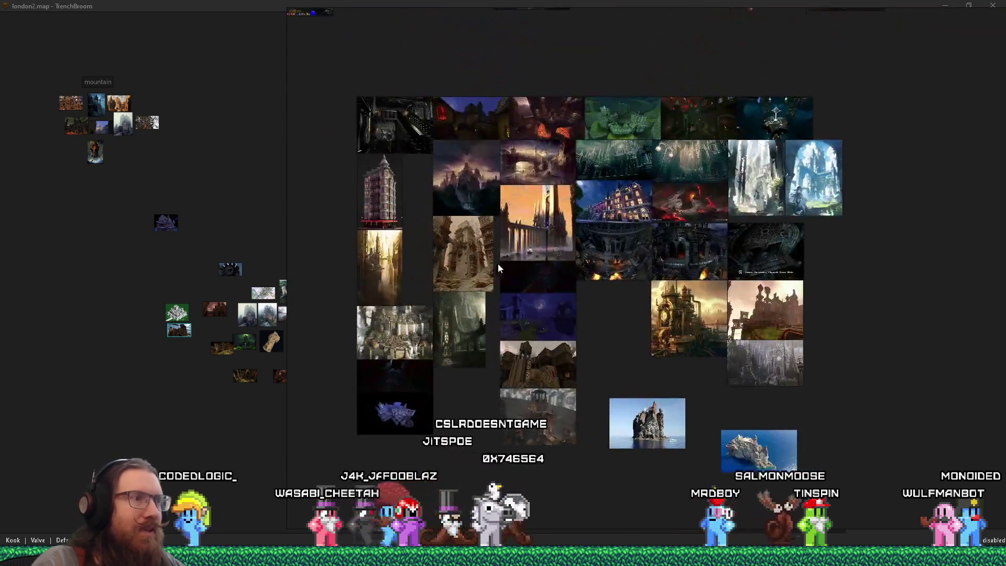
scroll(495, 263, up, 3)
scroll(465, 270, down, 2)
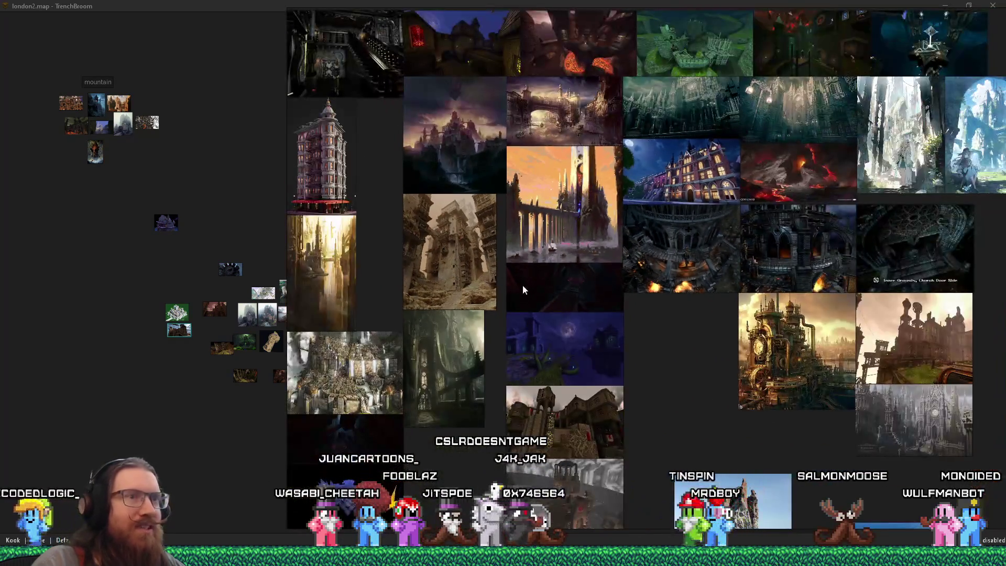
scroll(439, 138, up, 5)
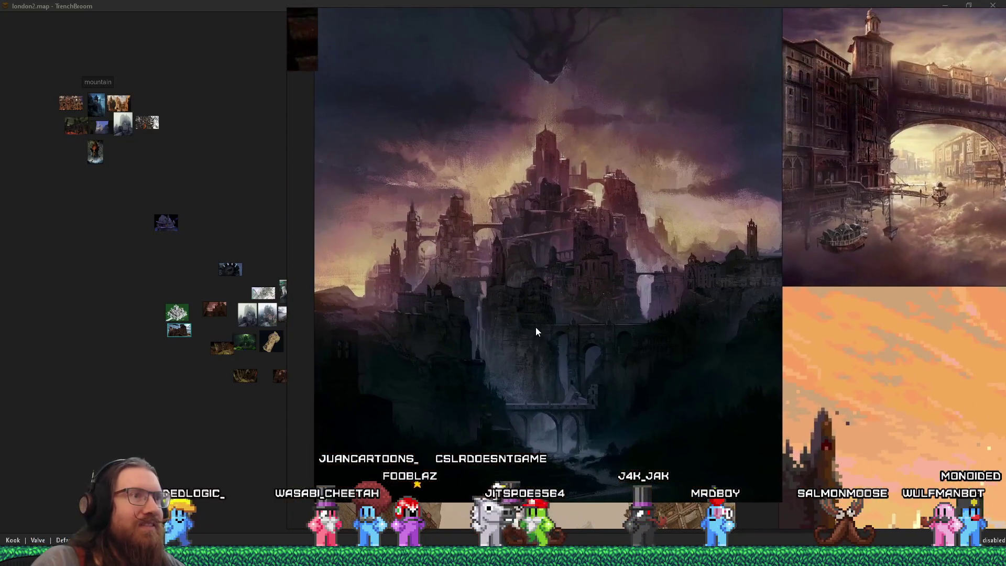
click(535, 331)
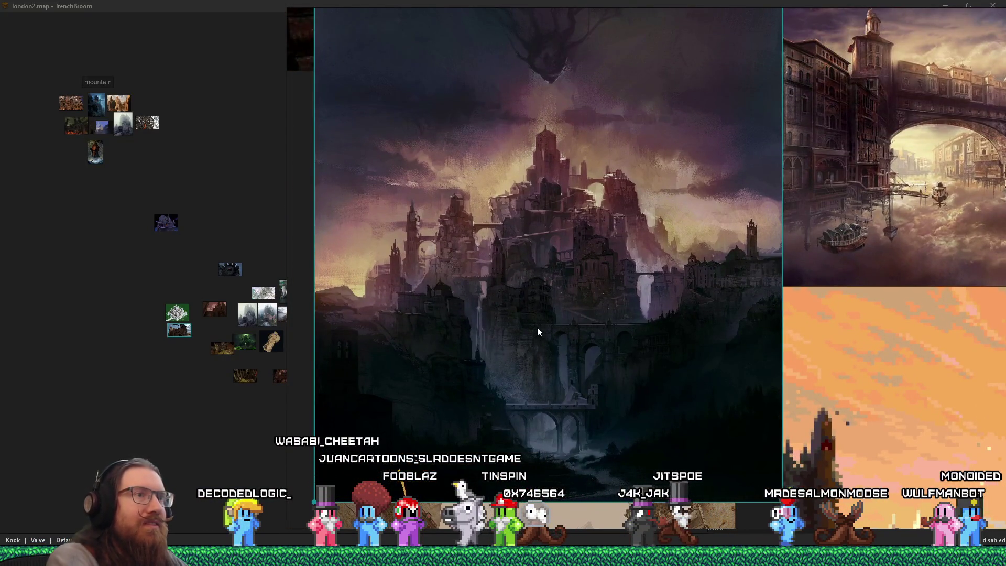
click(166, 155)
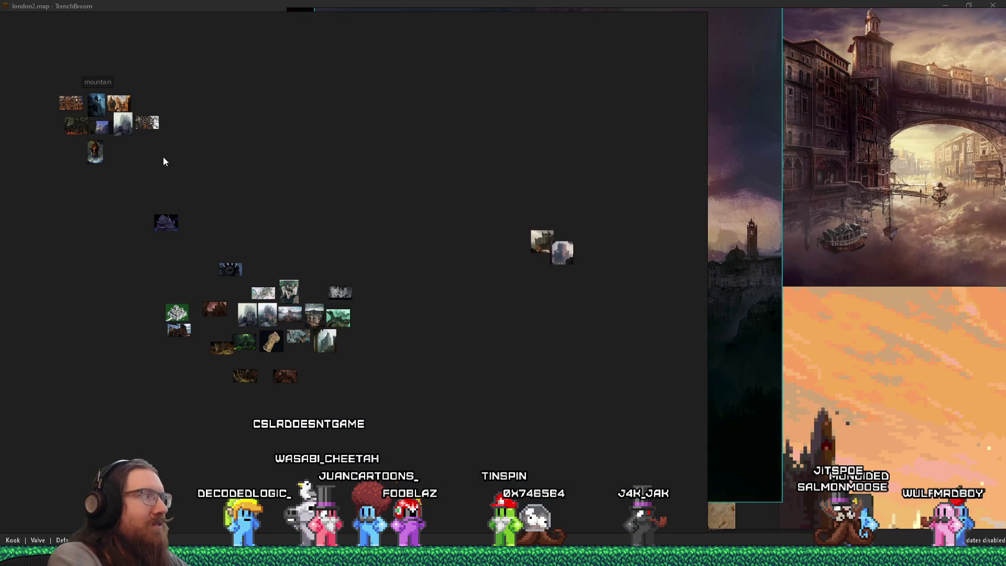
key(ctrl+v)
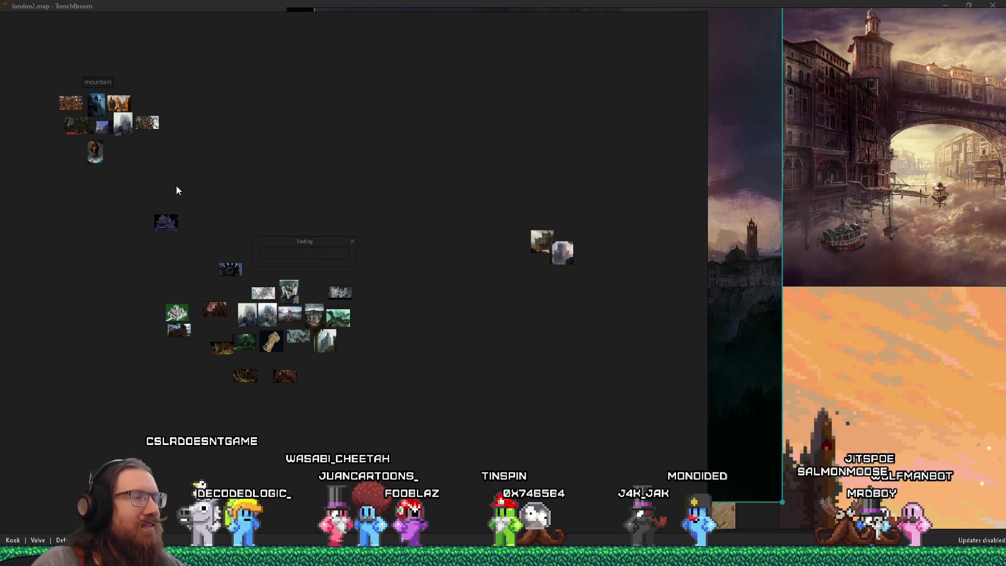
Step: Delete the castle-city painting from the main board and pan to the canal city painting
click(774, 255)
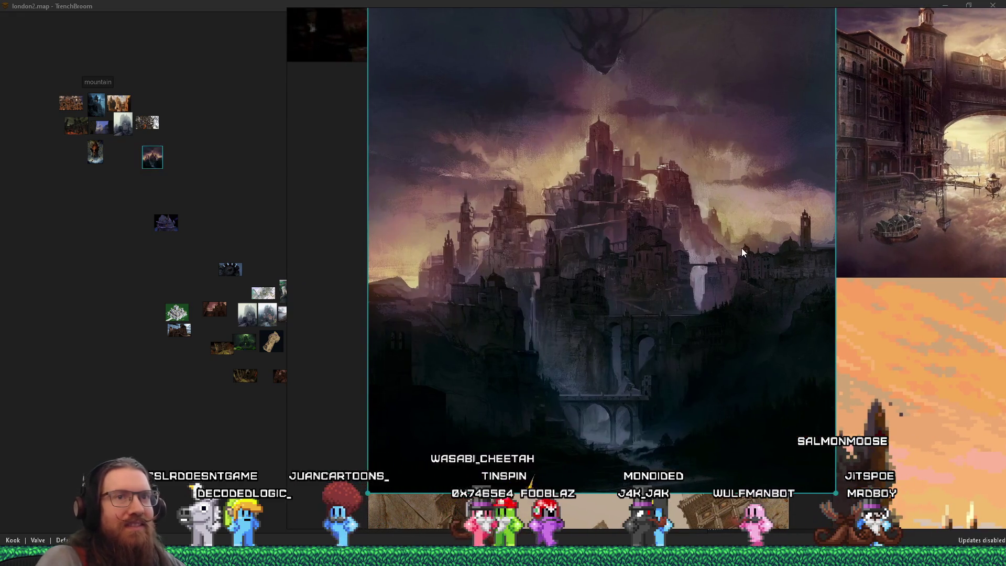
key(Delete)
drag(849, 236, 523, 322)
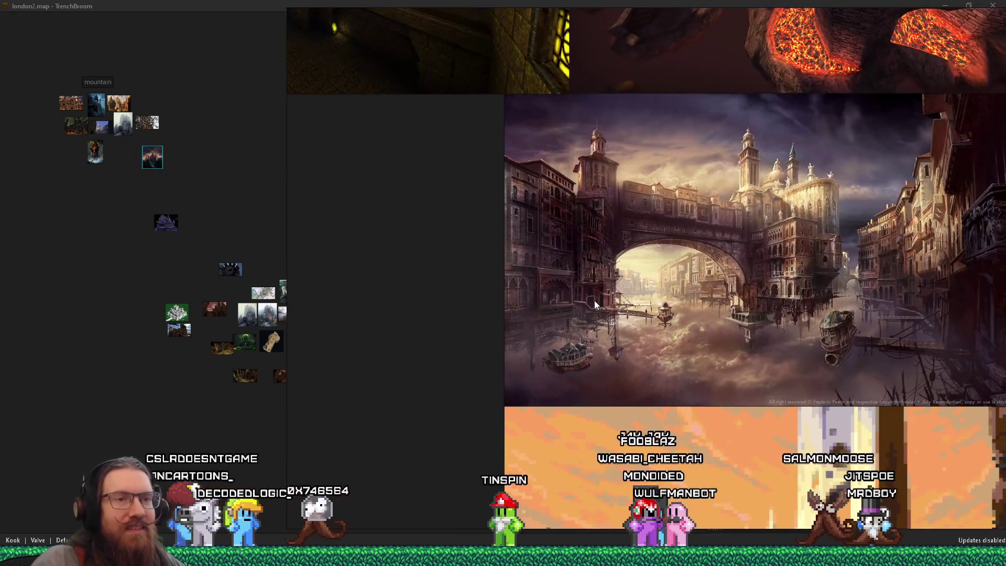
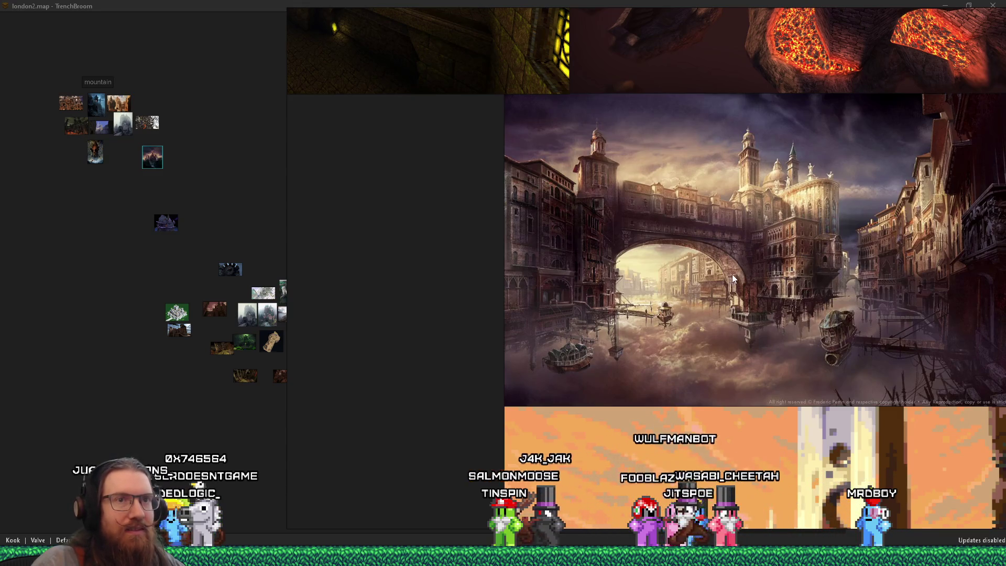
Step: Zoom around the PureRef reference board and select the Venice city painting
scroll(608, 260, down, 5)
click(576, 267)
scroll(562, 270, down, 5)
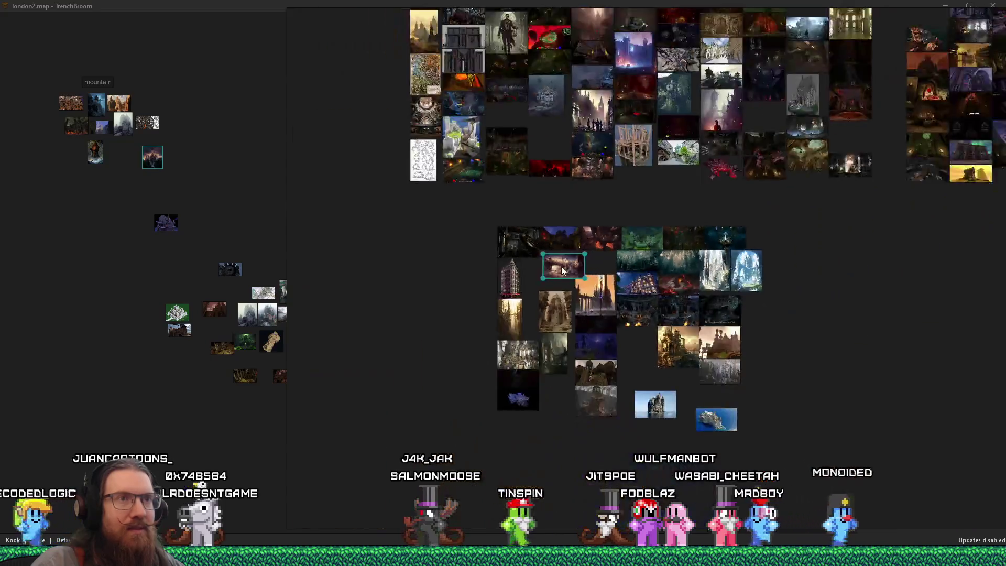
scroll(750, 127, down, 5)
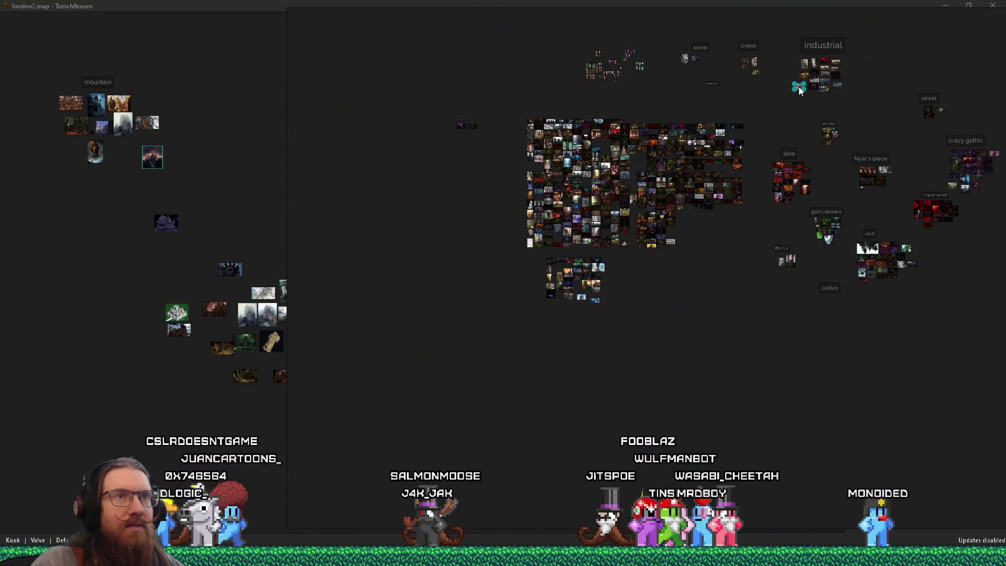
scroll(587, 247, up, 6)
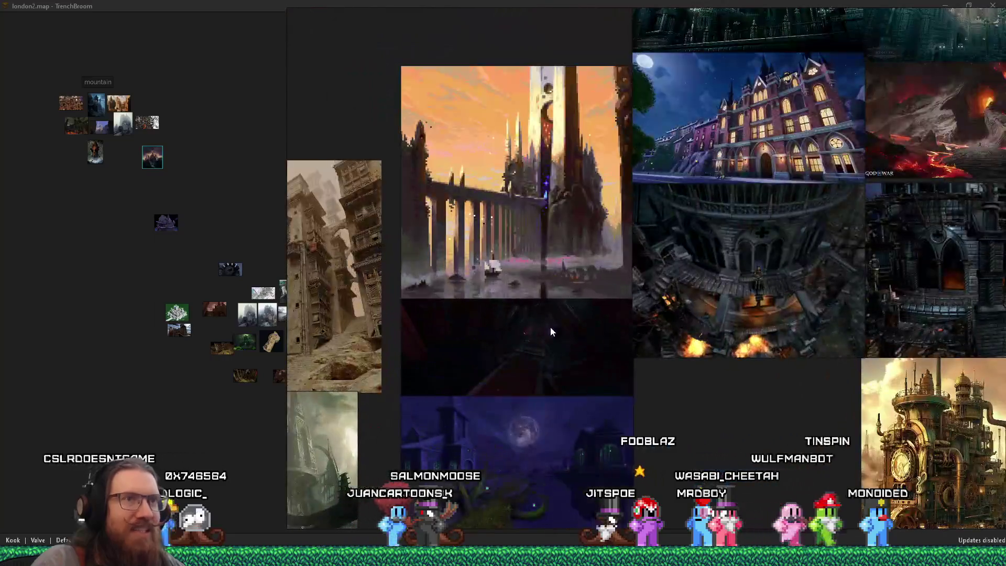
scroll(775, 113, up, 2)
click(775, 113)
scroll(725, 193, down, 8)
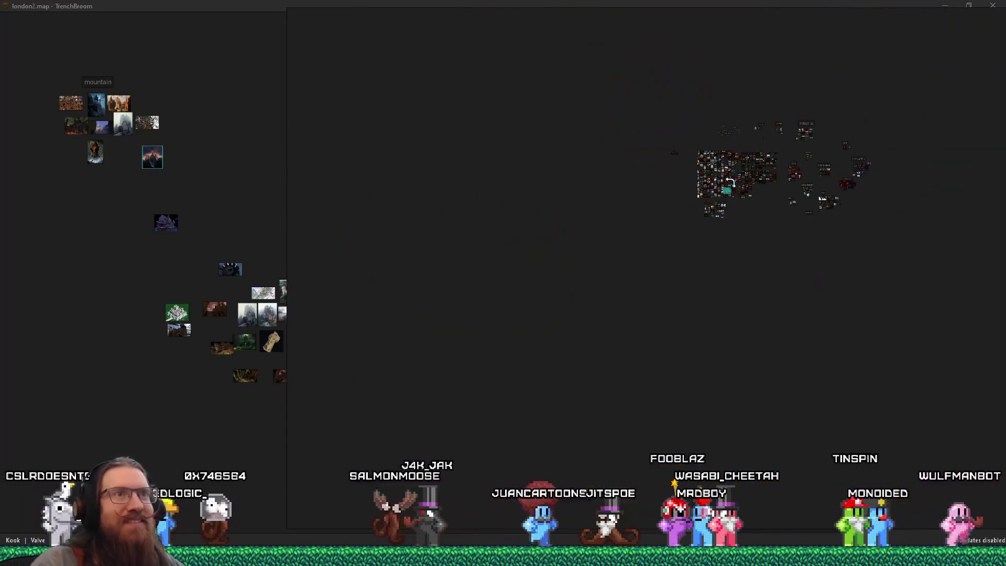
scroll(725, 194, up, 5)
scroll(702, 397, down, 4)
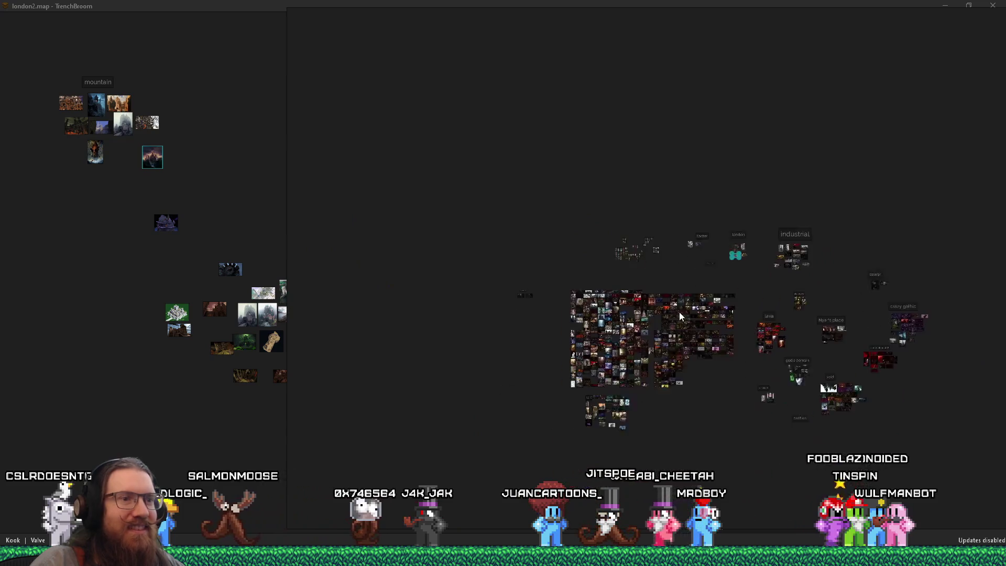
scroll(676, 327, up, 8)
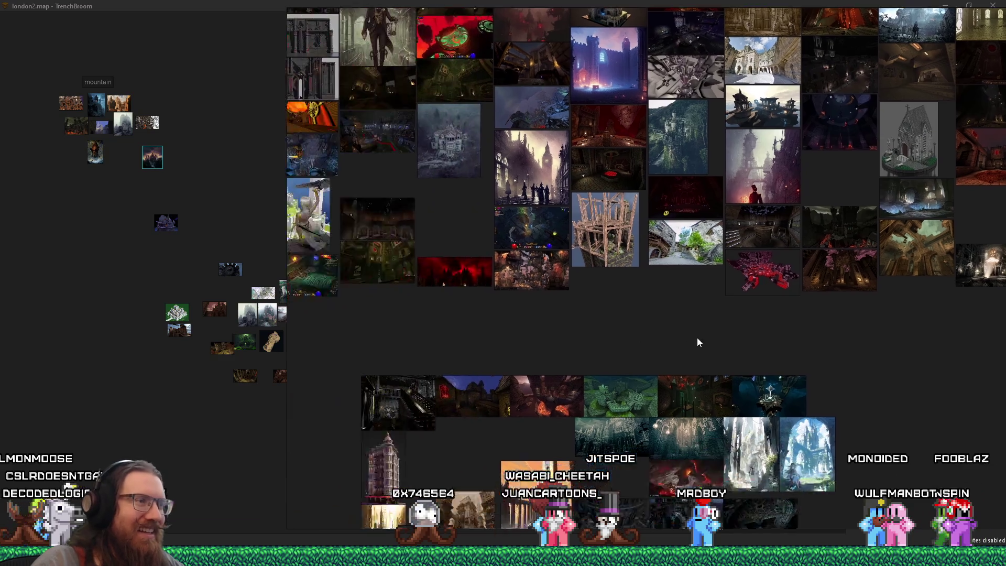
Step: Bring up the inspiration_and_reference folder and a Run box listing recent image folder paths
right_click(605, 336)
key(Escape)
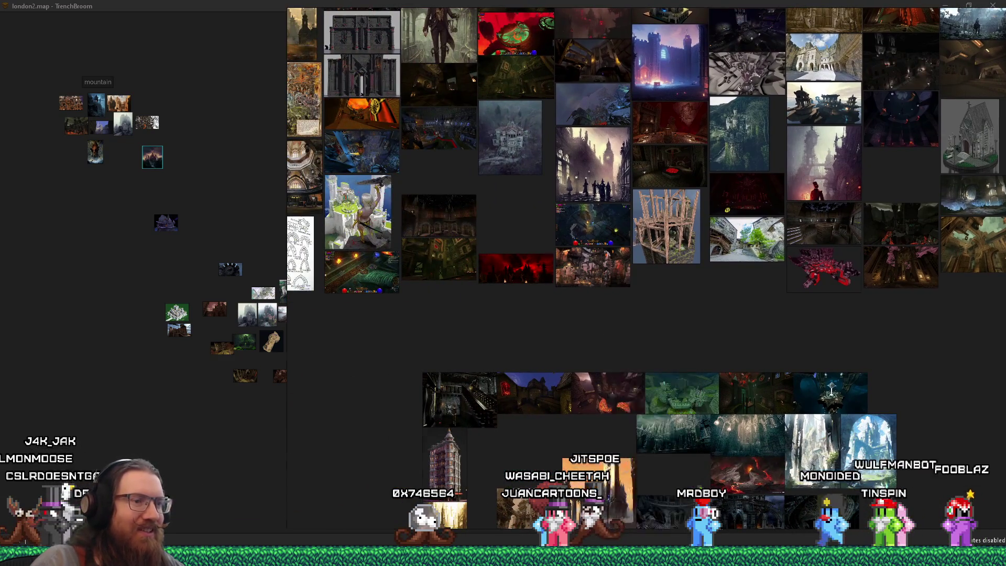
scroll(394, 344, down, 8)
drag(394, 345, 554, 354)
key(BackSpace)
Step: Open e:\images\inspiration\quakelike\levels\castle and drag all its images onto the PureRef board
text(s)
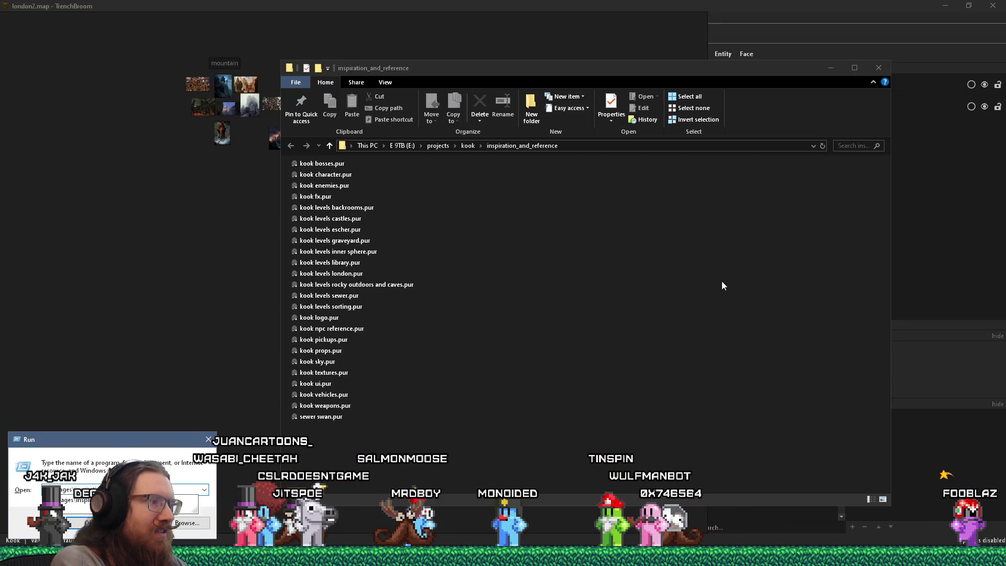
text(\)
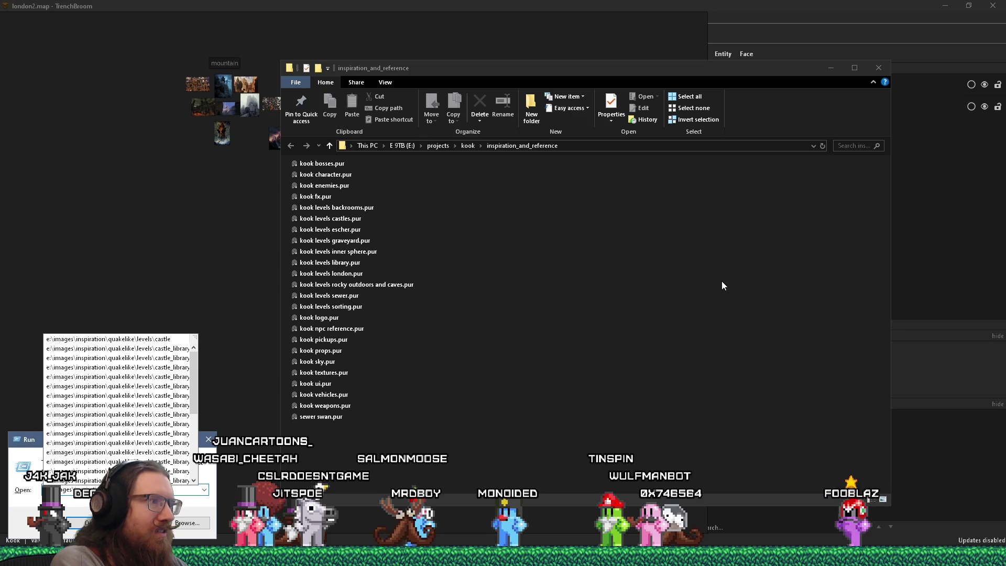
key(Return)
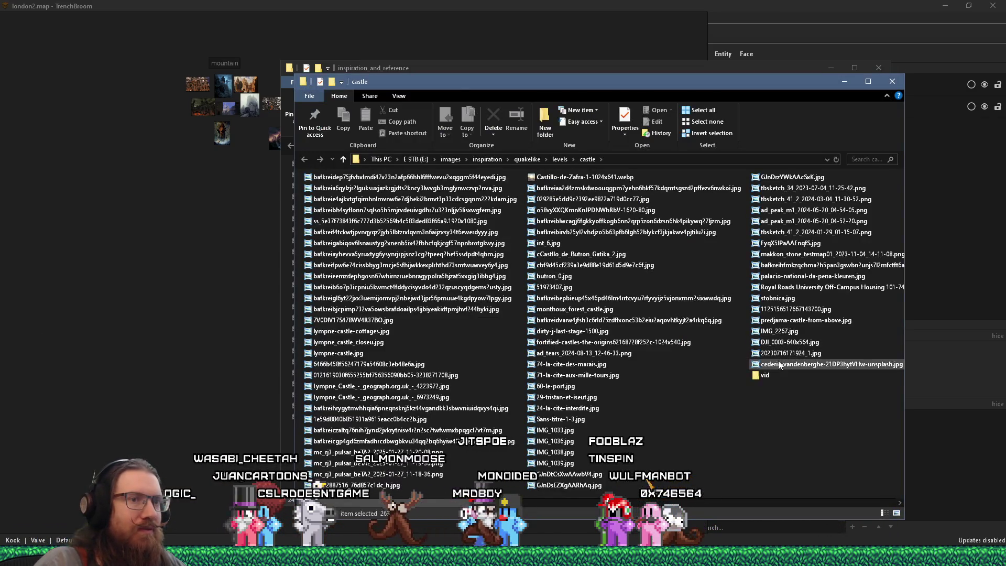
click(780, 364)
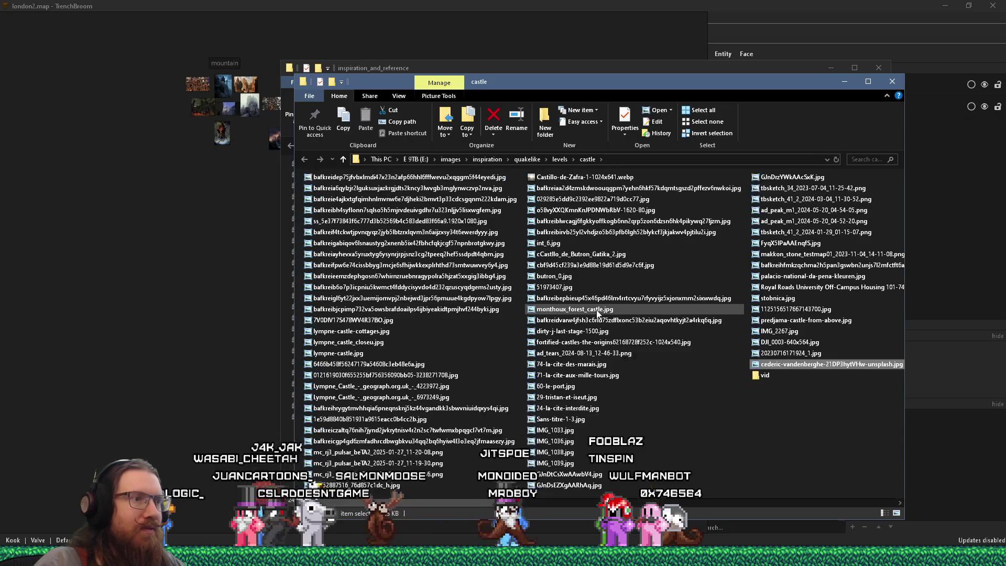
shift+click(325, 178)
mouse_move(325, 178)
mouse_down()
mouse_move(278, 200)
mouse_move(175, 336)
mouse_move(207, 369)
mouse_up()
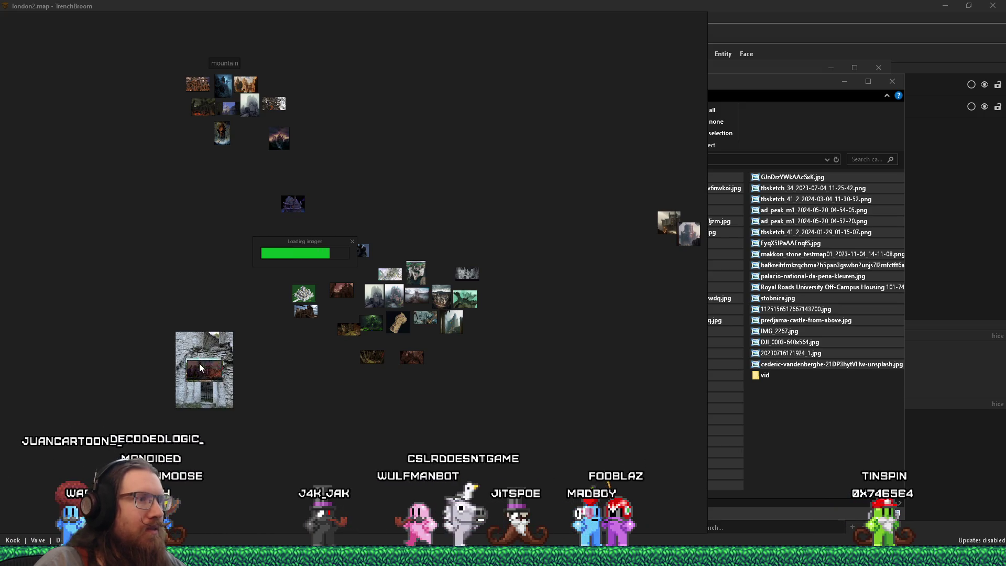
Step: Move the imported castle images and normalize every image on the board to equal size
scroll(203, 352, down, 3)
drag(232, 366, 326, 426)
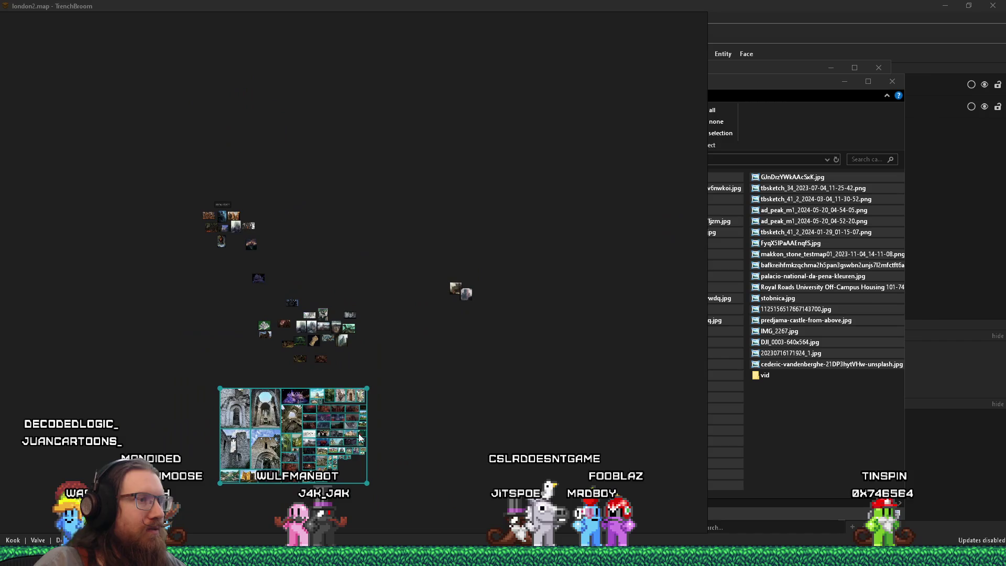
drag(458, 461, 158, 181)
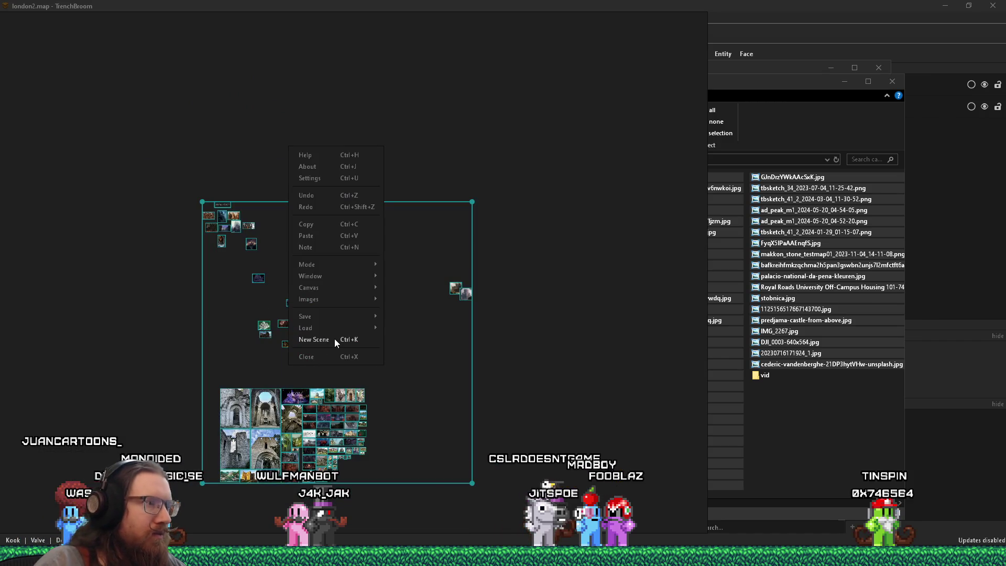
mouse_move(322, 298)
mouse_move(444, 348)
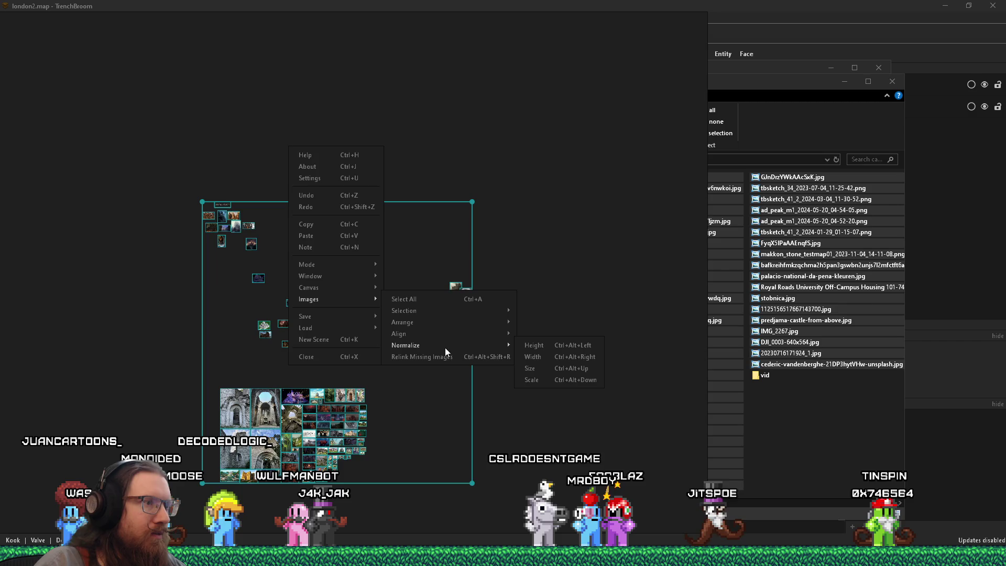
click(540, 368)
click(396, 397)
Step: Pack the lower cluster of castle images into a compact grid and shift it right
mouse_move(412, 484)
mouse_down()
mouse_move(304, 408)
mouse_move(188, 377)
mouse_up()
key(ctrl+p)
drag(269, 405, 315, 398)
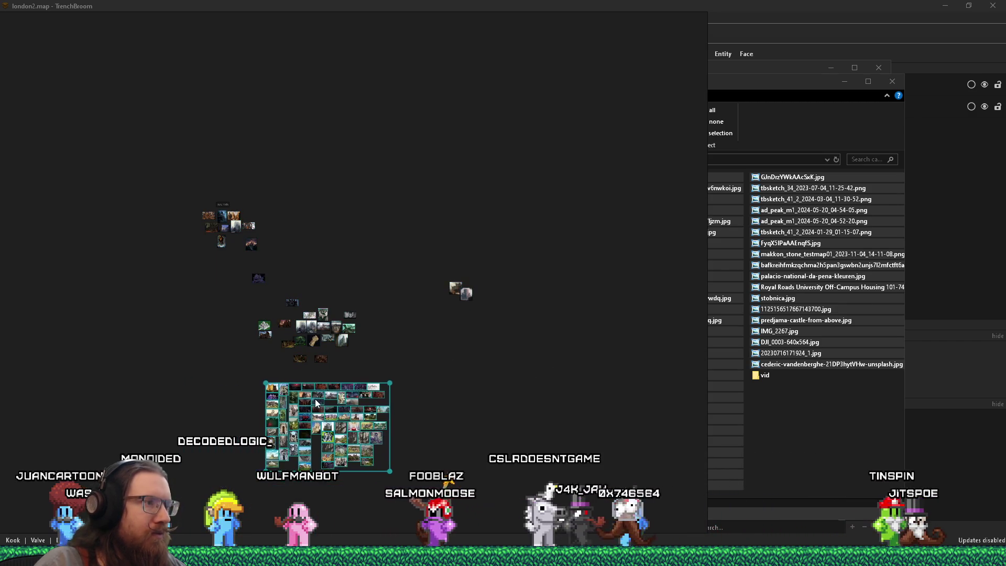
scroll(310, 408, up, 5)
scroll(366, 272, up, 8)
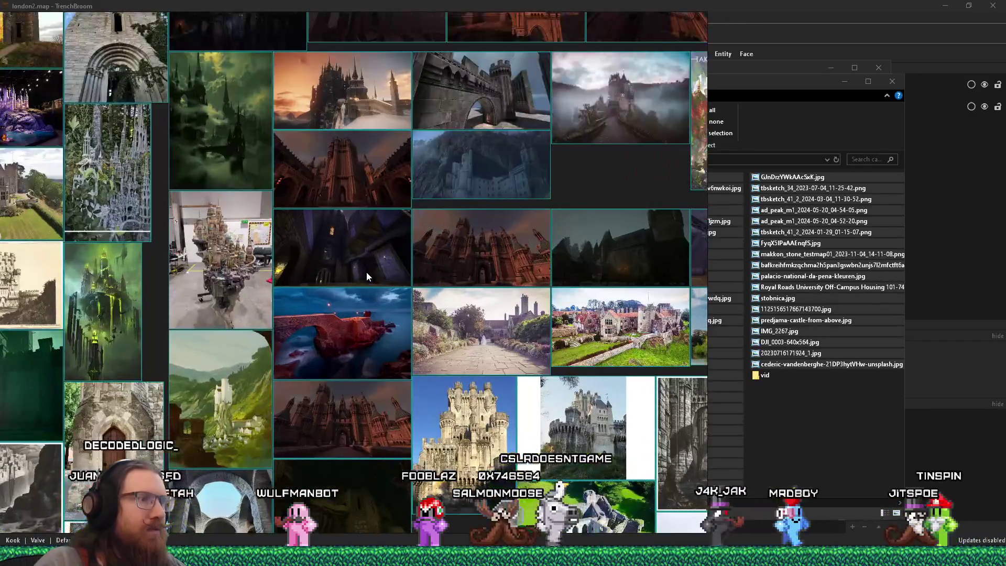
scroll(366, 272, up, 5)
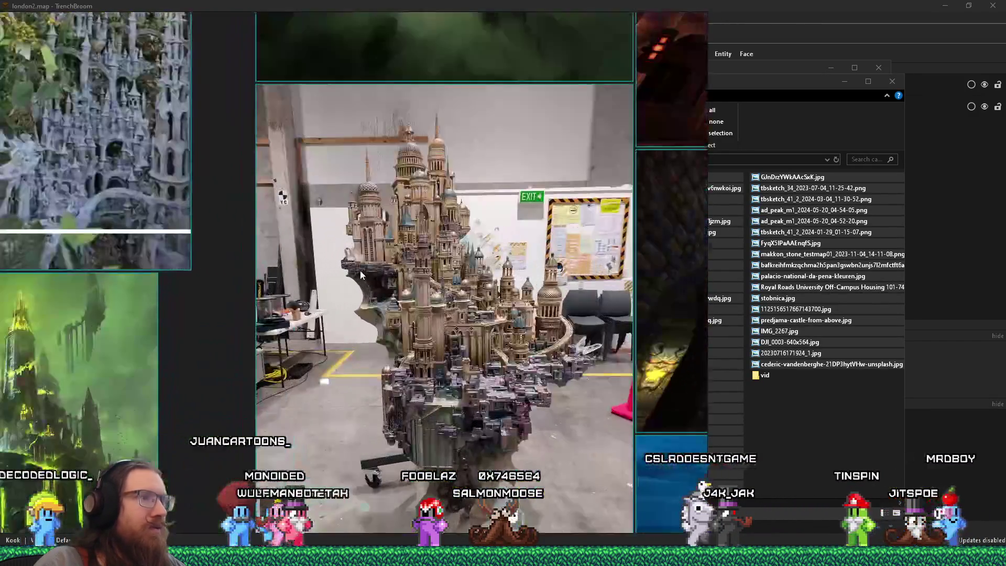
scroll(381, 279, down, 4)
scroll(442, 309, up, 6)
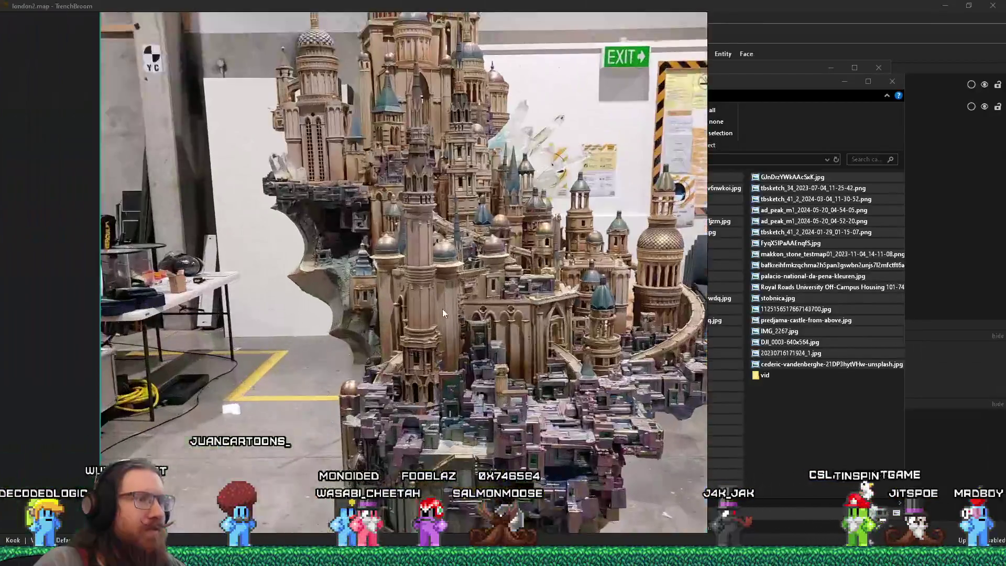
scroll(427, 341, down, 3)
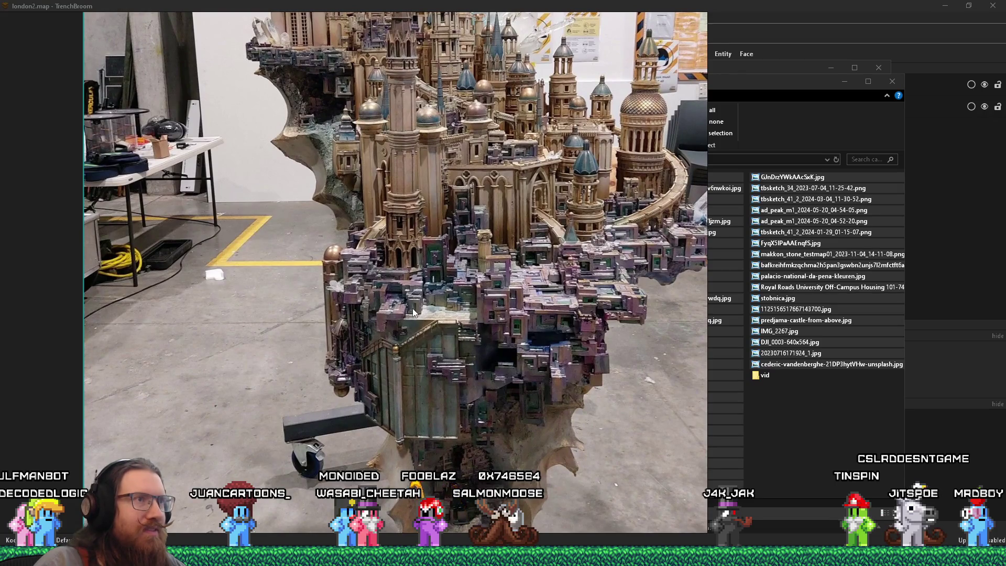
scroll(411, 308, up, 3)
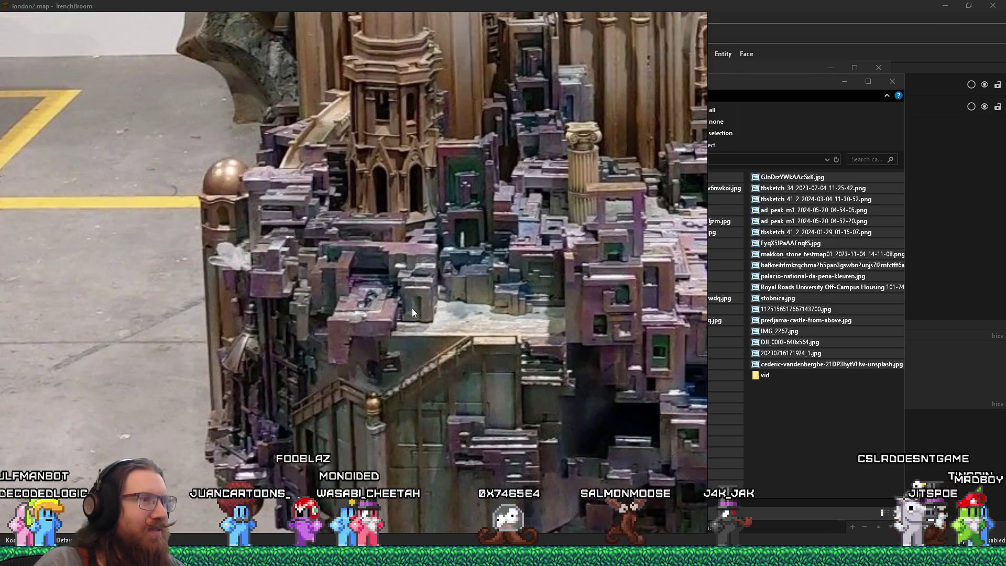
scroll(398, 318, down, 3)
scroll(409, 300, down, 2)
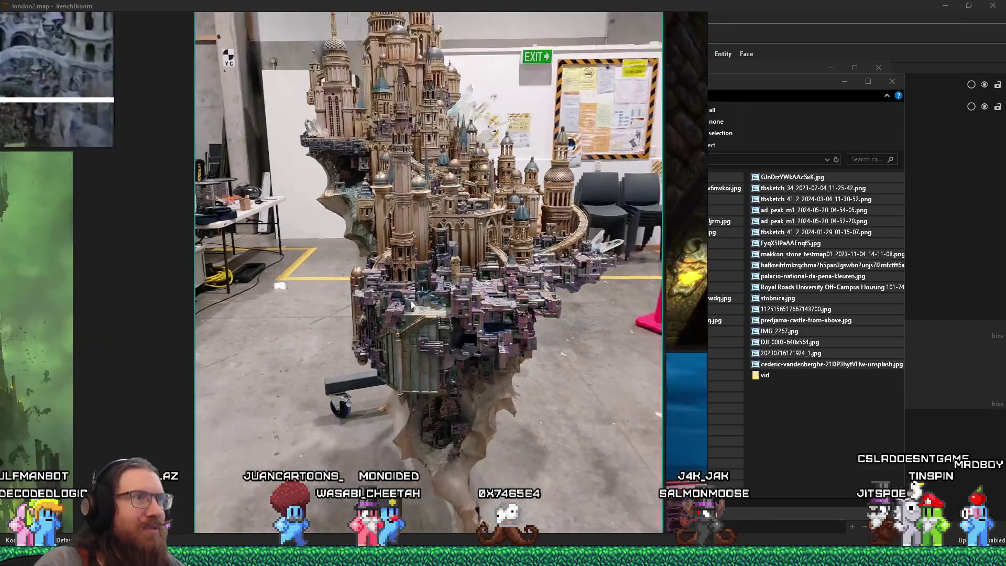
scroll(417, 209, up, 5)
scroll(417, 209, down, 5)
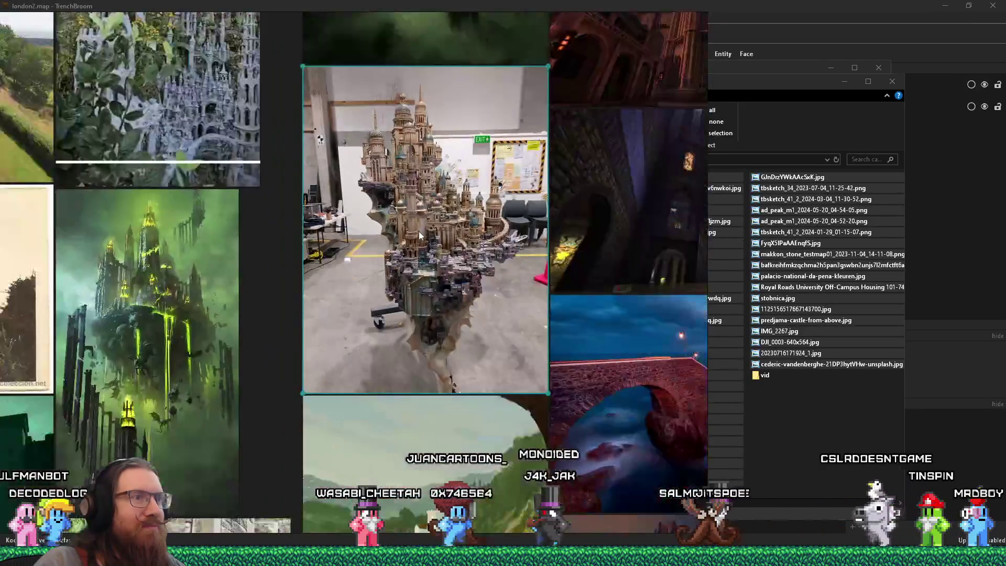
scroll(419, 231, down, 10)
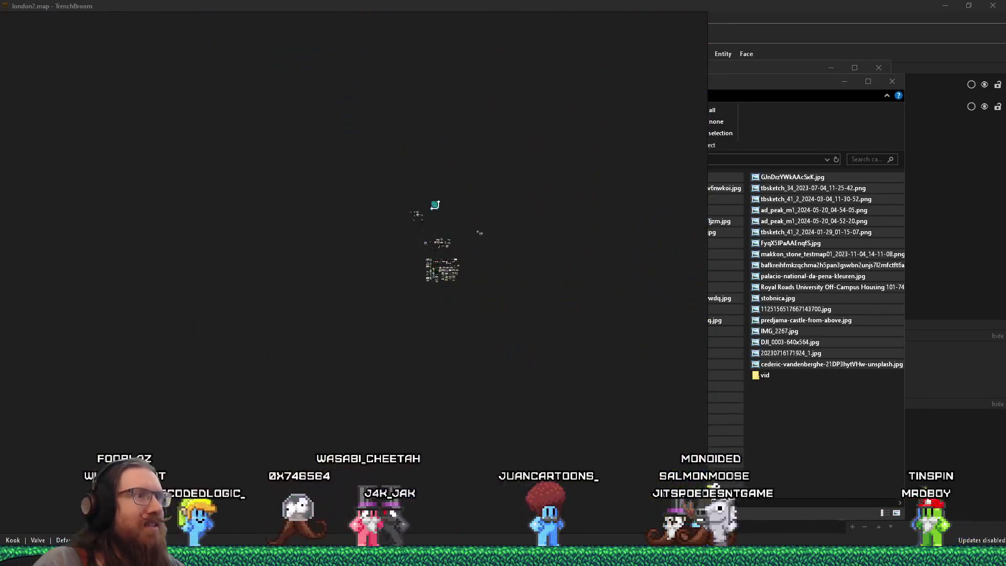
scroll(436, 486, up, 6)
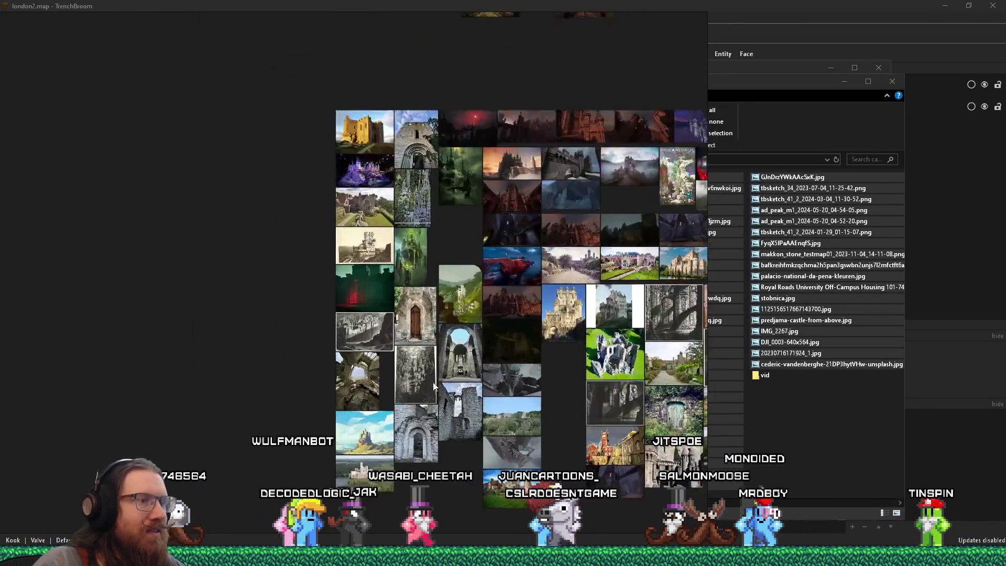
scroll(389, 272, up, 2)
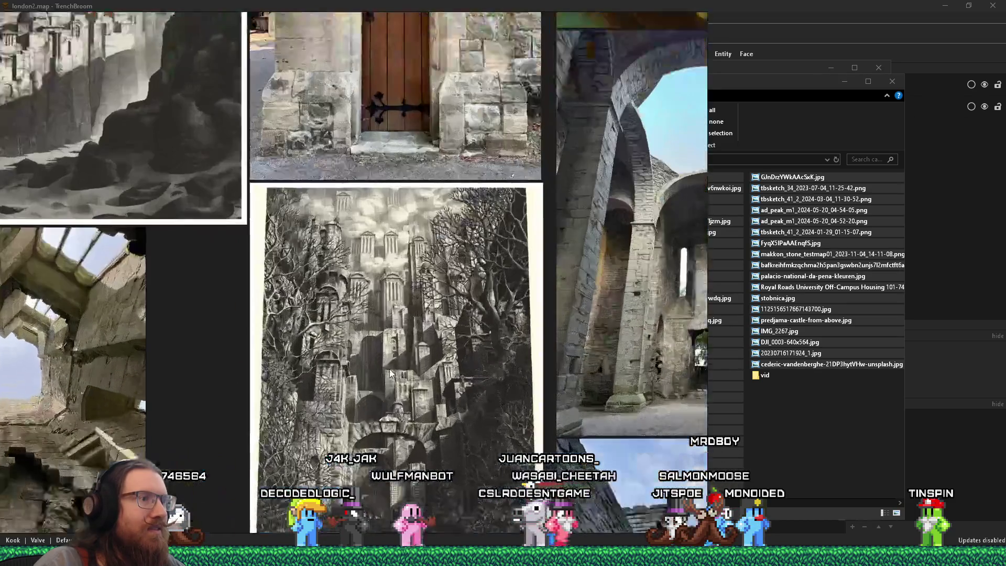
scroll(389, 278, down, 6)
scroll(340, 367, up, 7)
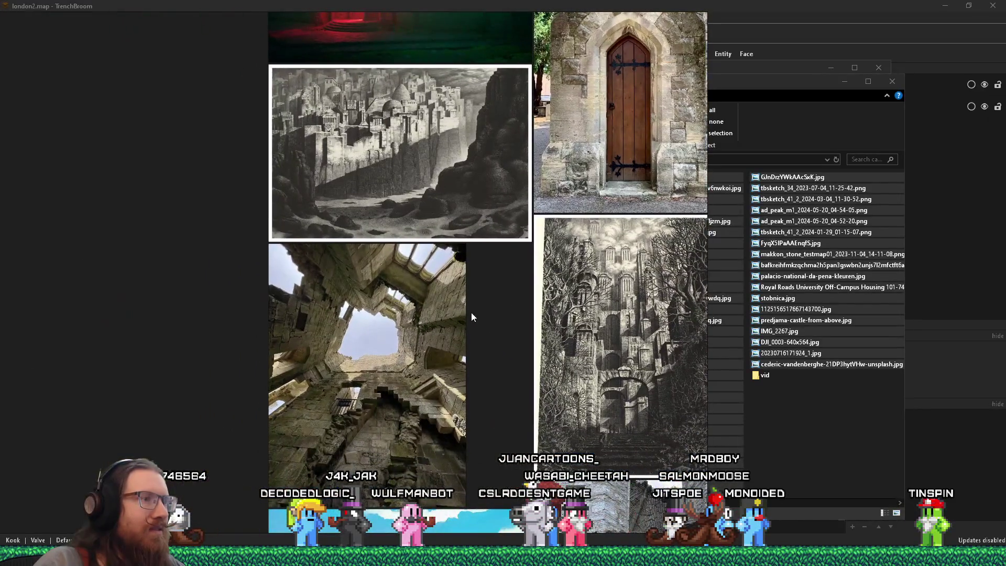
scroll(471, 317, up, 3)
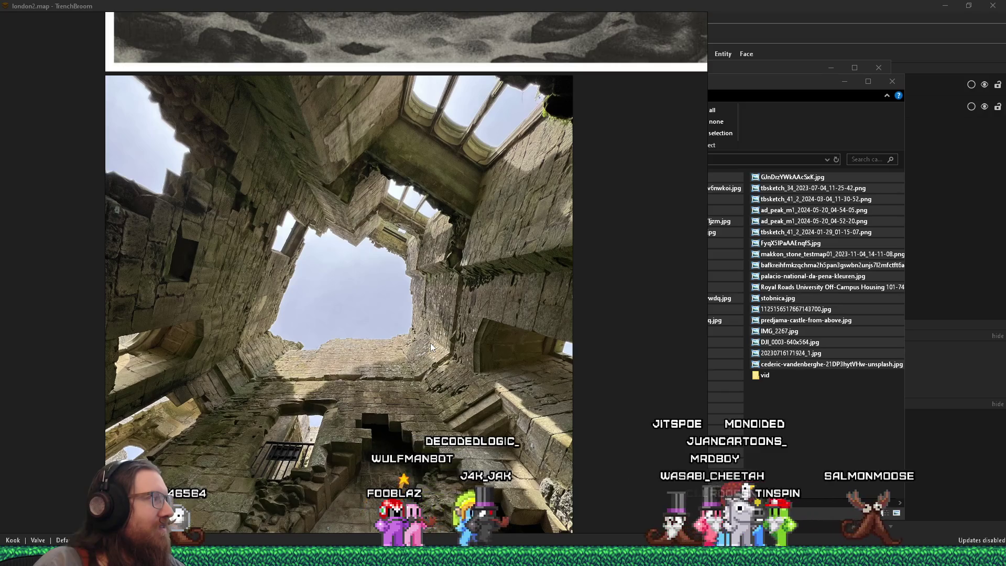
scroll(429, 342, down, 4)
scroll(552, 177, up, 2)
scroll(550, 220, up, 1)
scroll(498, 314, down, 4)
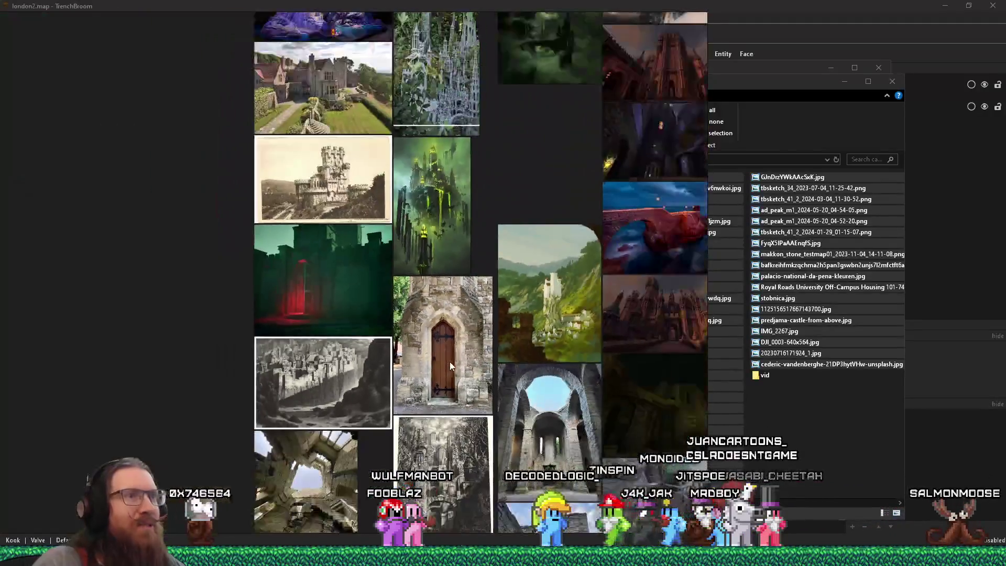
scroll(438, 291, up, 4)
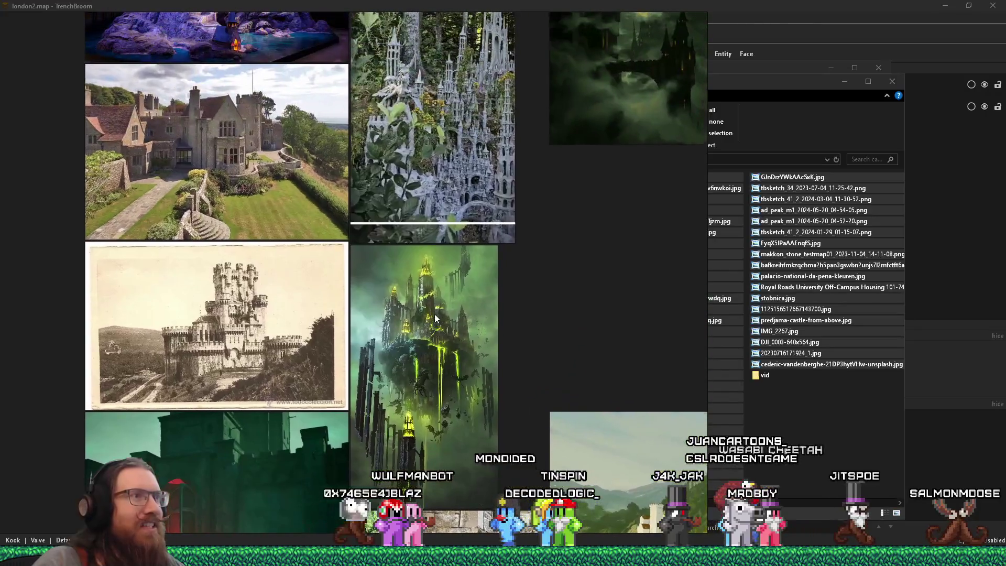
click(461, 224)
scroll(446, 294, down, 5)
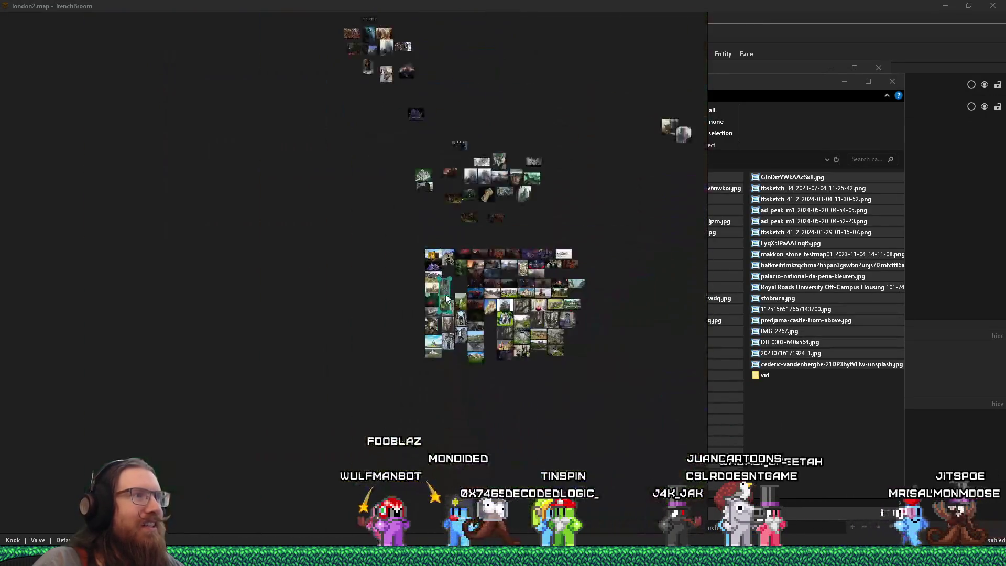
Step: Inspect the old castle postcard and the Eltz castle image on the board
scroll(431, 261, up, 6)
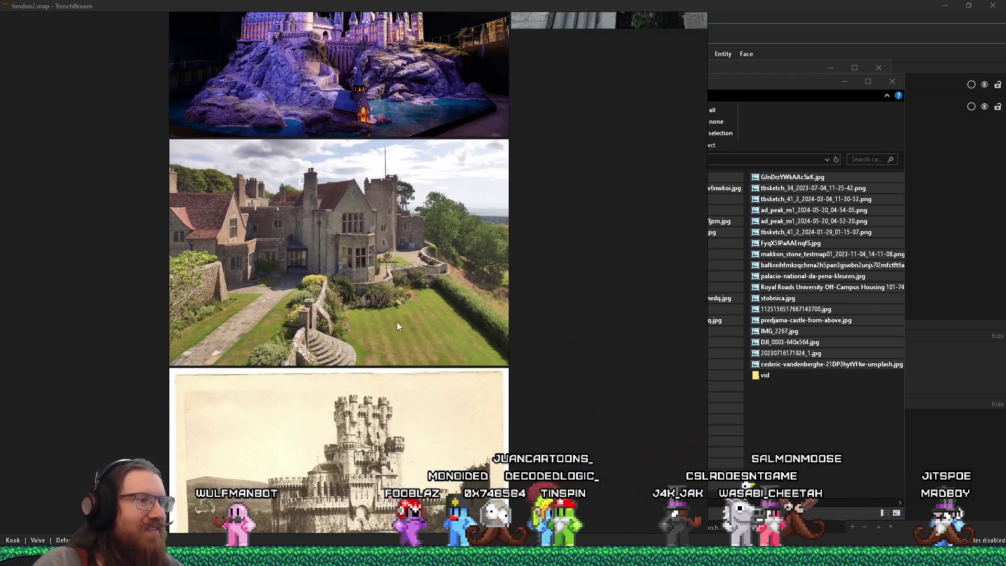
drag(398, 326, 517, 186)
click(466, 361)
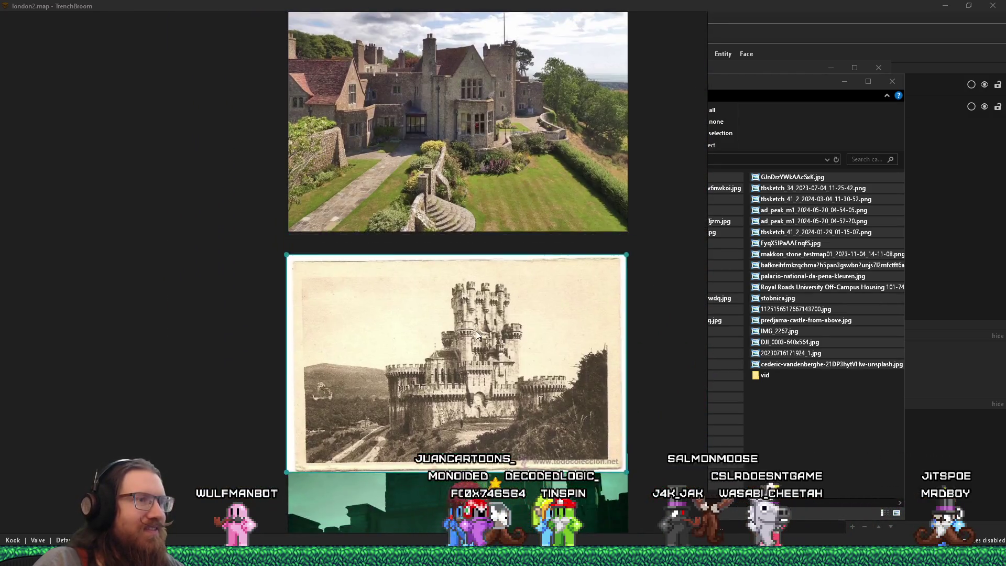
scroll(474, 257, down, 5)
scroll(475, 312, up, 8)
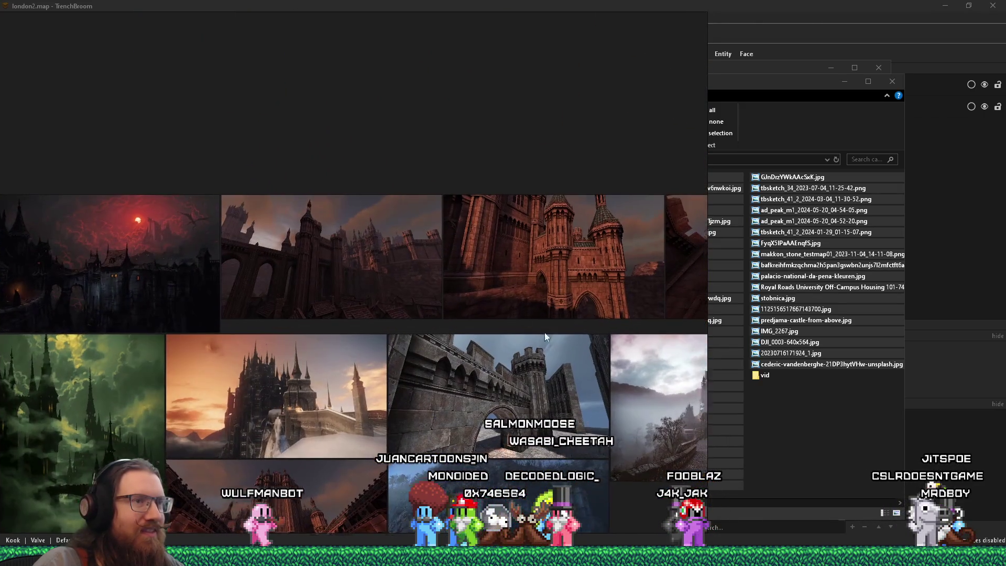
scroll(545, 332, right, 6)
scroll(517, 336, down, 3)
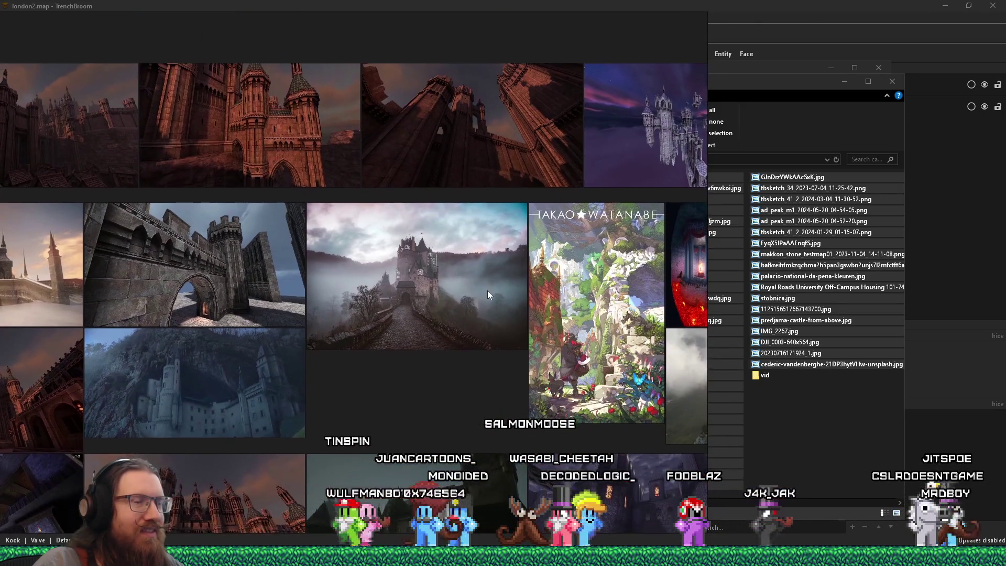
drag(487, 290, 518, 312)
click(512, 341)
scroll(495, 309, down, 5)
scroll(496, 309, up, 5)
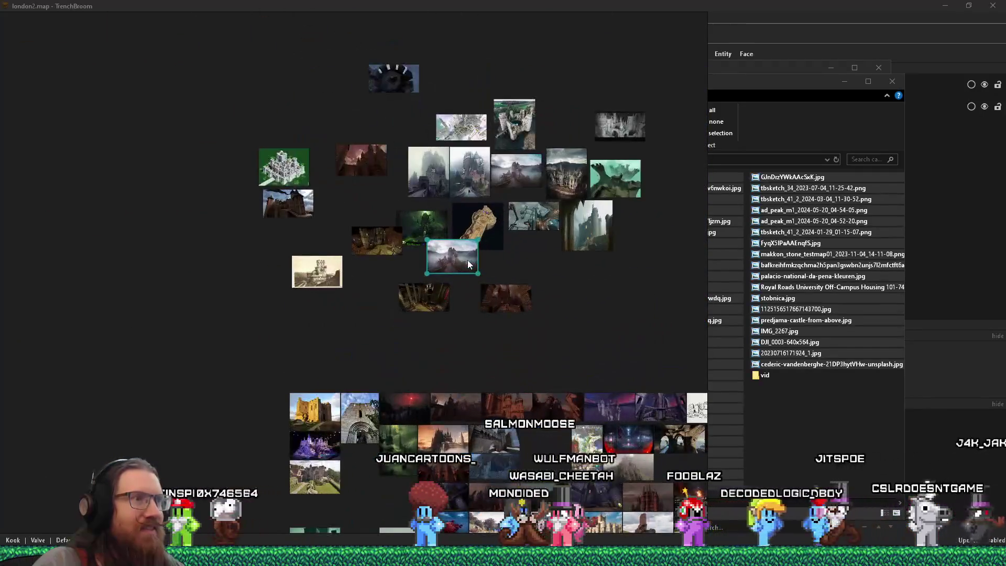
scroll(448, 292, up, 10)
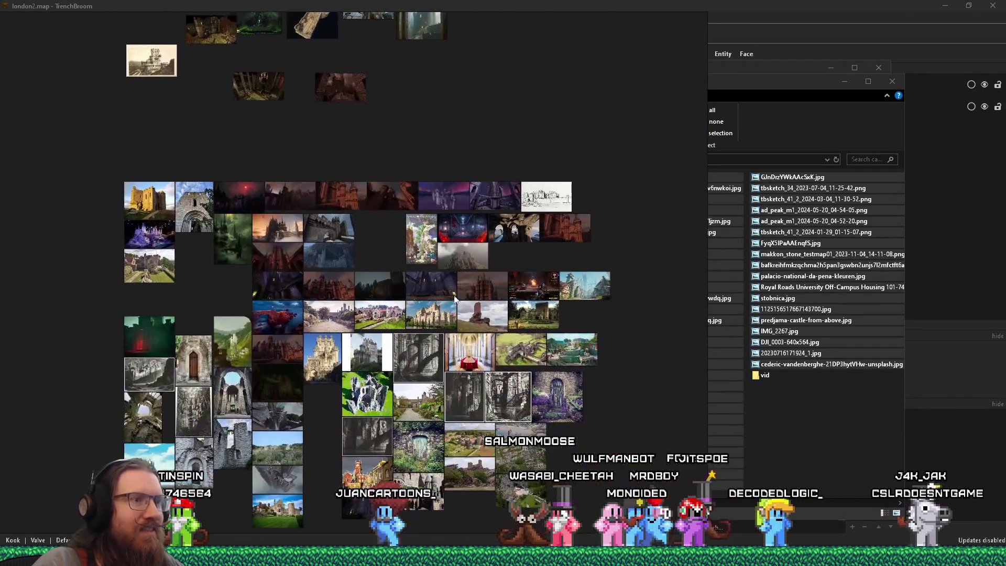
scroll(440, 209, down, 10)
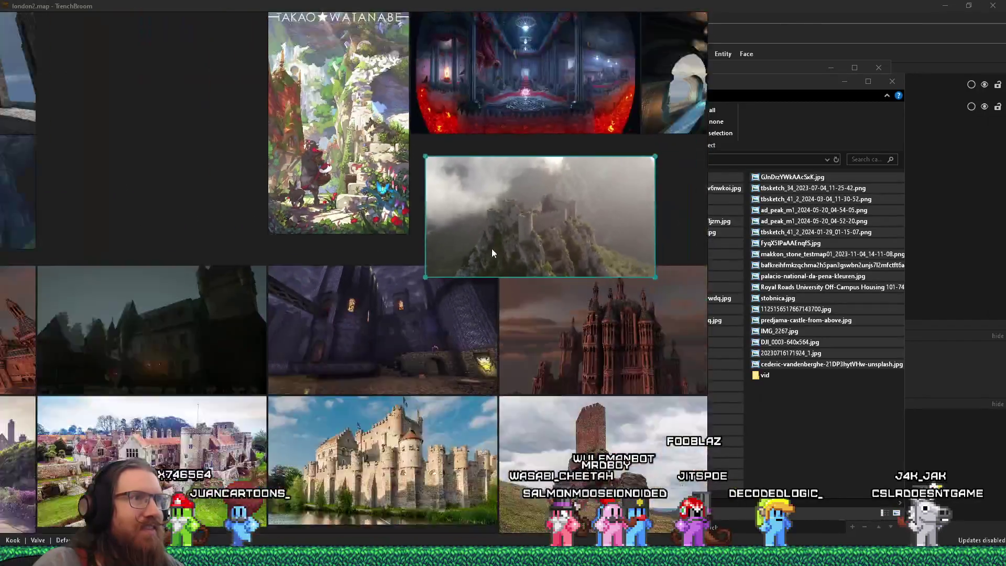
scroll(482, 219, up, 10)
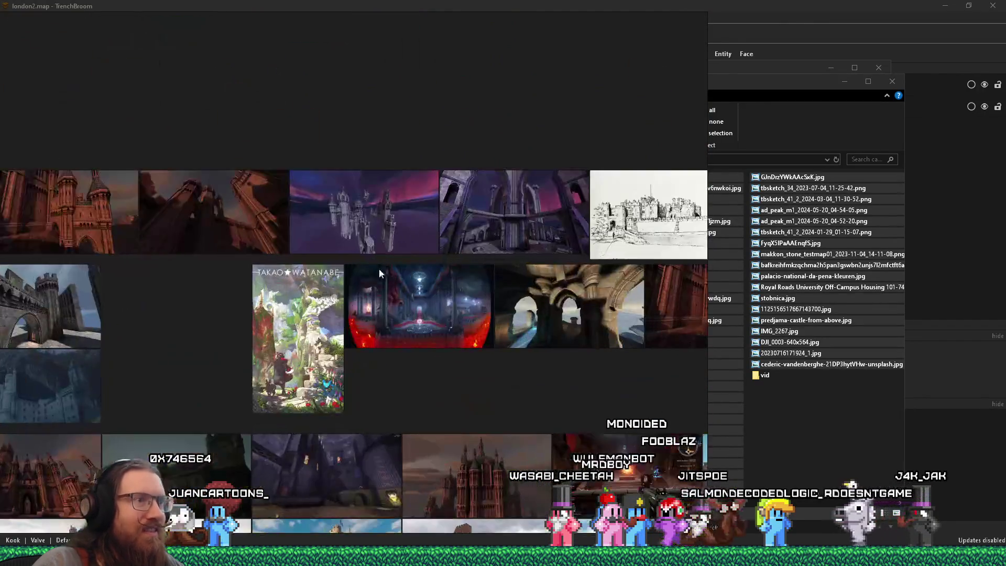
scroll(491, 264, down, 10)
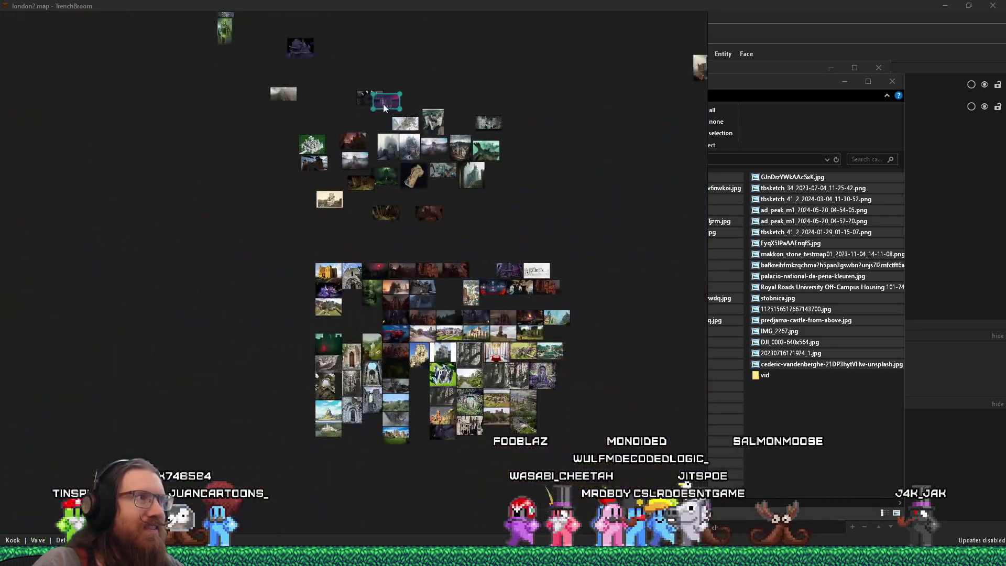
scroll(503, 325, up, 4)
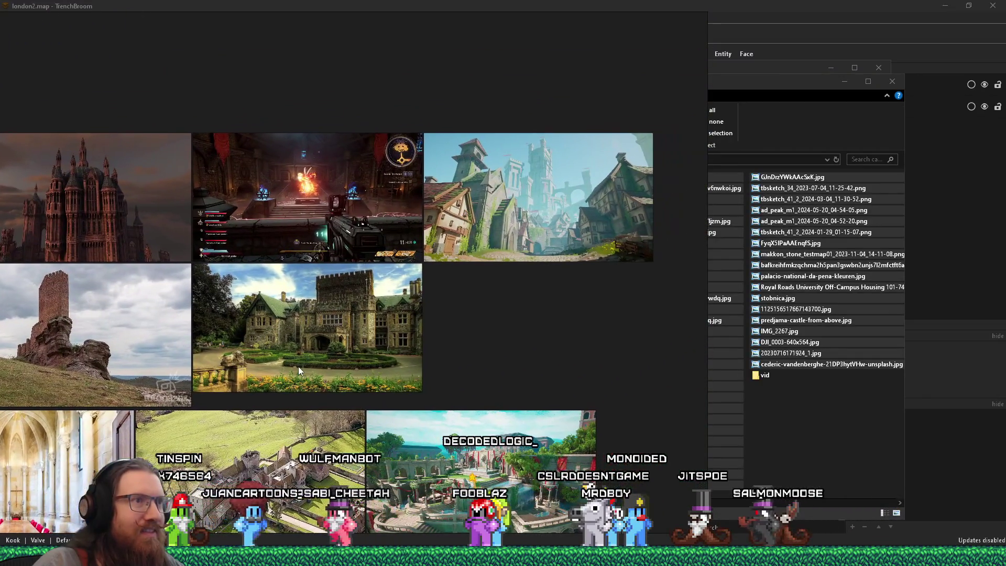
scroll(387, 356, down, 5)
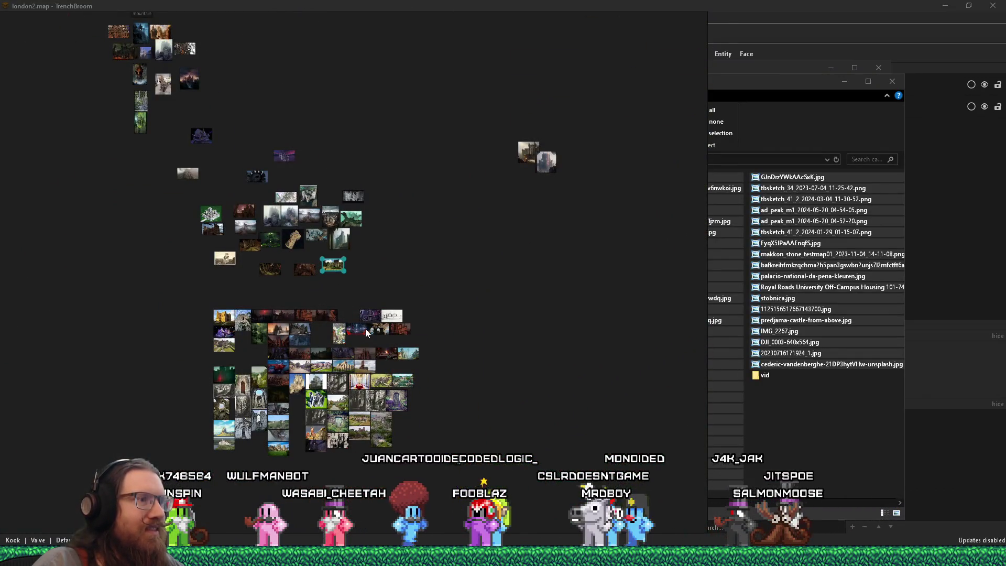
scroll(376, 324, up, 5)
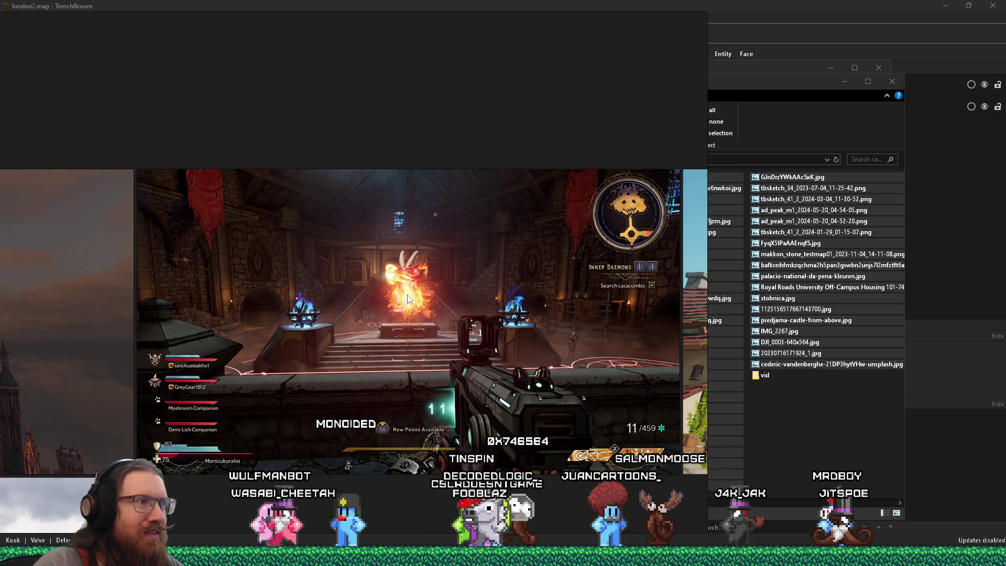
scroll(409, 299, down, 5)
Step: Add an Interior text note in the empty space left of the image cluster
drag(335, 344, 570, 229)
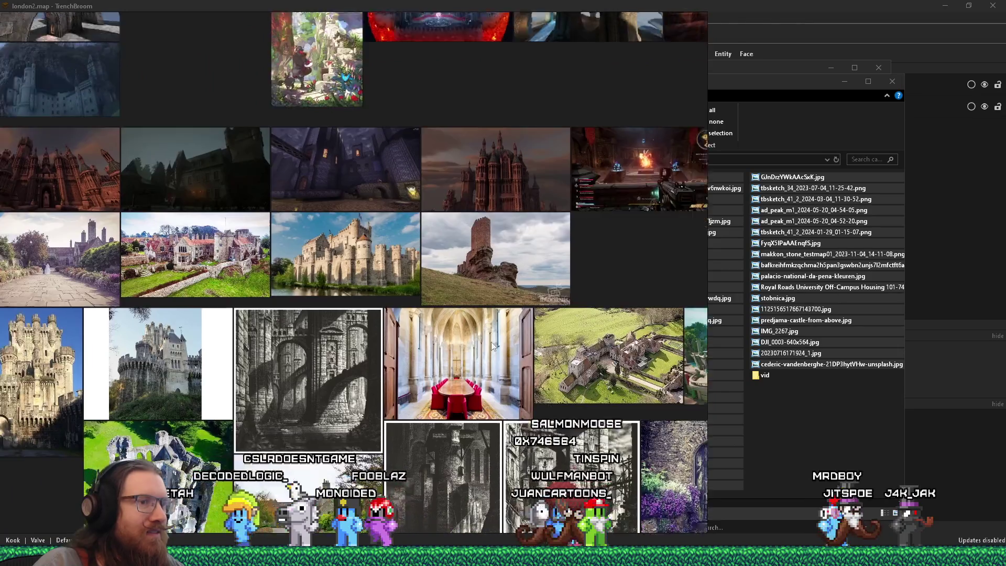
mouse_move(491, 341)
mouse_down()
mouse_move(458, 184)
mouse_move(501, 166)
mouse_up()
scroll(502, 167, down, 5)
scroll(330, 296, up, 4)
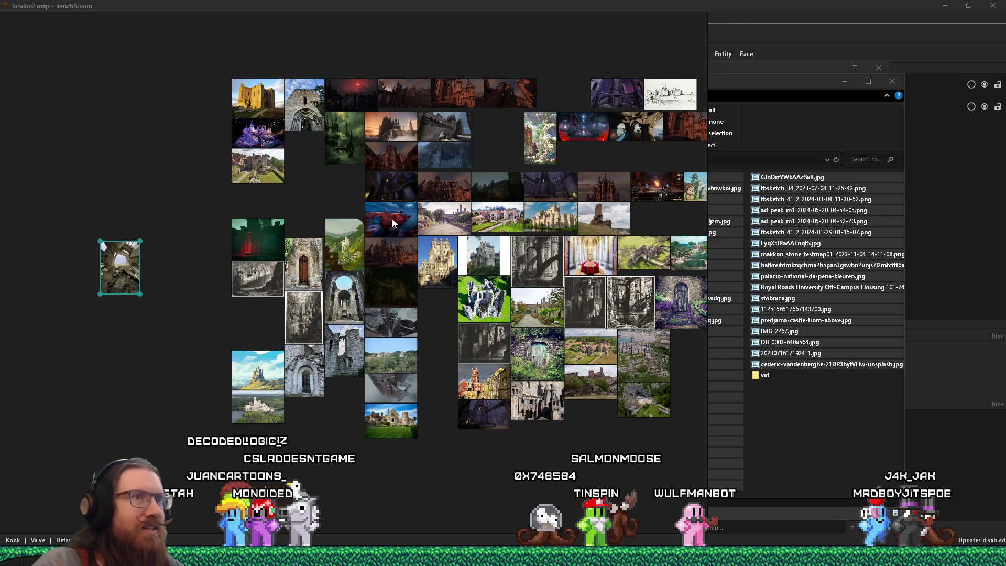
mouse_move(375, 228)
mouse_down()
mouse_move(468, 273)
mouse_move(347, 309)
mouse_up()
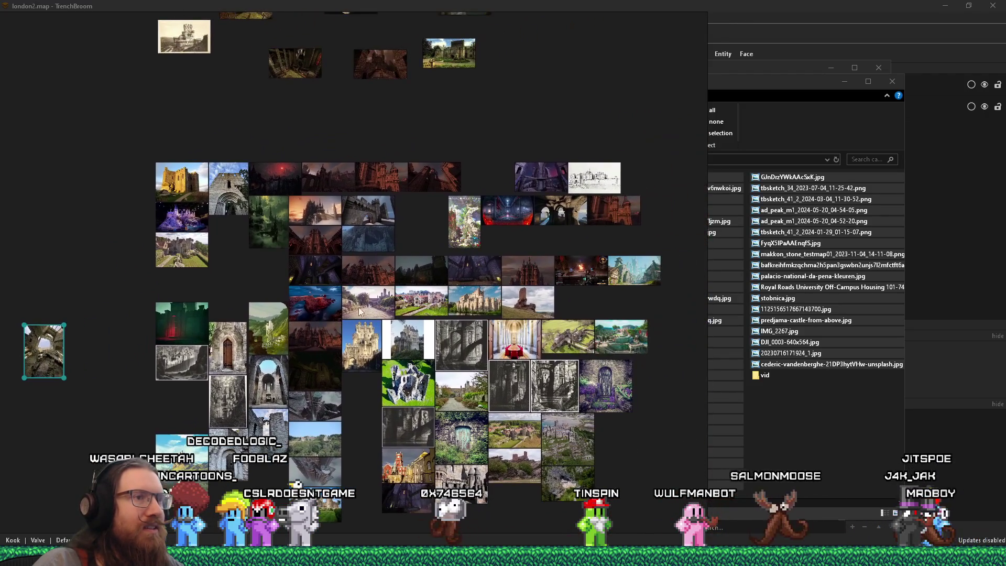
drag(50, 394, 318, 372)
key(ctrl+t)
key(BackSpace)
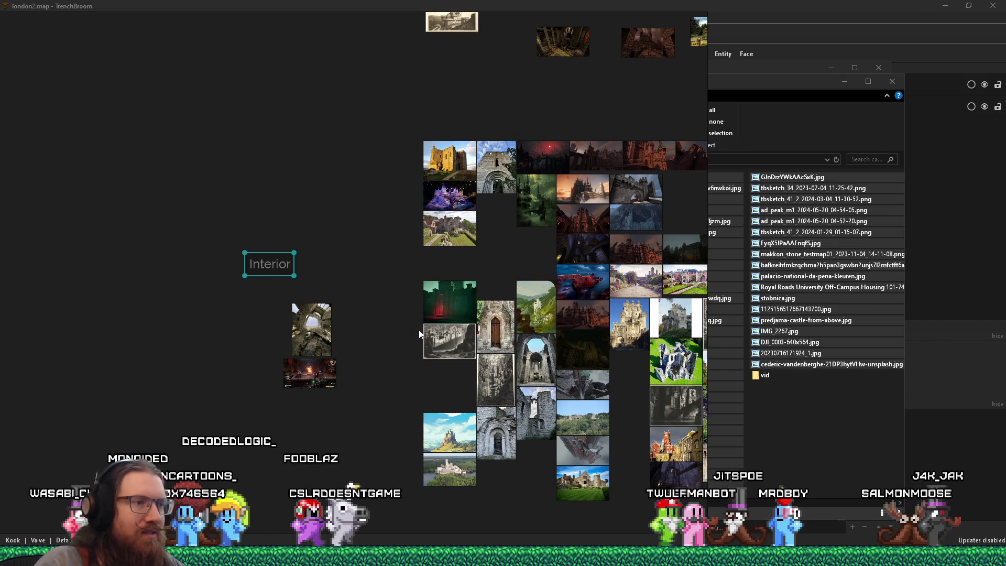
Step: Select the tall grey interior image and pull the green castle image out of the cluster
click(495, 379)
scroll(495, 381, up, 5)
scroll(498, 382, down, 3)
scroll(457, 214, down, 5)
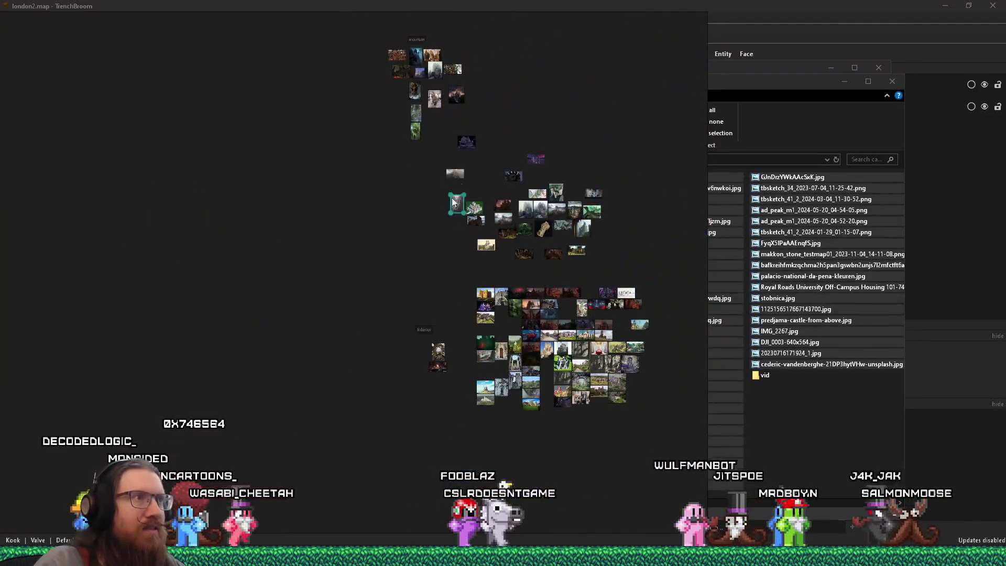
scroll(473, 388, up, 10)
scroll(505, 322, down, 2)
scroll(505, 322, down, 8)
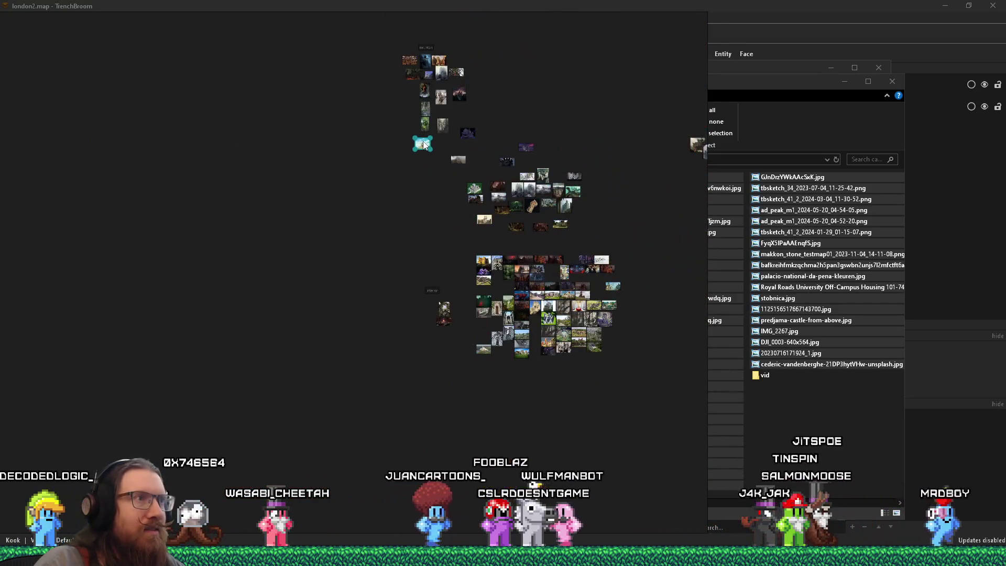
scroll(448, 246, up, 10)
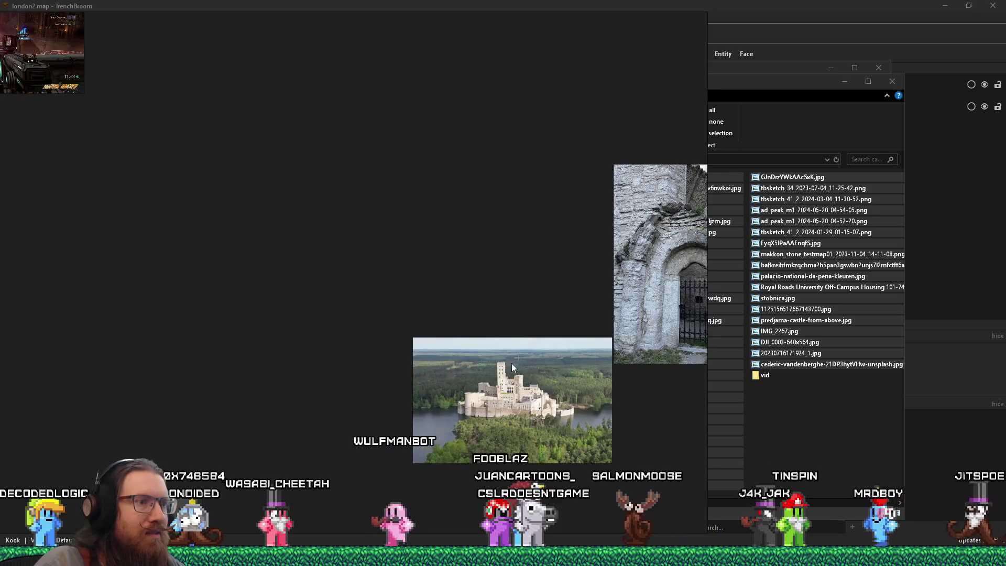
scroll(452, 373, down, 2)
scroll(451, 373, down, 8)
scroll(449, 233, up, 4)
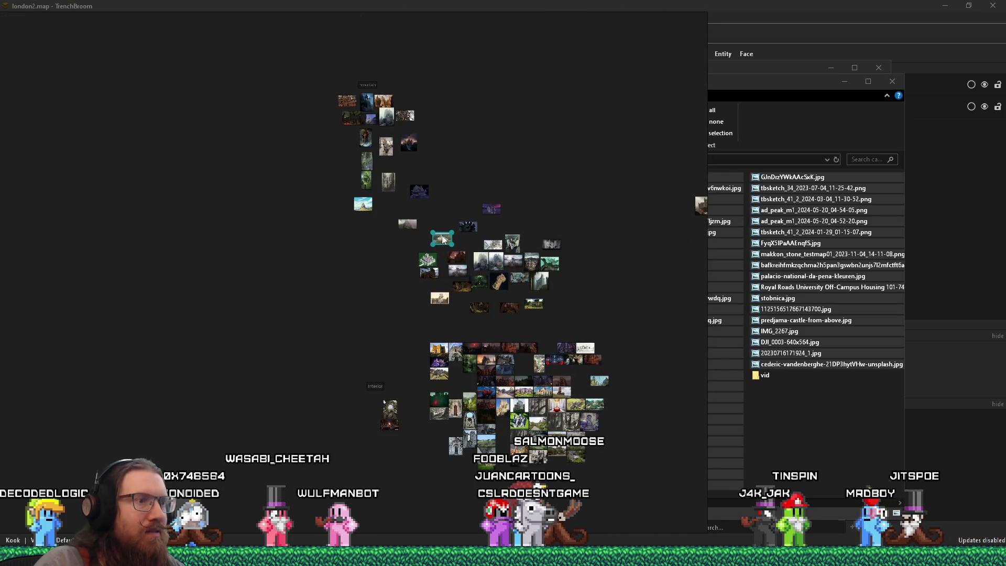
scroll(498, 367, up, 3)
scroll(474, 338, up, 5)
drag(369, 312, 479, 319)
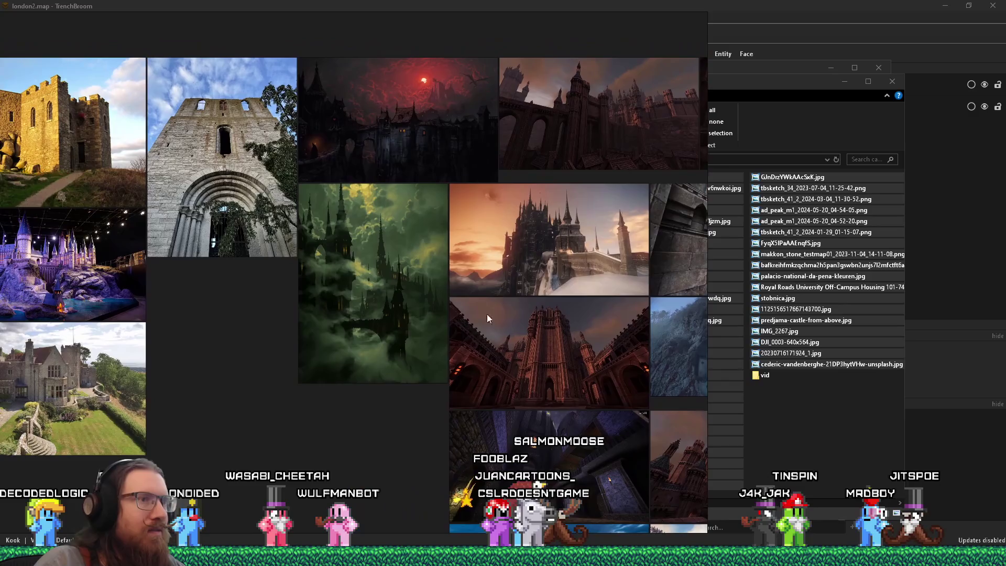
scroll(543, 260, up, 5)
scroll(542, 261, up, 2)
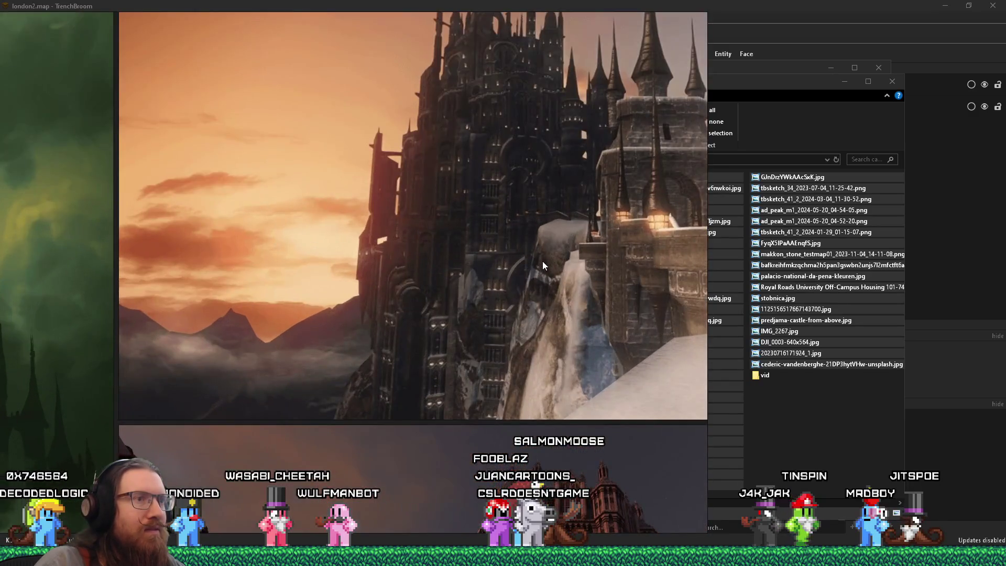
scroll(542, 262, down, 10)
scroll(539, 263, down, 3)
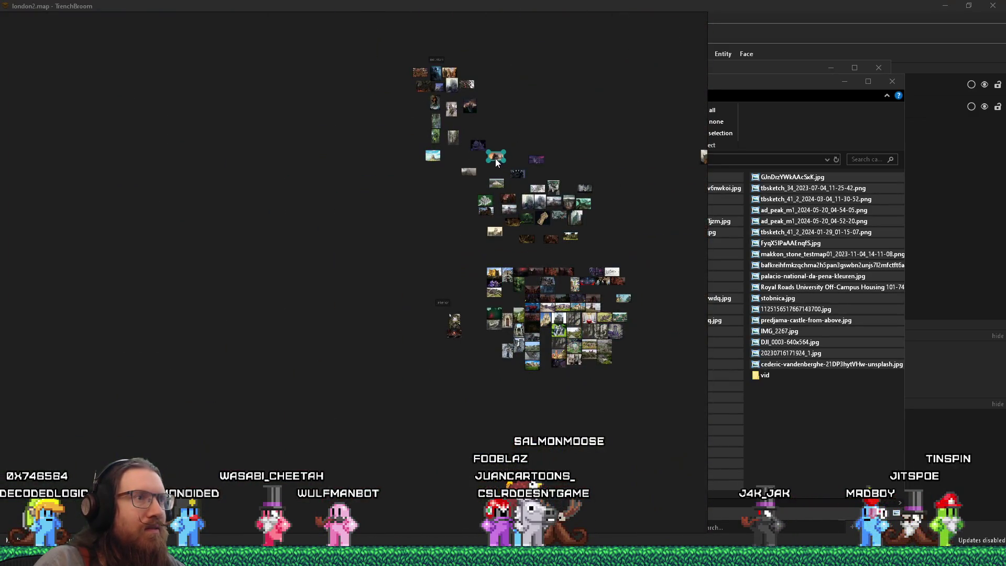
scroll(565, 325, up, 8)
mouse_move(565, 325)
mouse_down()
mouse_move(574, 313)
mouse_move(541, 342)
mouse_move(419, 151)
mouse_up()
scroll(574, 313, down, 8)
scroll(532, 335, up, 4)
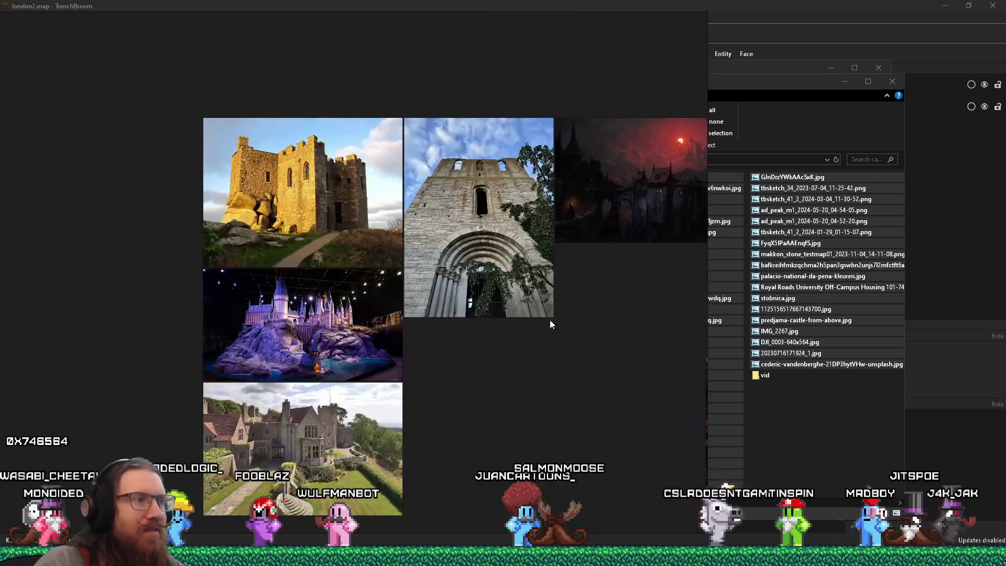
scroll(424, 290, up, 4)
Step: Place the red interior image beside the Interior label and move that group up-left
drag(595, 249, 500, 249)
mouse_move(580, 147)
mouse_down()
mouse_move(496, 203)
mouse_move(277, 291)
mouse_up()
mouse_move(551, 328)
mouse_down()
mouse_move(270, 239)
mouse_move(275, 287)
mouse_up()
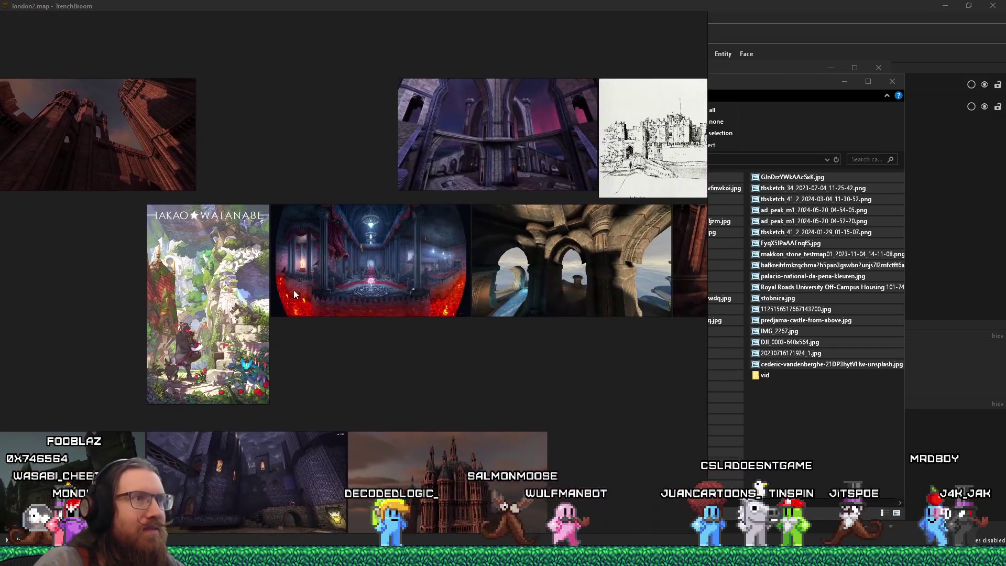
scroll(406, 294, down, 5)
mouse_move(383, 286)
mouse_down()
mouse_move(406, 294)
mouse_move(293, 314)
mouse_move(254, 346)
mouse_move(269, 345)
mouse_up()
scroll(254, 346, up, 4)
drag(355, 415, 202, 254)
drag(284, 277, 137, 199)
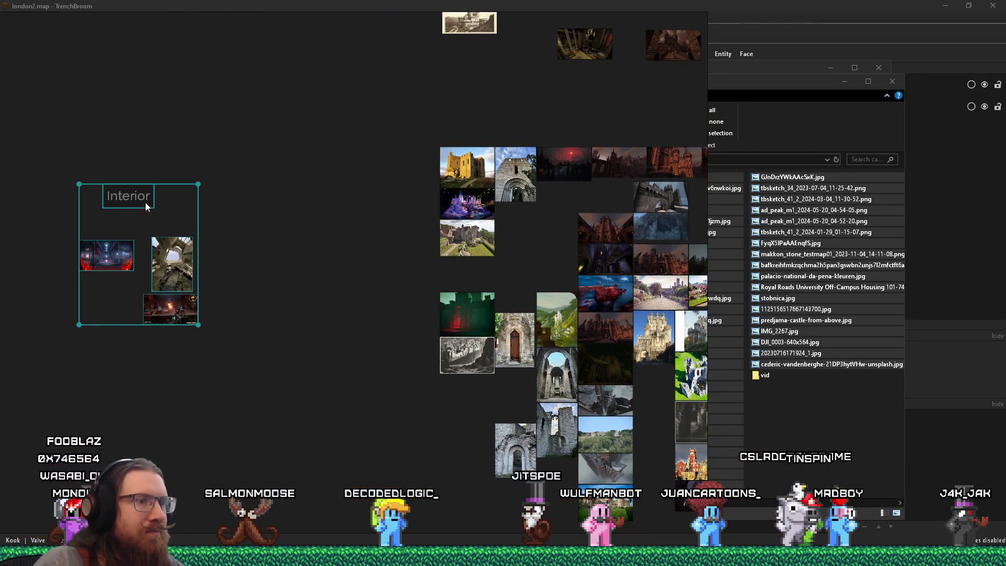
Step: Select the ruined castle image and nudge it slightly right
drag(492, 277, 334, 270)
drag(677, 334, 601, 329)
scroll(475, 357, up, 8)
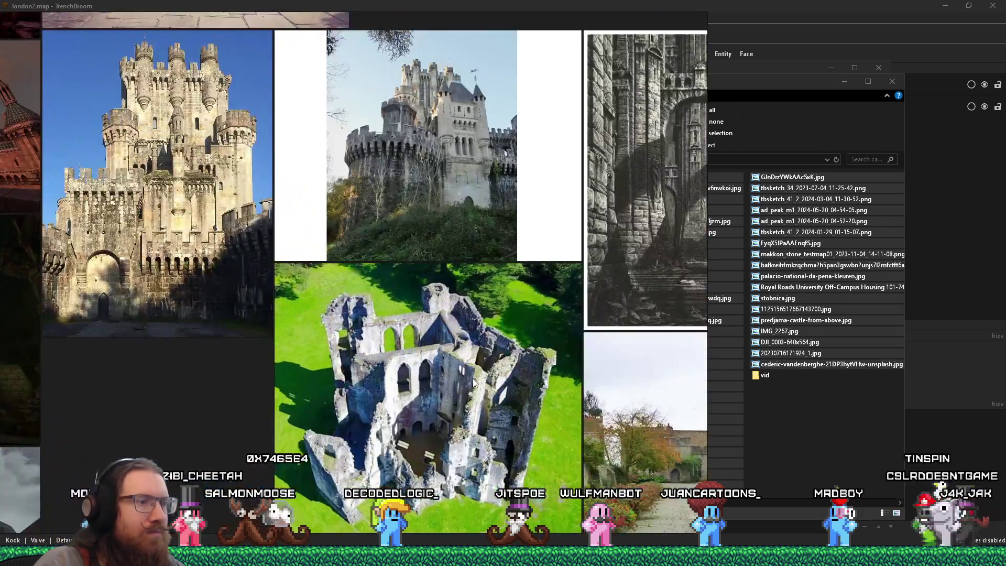
click(477, 384)
drag(477, 383, 488, 380)
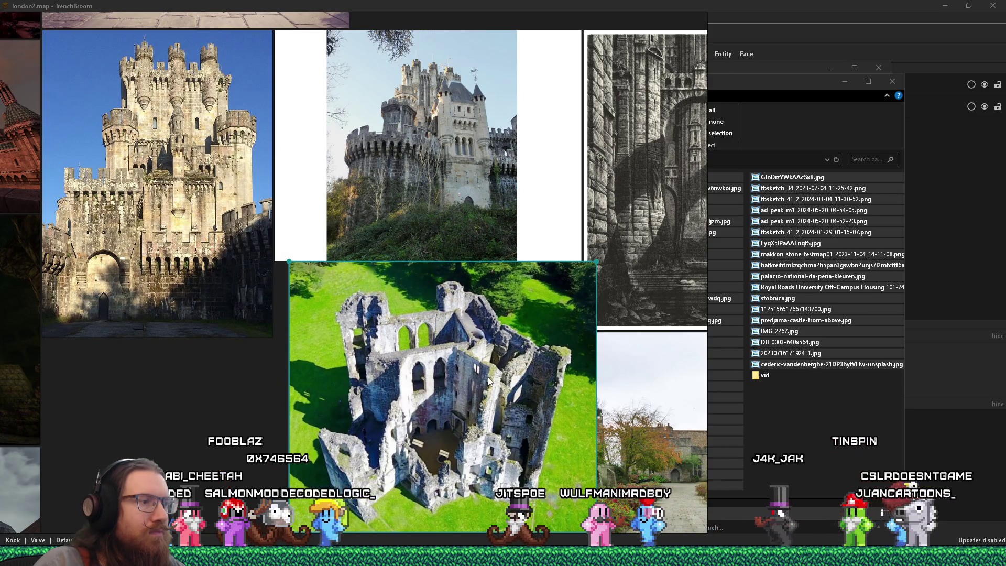
Step: Move the ruined castle image up and to the left
scroll(488, 381, down, 4)
scroll(488, 381, down, 3)
drag(488, 381, 282, 231)
Step: Zoom over the aerial castle photo down to its lower cliffs and garden path, then zoom out
scroll(561, 319, up, 10)
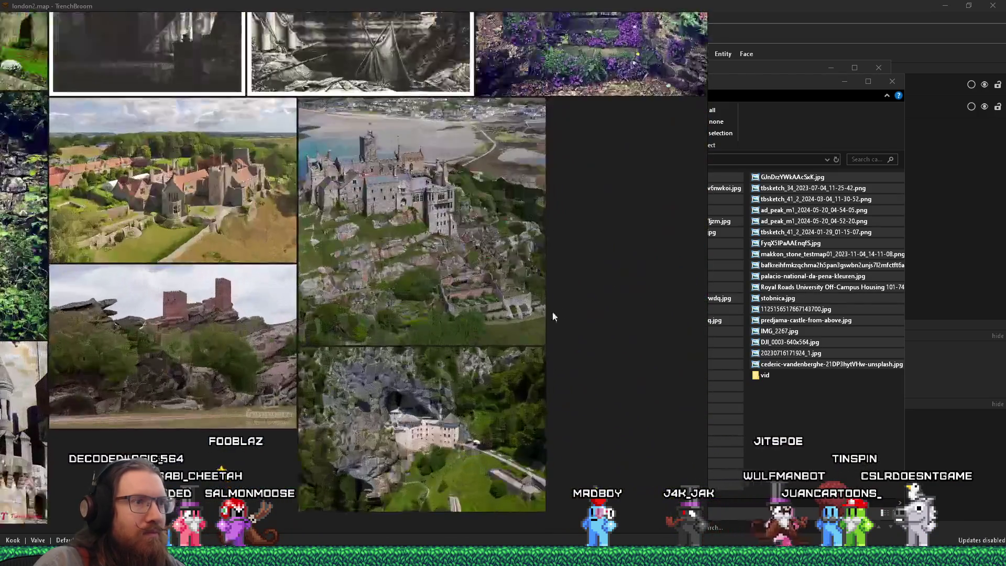
scroll(346, 288, up, 2)
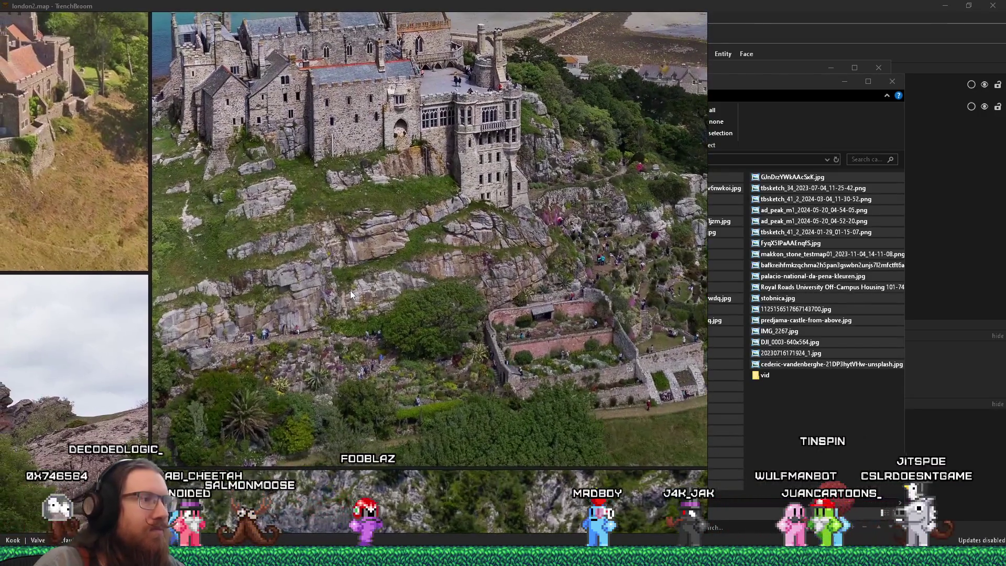
drag(354, 291, 392, 294)
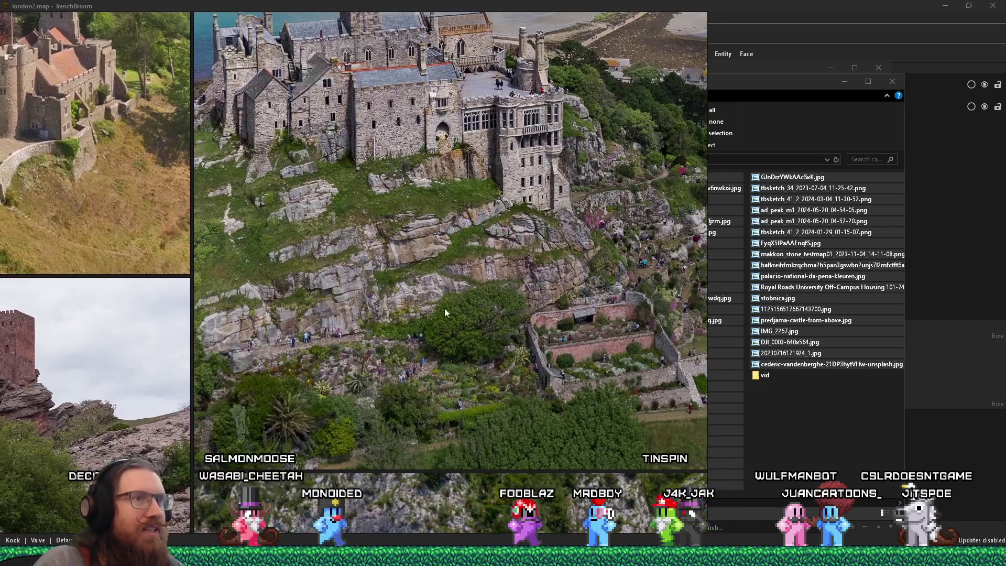
scroll(437, 256, up, 2)
scroll(439, 256, down, 1)
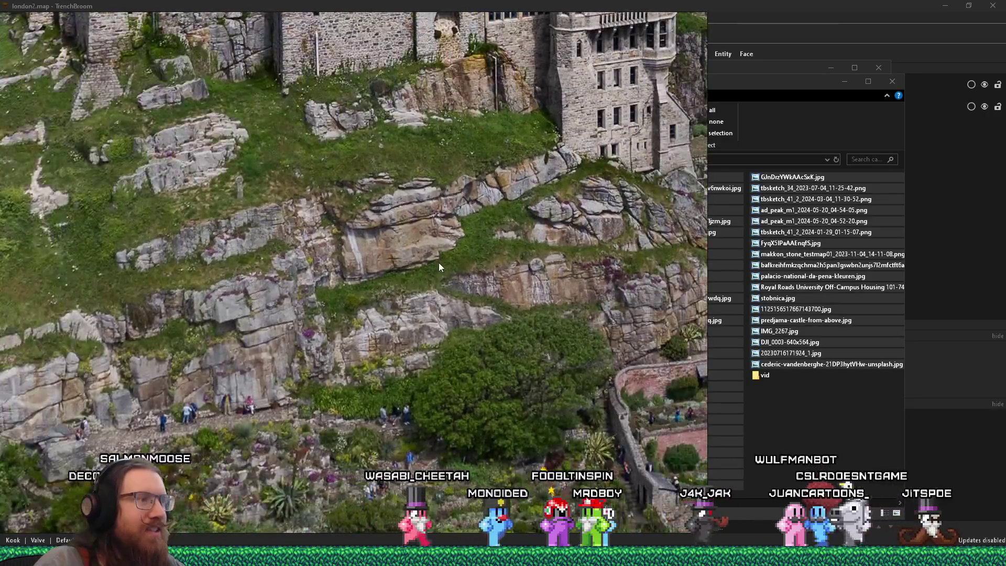
scroll(438, 260, down, 3)
scroll(465, 272, up, 3)
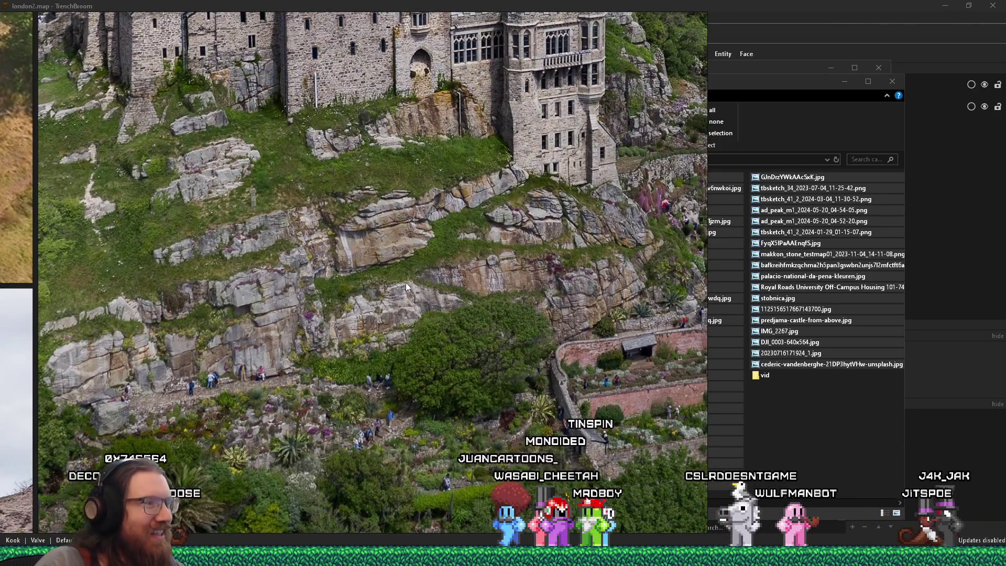
mouse_move(529, 277)
mouse_down()
mouse_move(545, 133)
mouse_move(563, 282)
mouse_move(554, 332)
mouse_move(525, 351)
mouse_move(265, 332)
mouse_move(291, 372)
mouse_up()
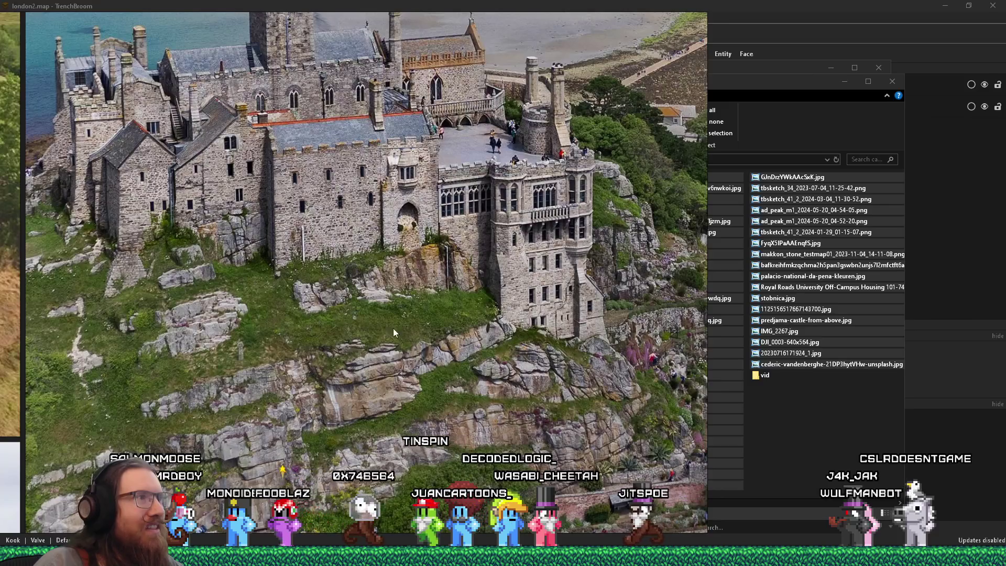
scroll(446, 381, down, 2)
scroll(446, 381, down, 4)
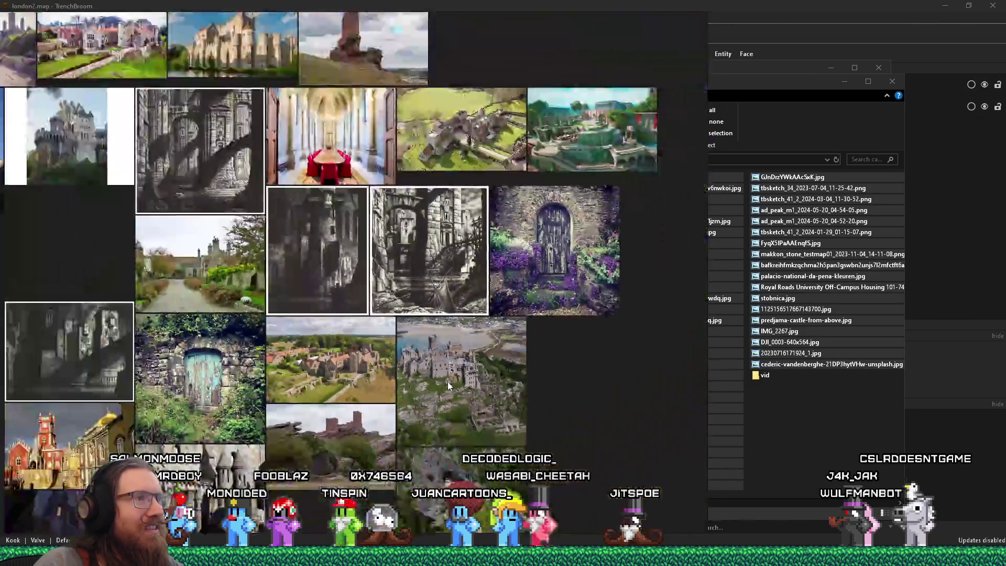
Step: Select one of the reference photos and zoom around the board
scroll(469, 394, down, 5)
click(312, 239)
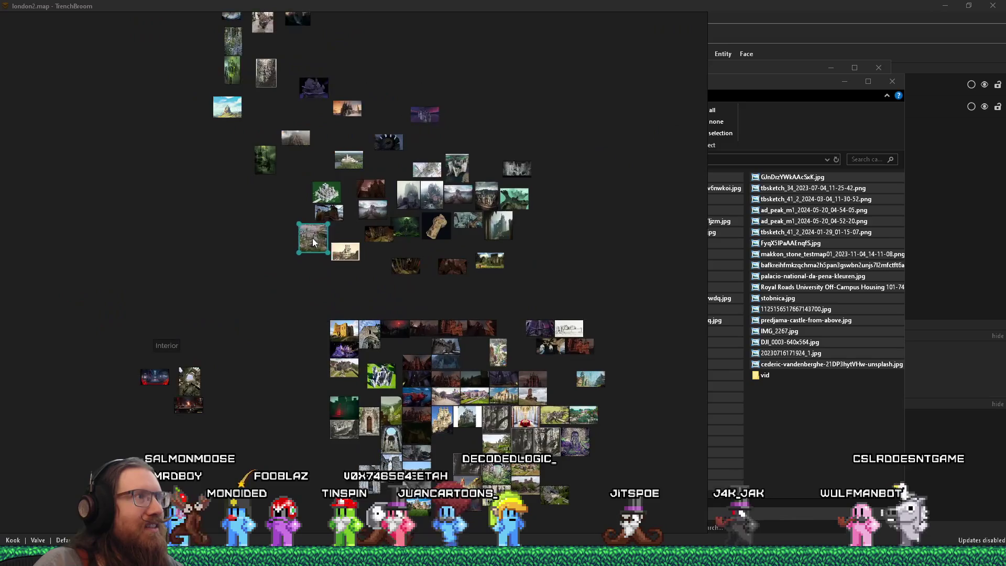
scroll(530, 449, up, 7)
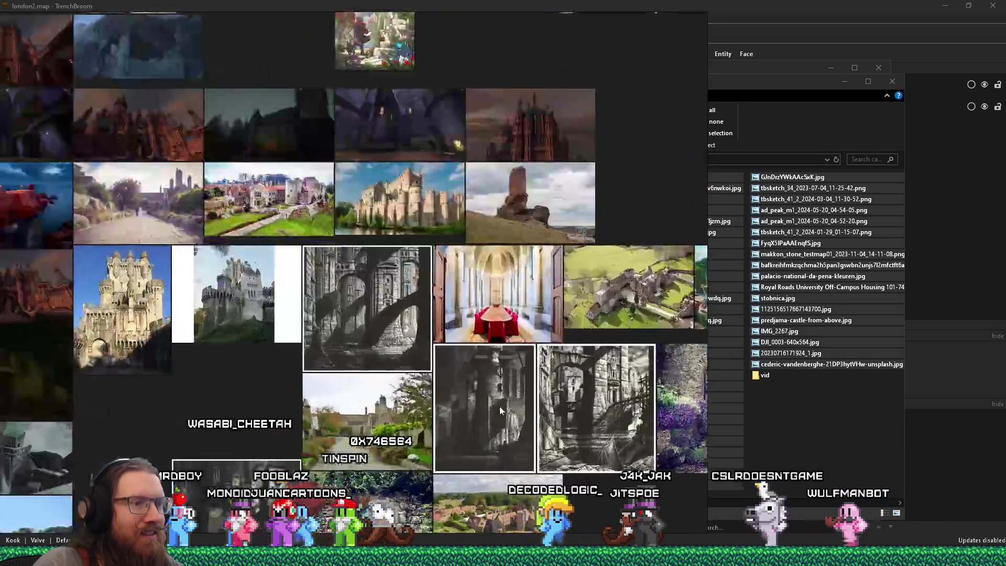
scroll(495, 403, up, 3)
scroll(387, 292, down, 10)
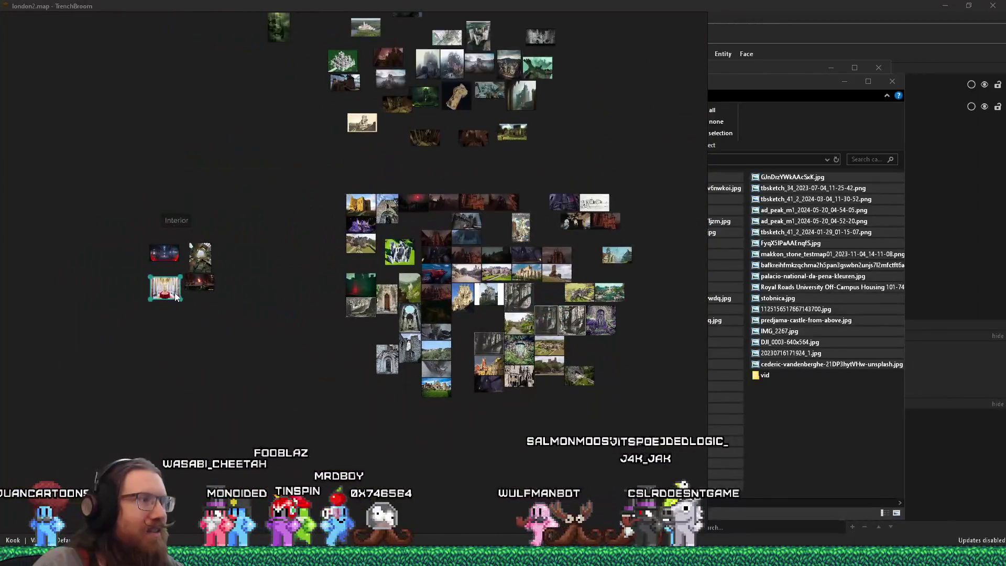
scroll(590, 264, up, 6)
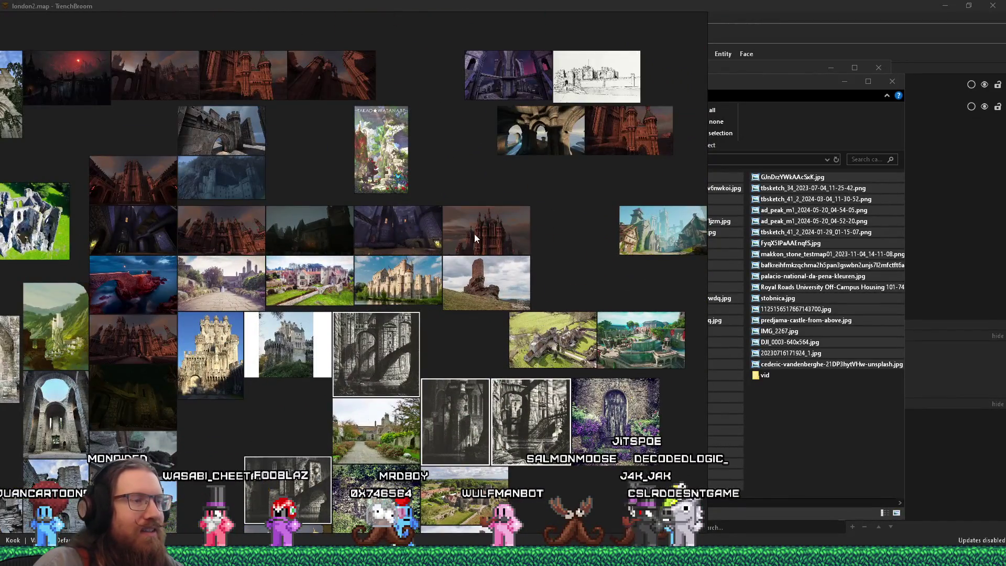
scroll(429, 293, up, 4)
scroll(423, 302, up, 3)
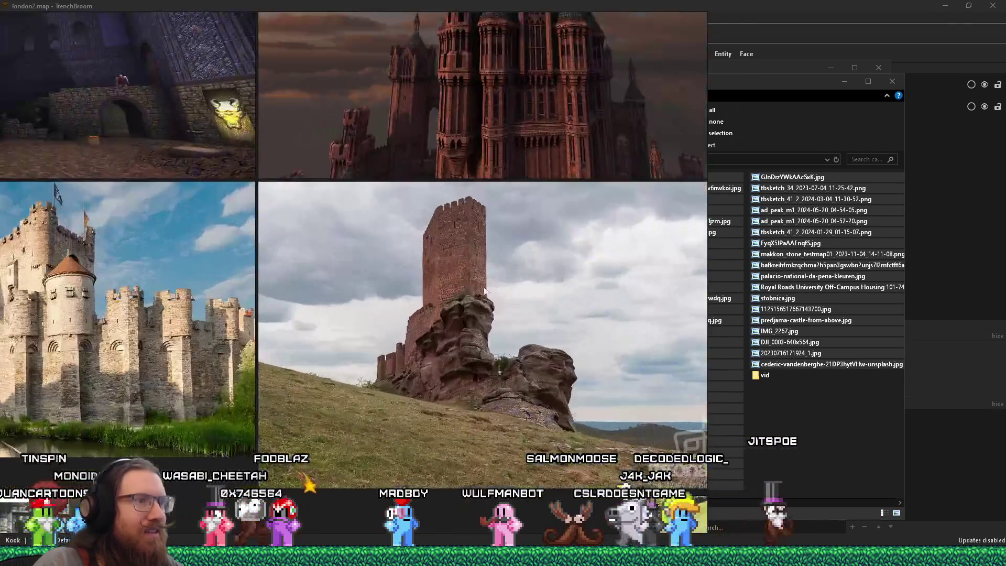
scroll(491, 309, down, 12)
scroll(446, 249, up, 7)
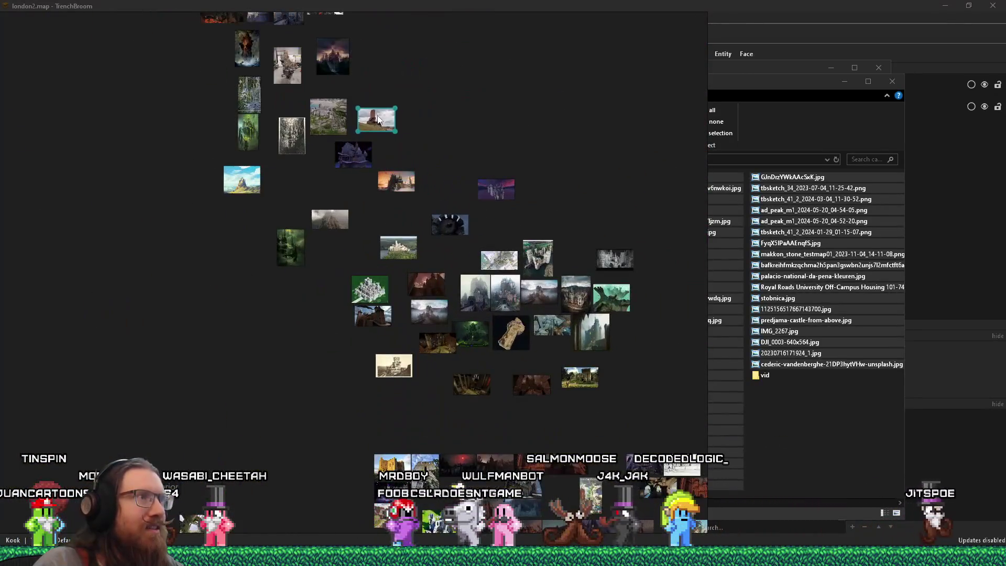
scroll(444, 228, up, 8)
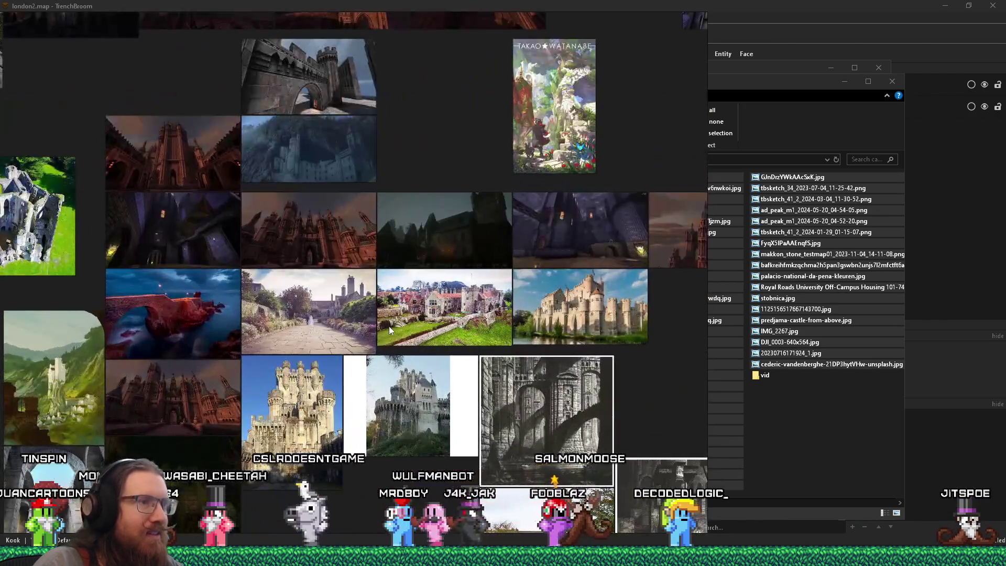
Step: Pan across the castle images and nudge the red sea-bridge photo slightly upward
drag(323, 329, 400, 339)
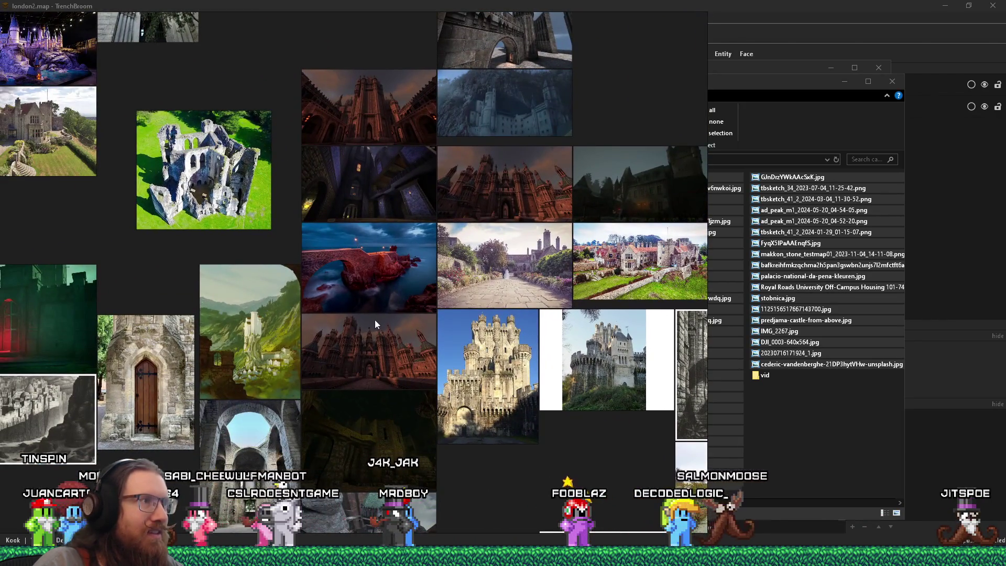
mouse_move(359, 301)
mouse_down()
mouse_move(502, 327)
mouse_move(498, 318)
mouse_up()
scroll(481, 322, up, 4)
scroll(491, 312, down, 4)
scroll(498, 319, down, 8)
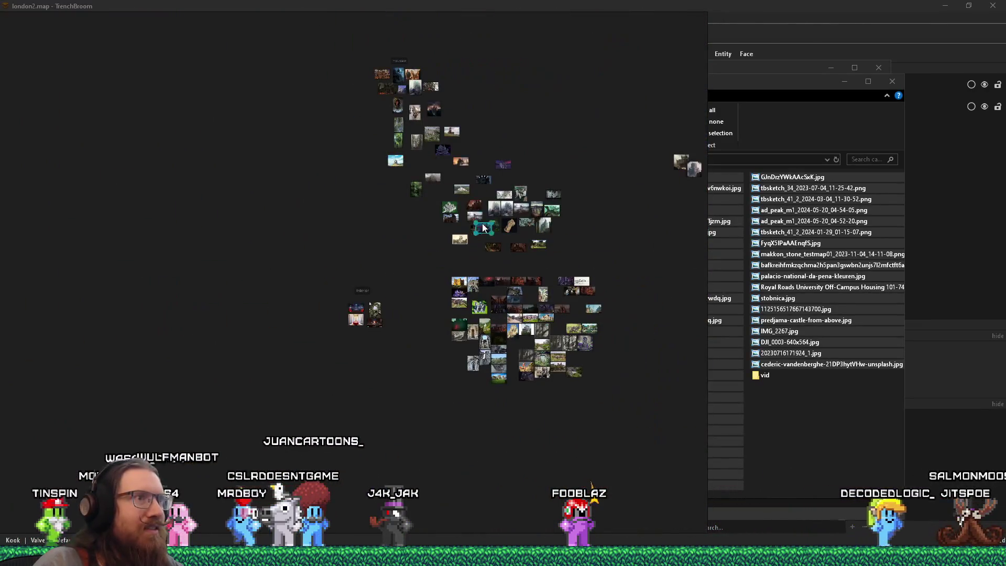
drag(481, 238, 471, 211)
scroll(343, 156, up, 10)
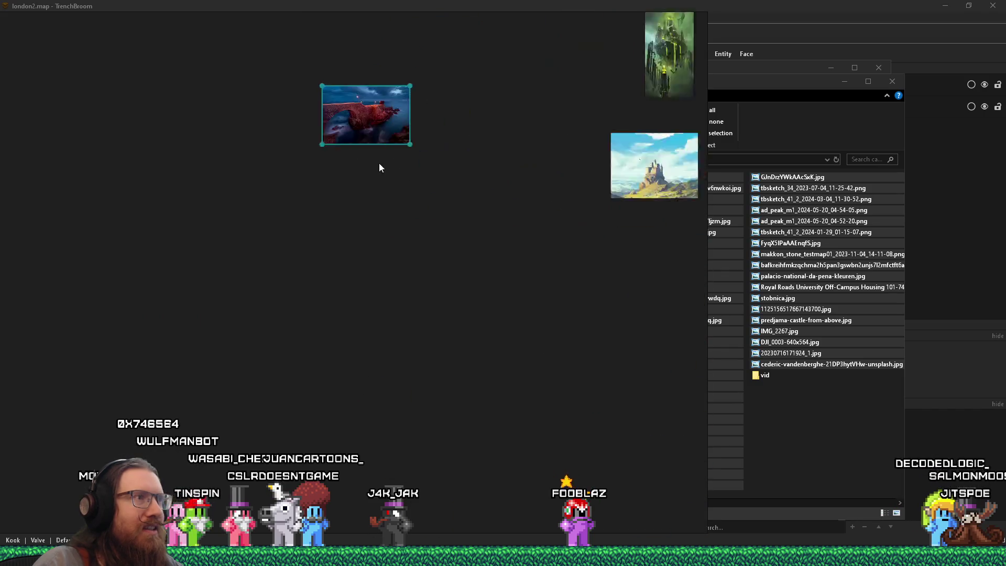
Step: Drag the red sea-bridge photo up beside the castle art, just above the fantasy mountain painting
scroll(436, 285, down, 2)
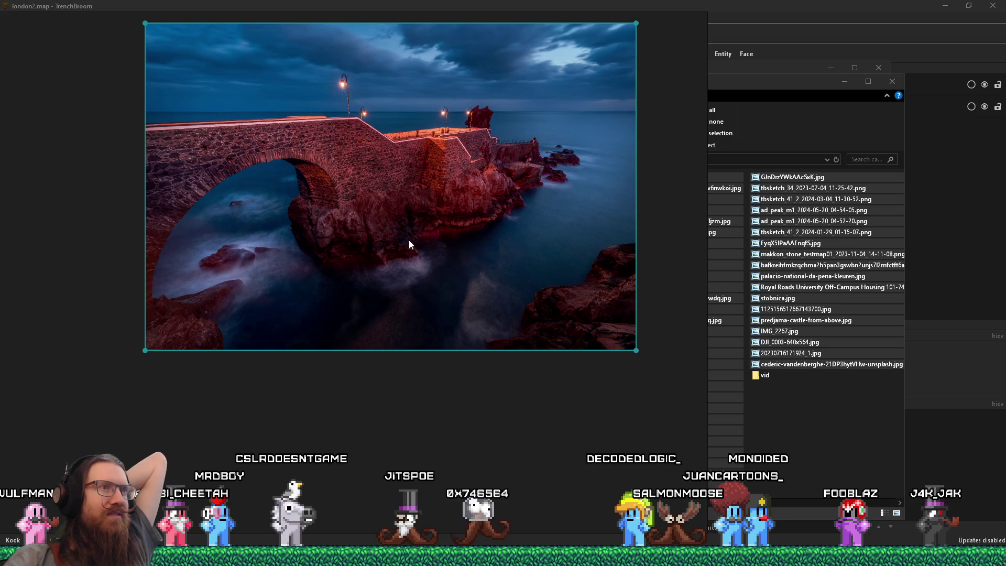
scroll(408, 240, down, 3)
drag(411, 238, 527, 273)
scroll(527, 273, down, 5)
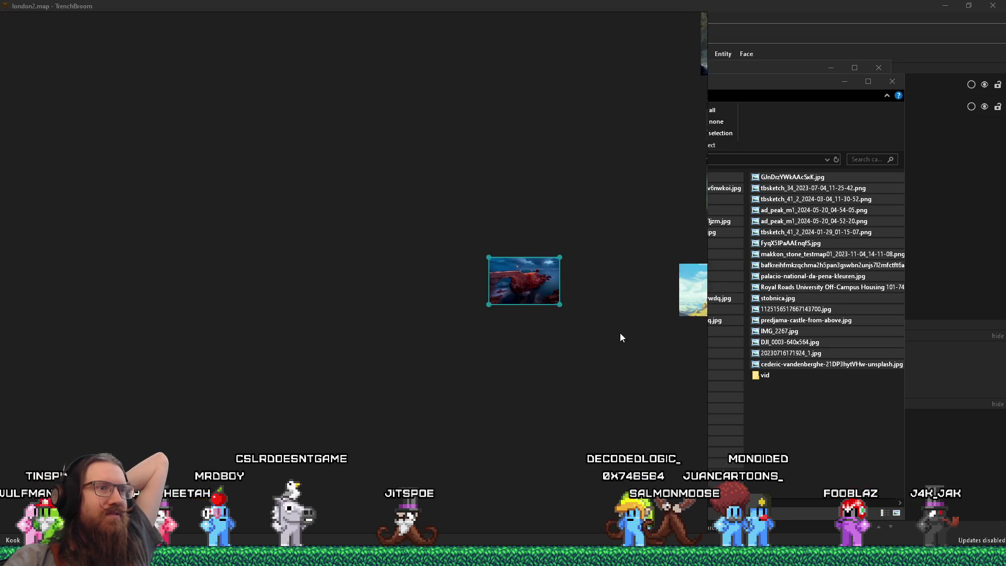
drag(575, 300, 366, 190)
scroll(451, 121, up, 4)
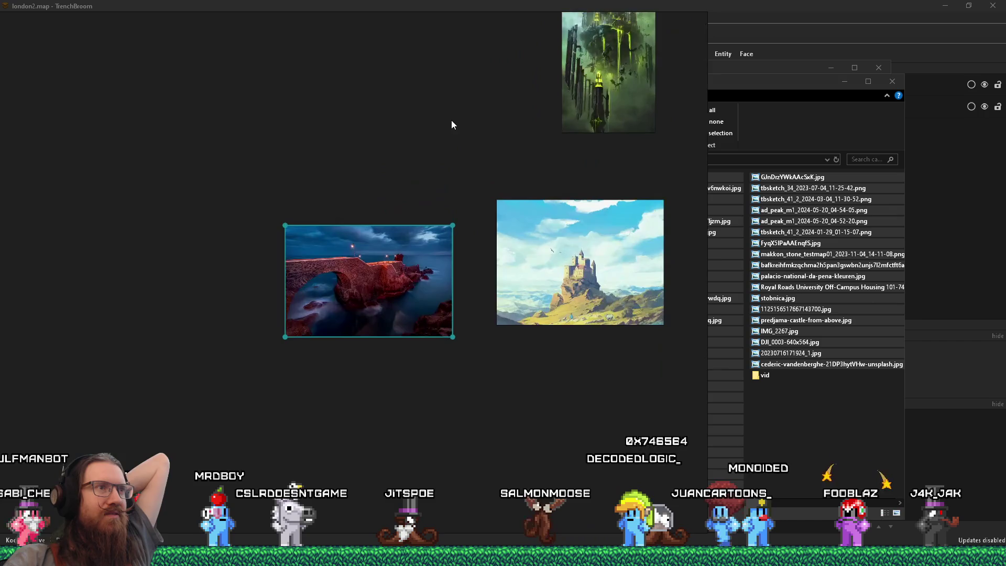
drag(451, 122, 431, 244)
drag(384, 386, 425, 260)
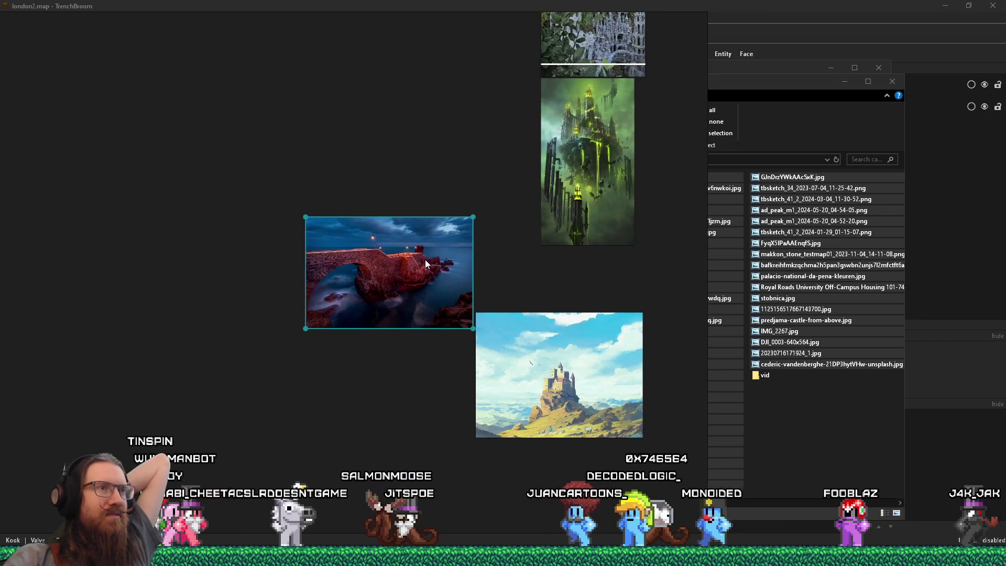
scroll(426, 259, down, 3)
drag(518, 366, 451, 279)
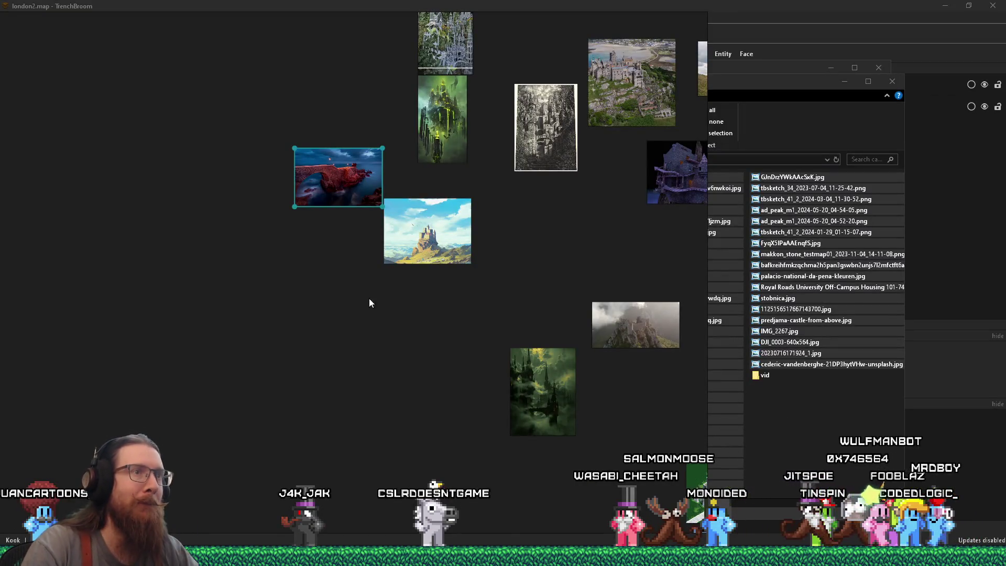
Step: Enlarge and recentre the sea-bridge photo, then switch to TrenchBroom's london2.map
scroll(423, 379, up, 8)
drag(436, 287, 493, 380)
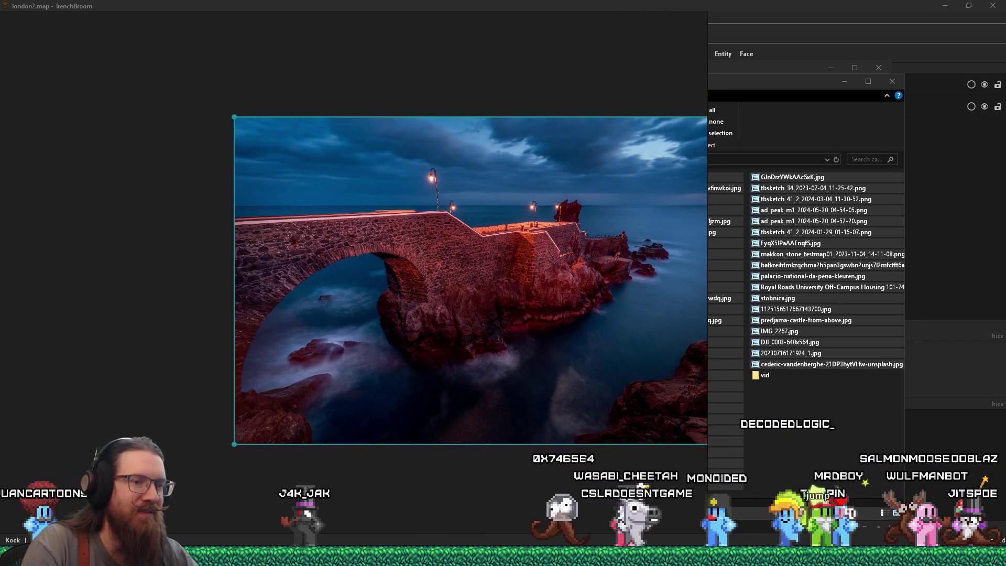
key(alt+Tab)
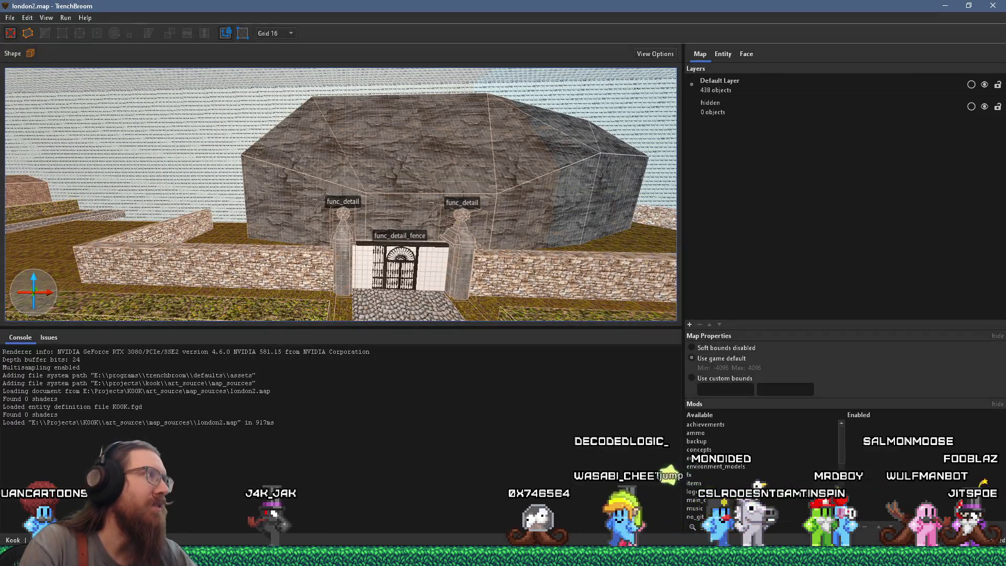
Step: Select the large rock brush and copy it from the Edit menu
click(14, 20)
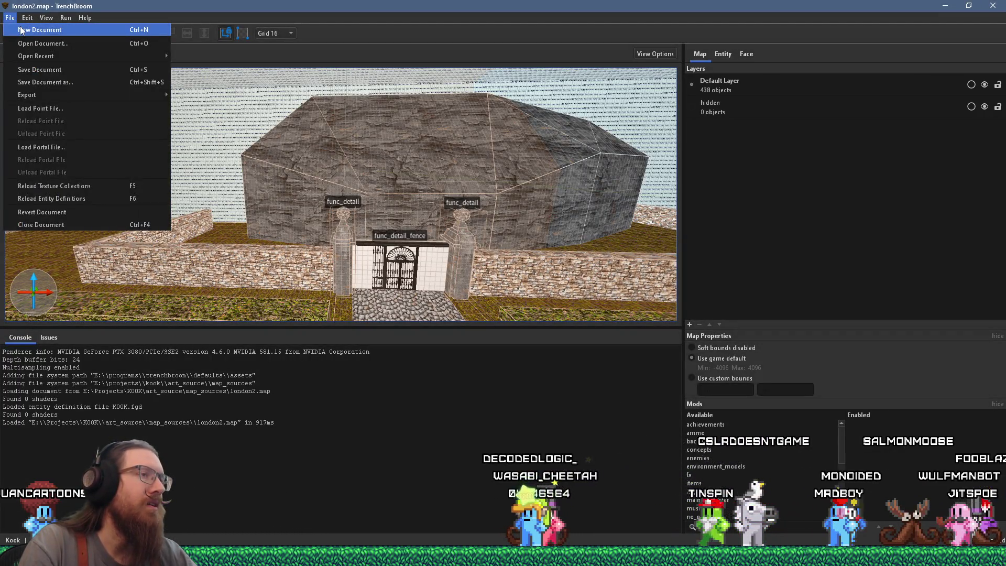
click(398, 138)
click(399, 138)
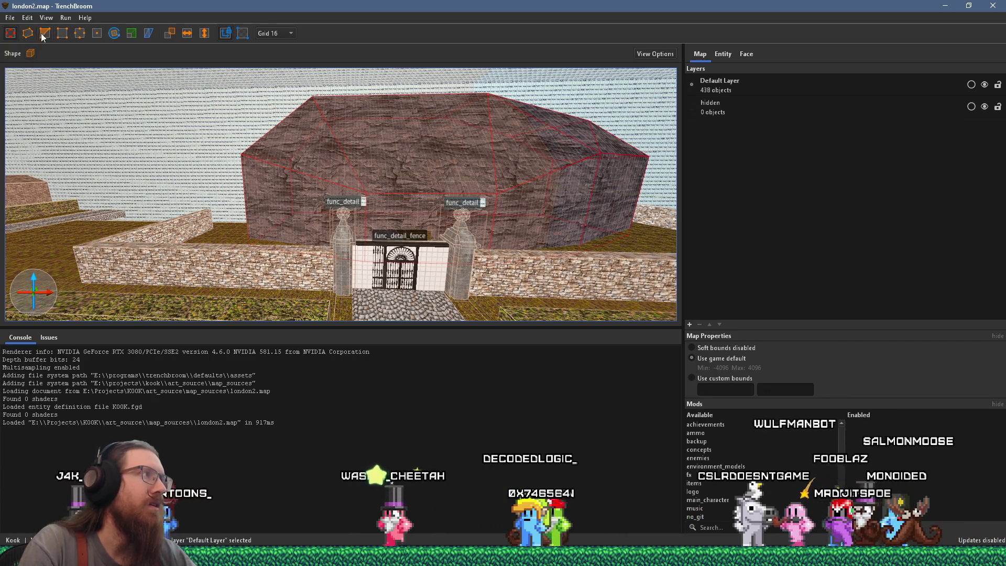
click(27, 17)
click(46, 93)
Step: Create a new map document using the Kook game configuration
click(10, 17)
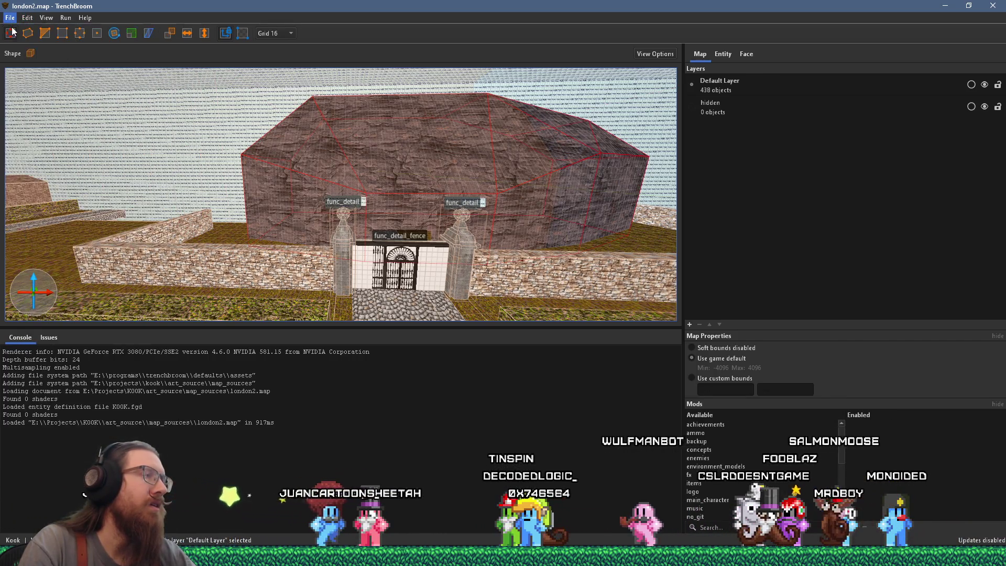
click(13, 31)
scroll(539, 287, down, 5)
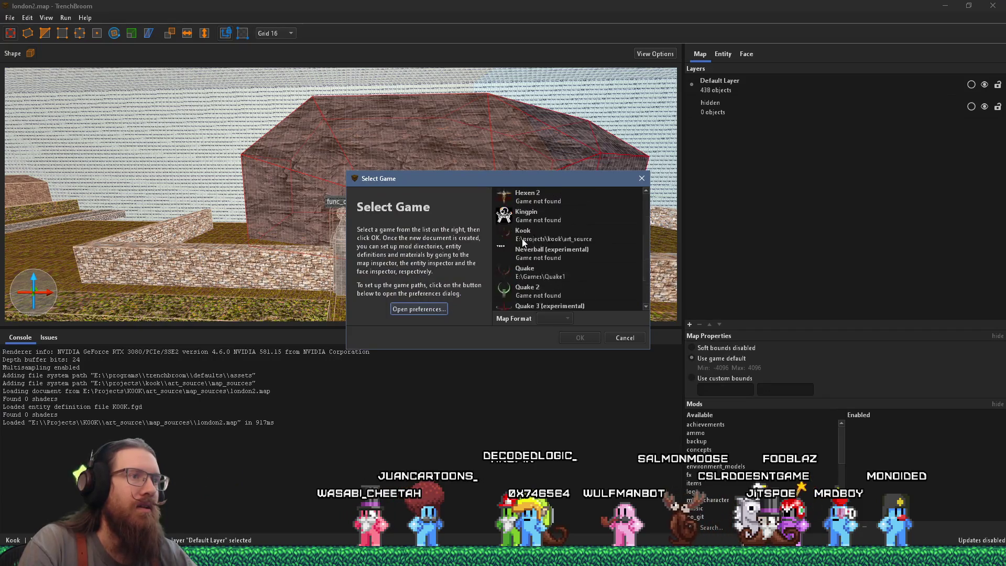
scroll(534, 259, up, 5)
click(535, 296)
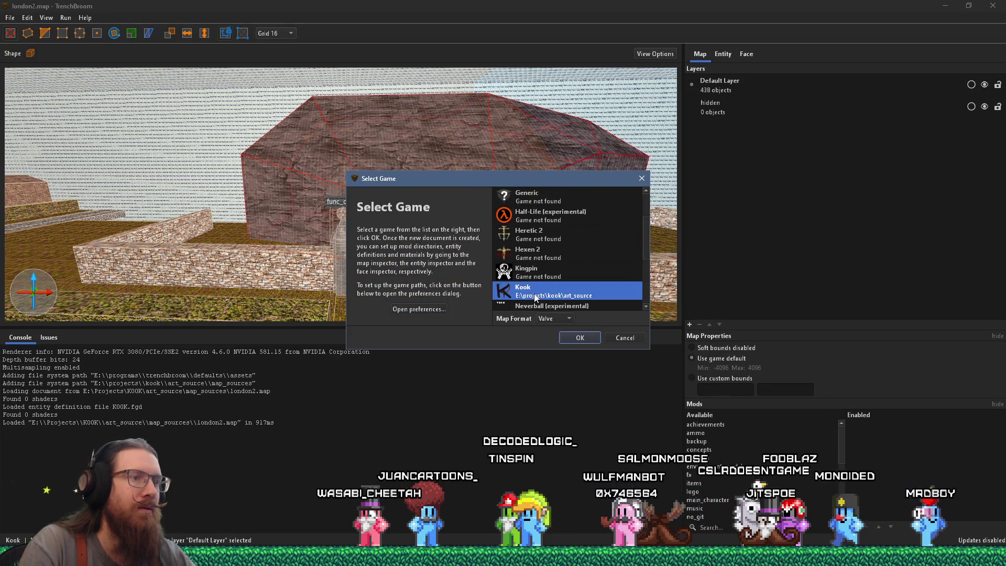
click(565, 341)
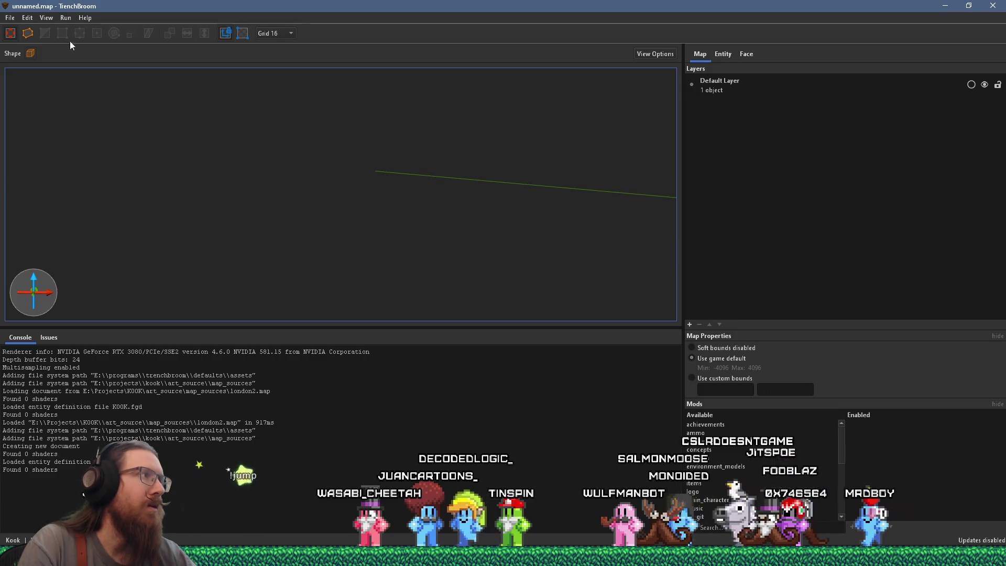
Step: Delete the small default brush at the map origin
key(w)
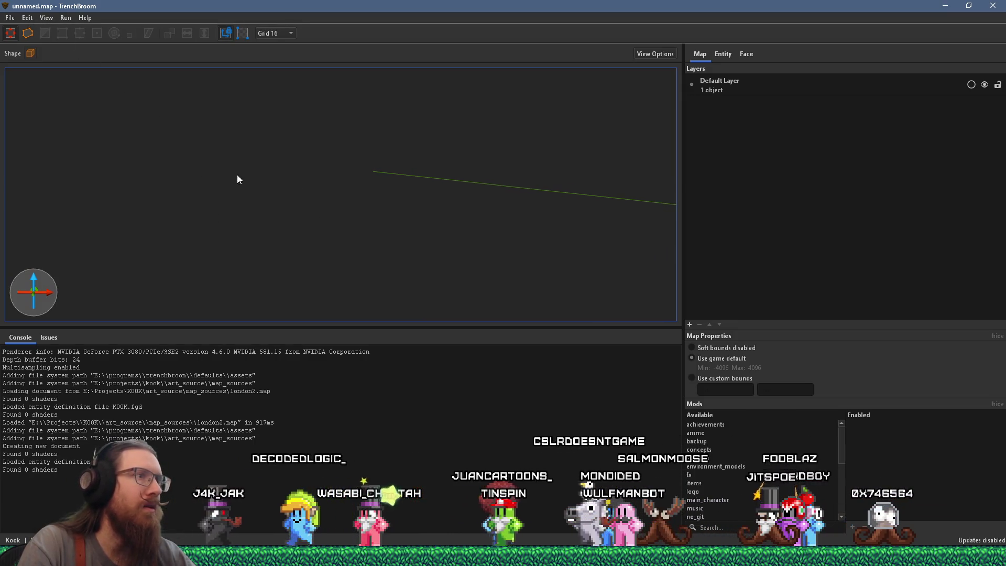
key(w)
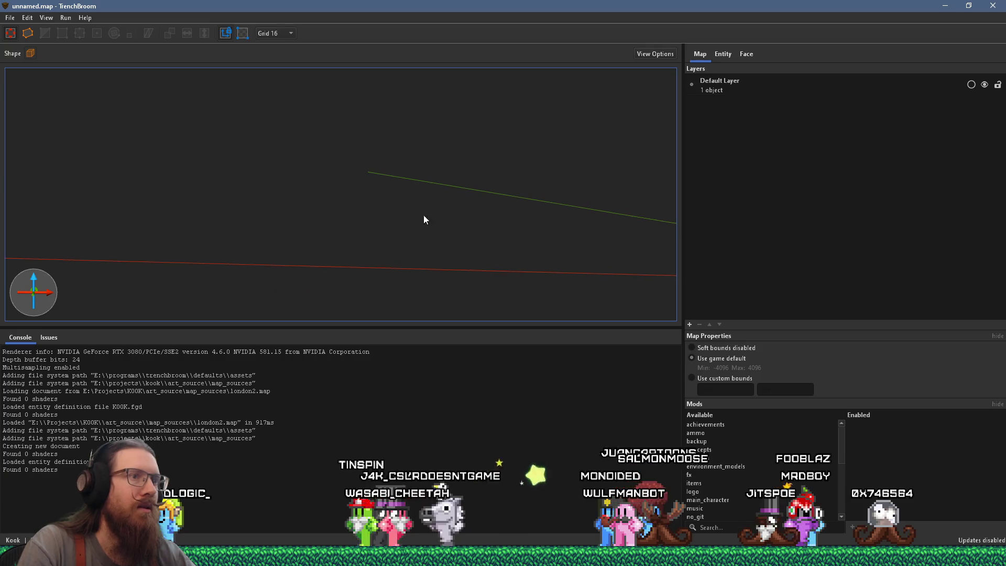
key(w)
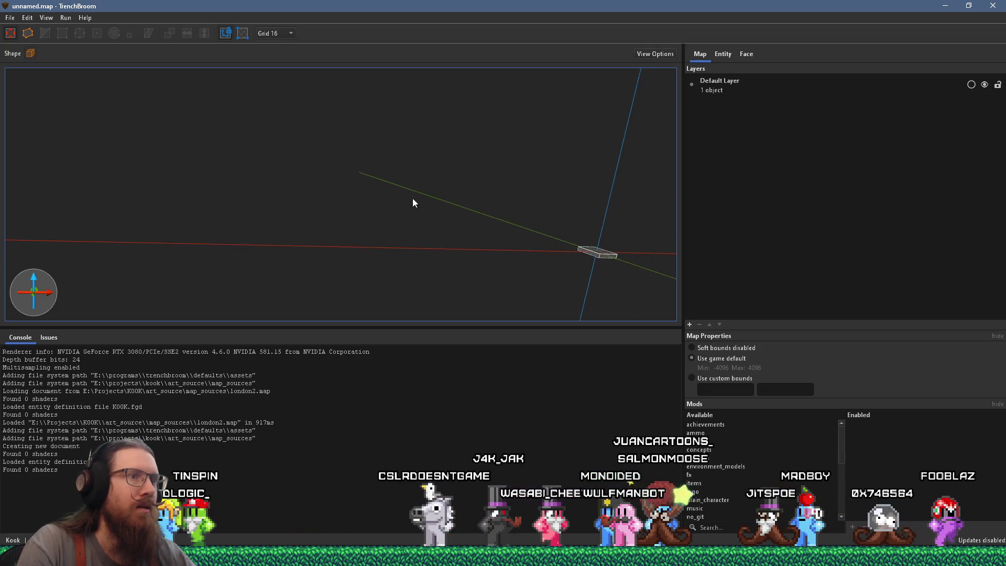
click(523, 246)
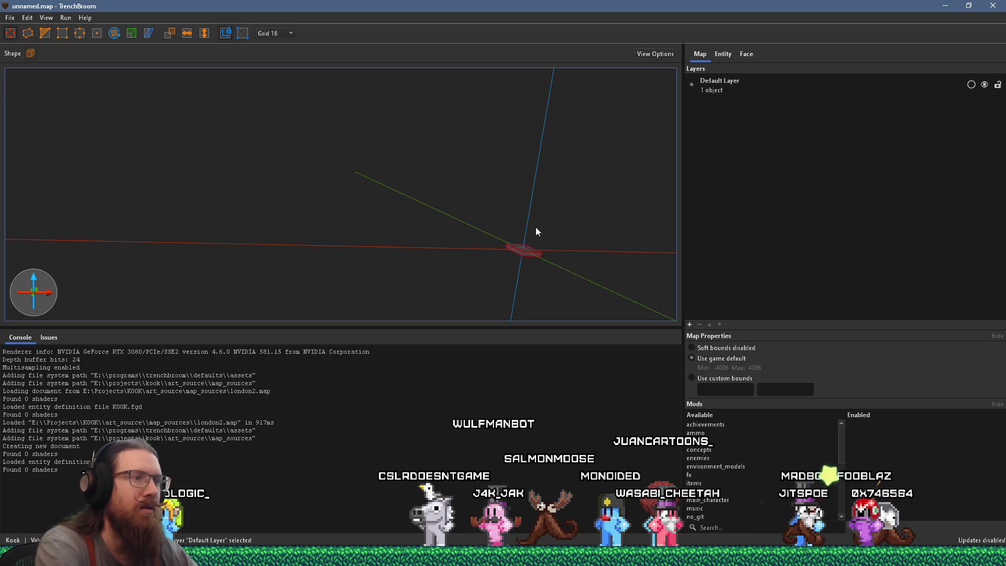
key(Delete)
Step: Paste the copied rock brush into the map and orbit around to inspect it
click(27, 17)
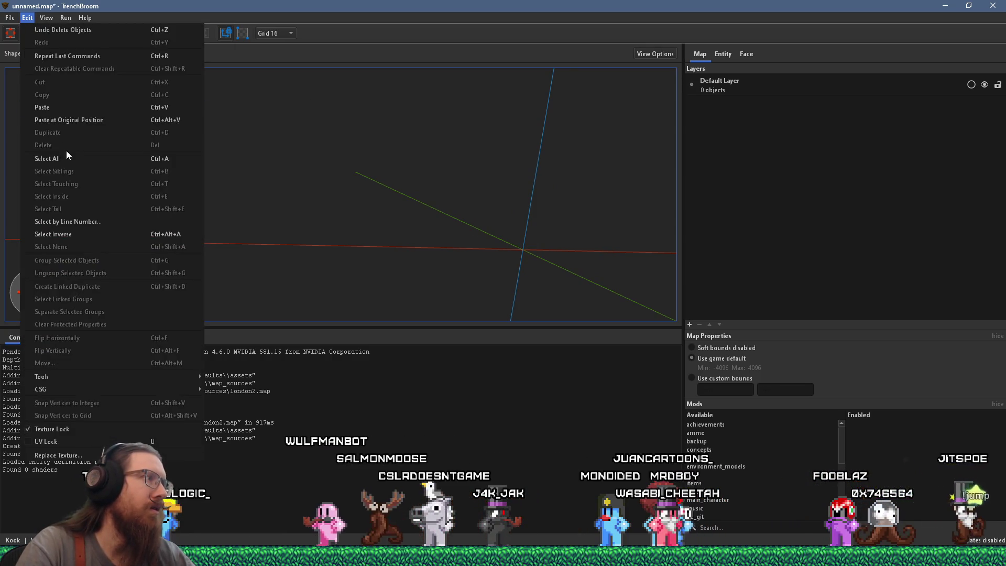
click(65, 108)
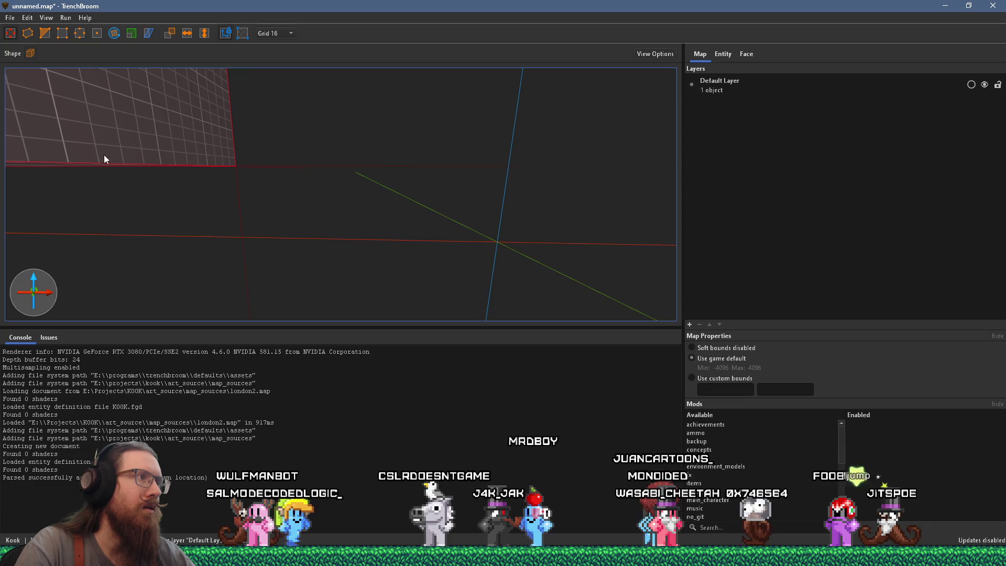
scroll(180, 176, up, 6)
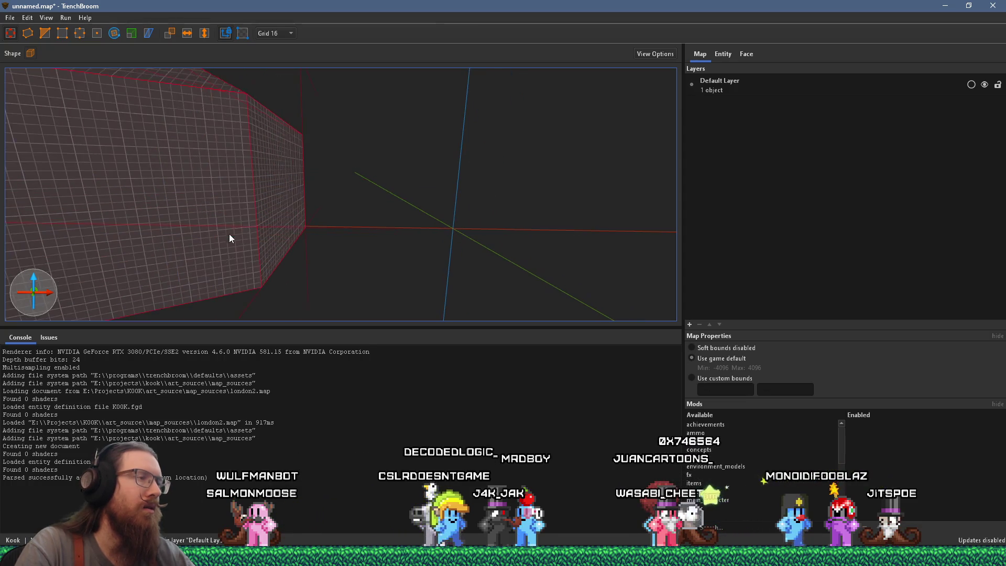
scroll(444, 136, down, 5)
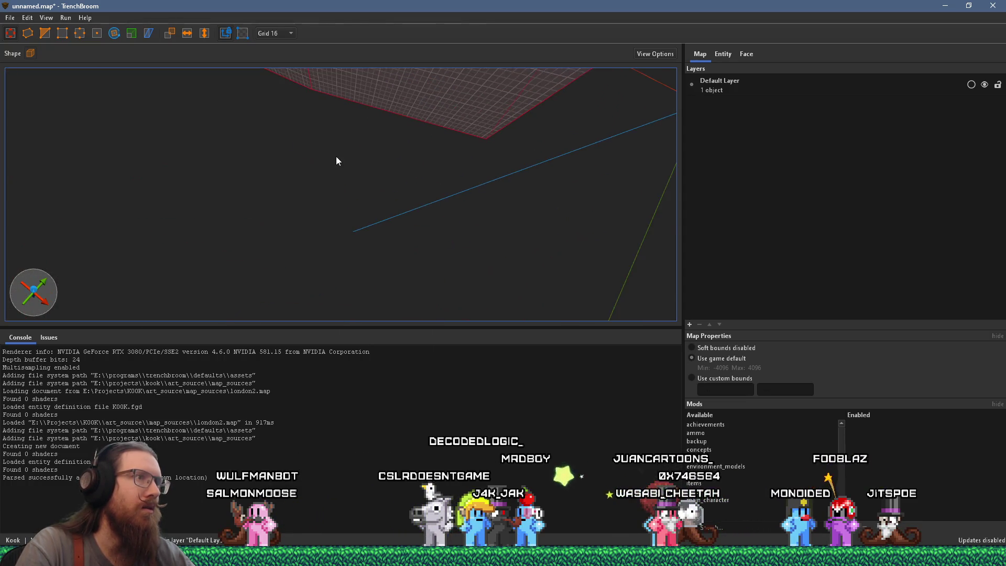
scroll(336, 166, up, 5)
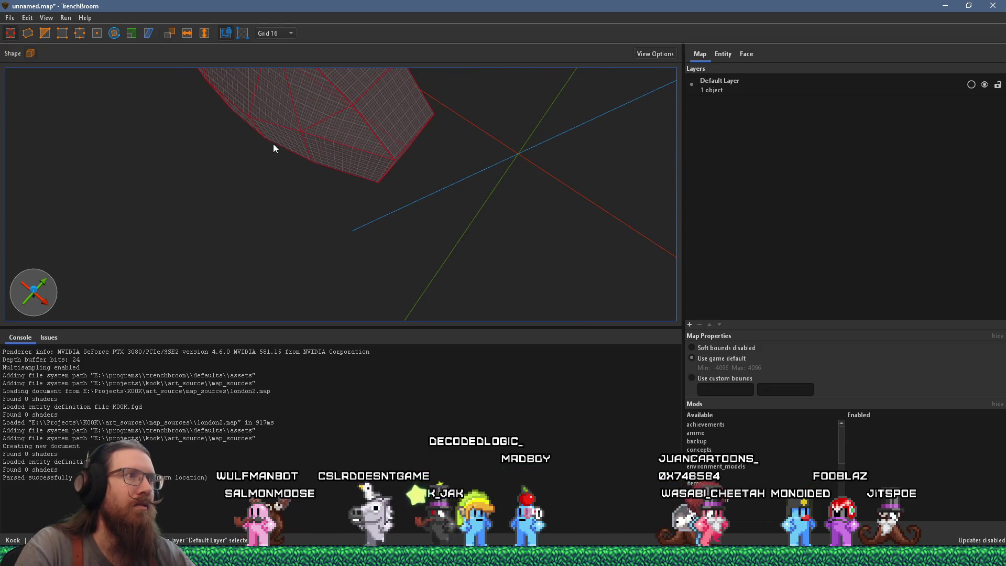
mouse_move(426, 121)
mouse_down()
mouse_move(572, 139)
mouse_move(374, 216)
mouse_move(303, 274)
mouse_up()
scroll(298, 246, up, 6)
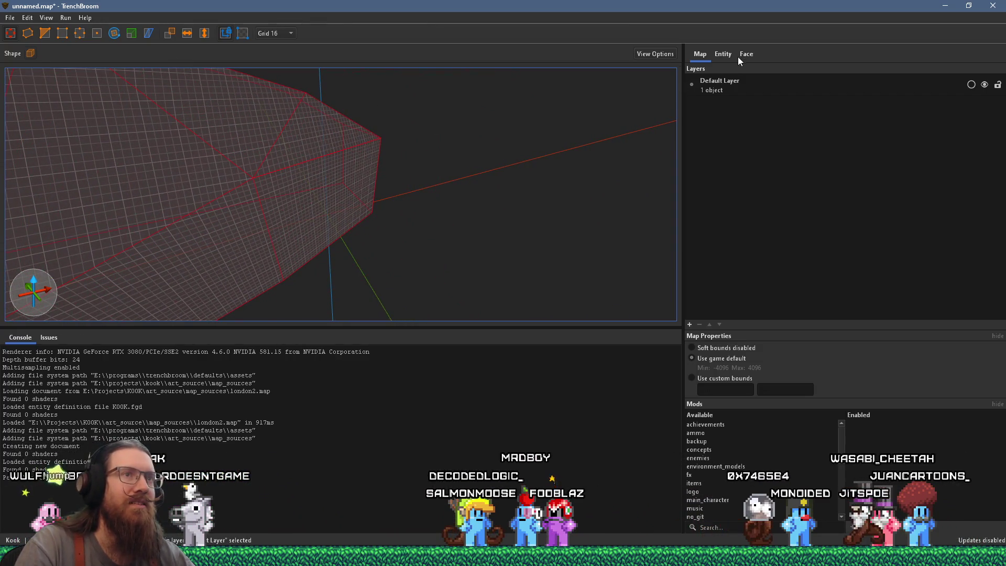
Step: Try adding kook_ground.wad to the world's wad property, cancel it, then start saving the map
click(724, 55)
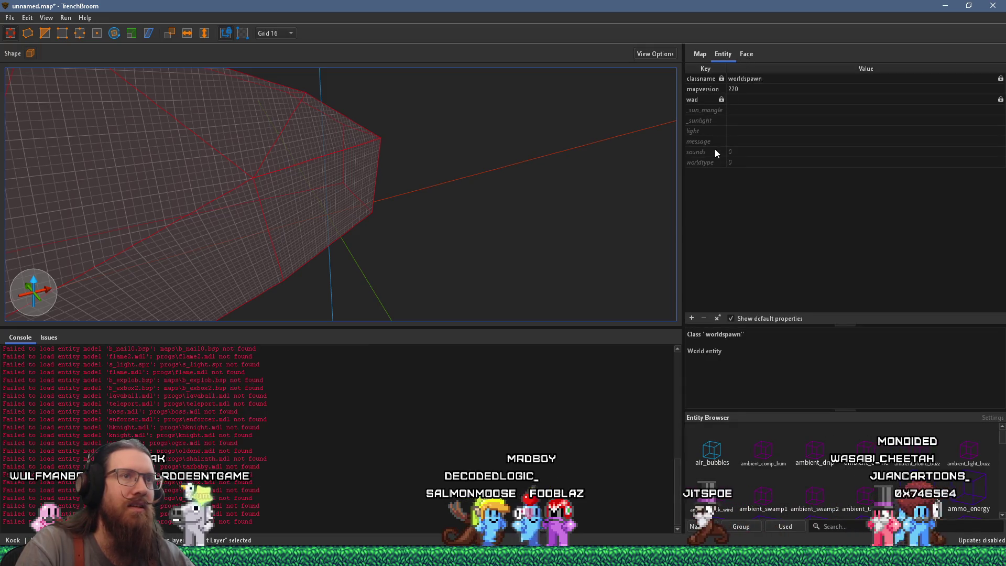
click(697, 100)
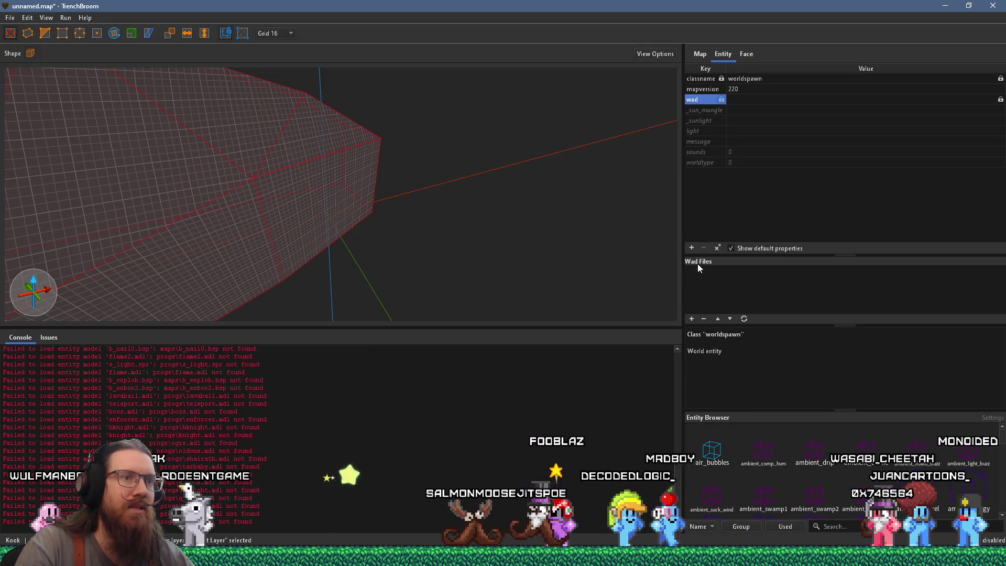
click(691, 319)
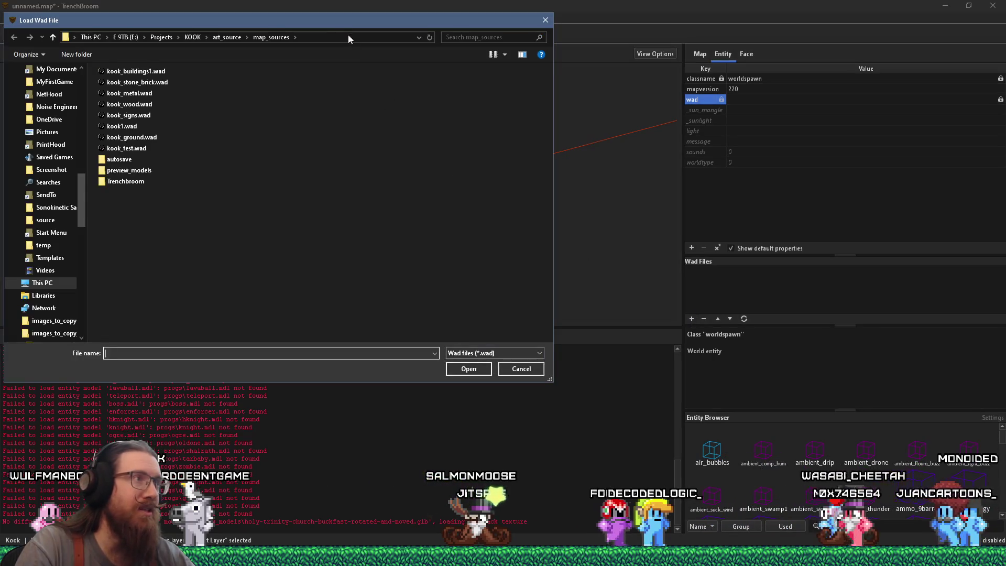
mouse_move(347, 20)
mouse_down()
mouse_move(544, 63)
mouse_move(560, 131)
mouse_up()
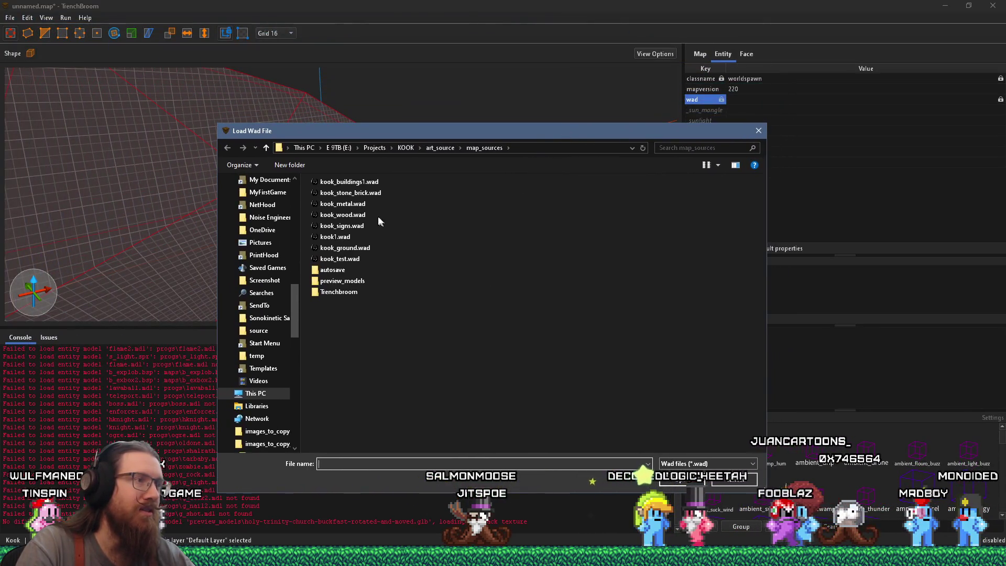
click(360, 249)
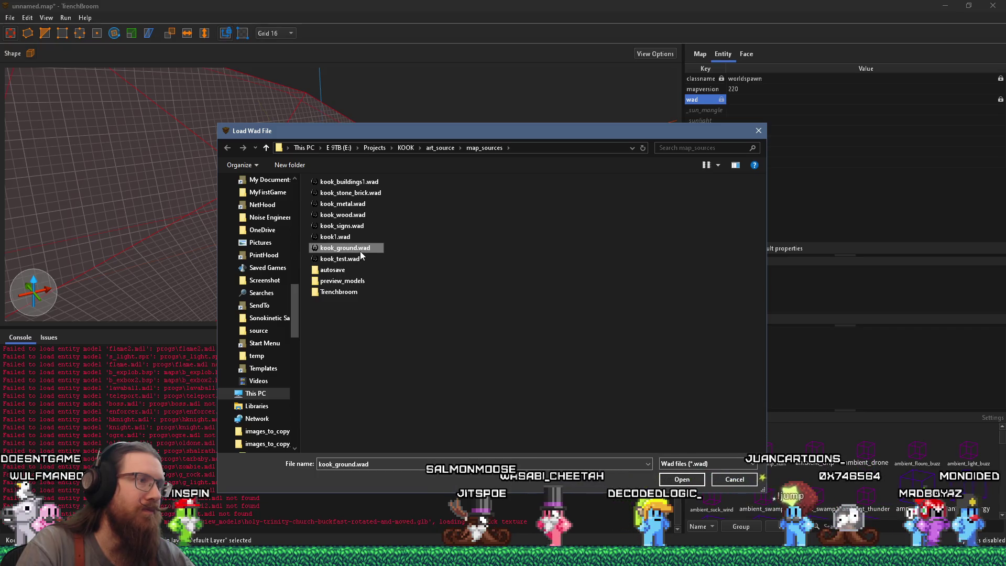
click(681, 479)
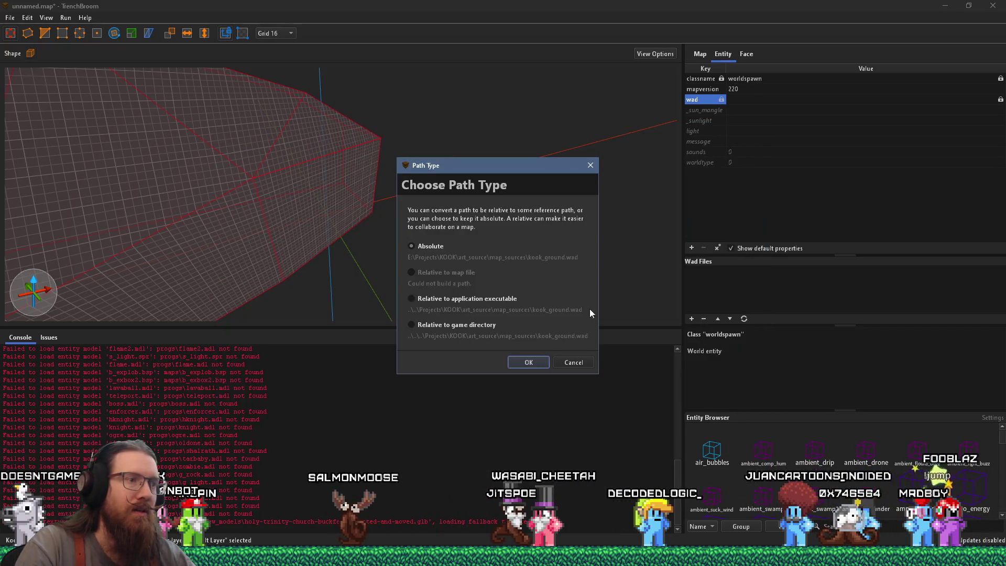
click(572, 361)
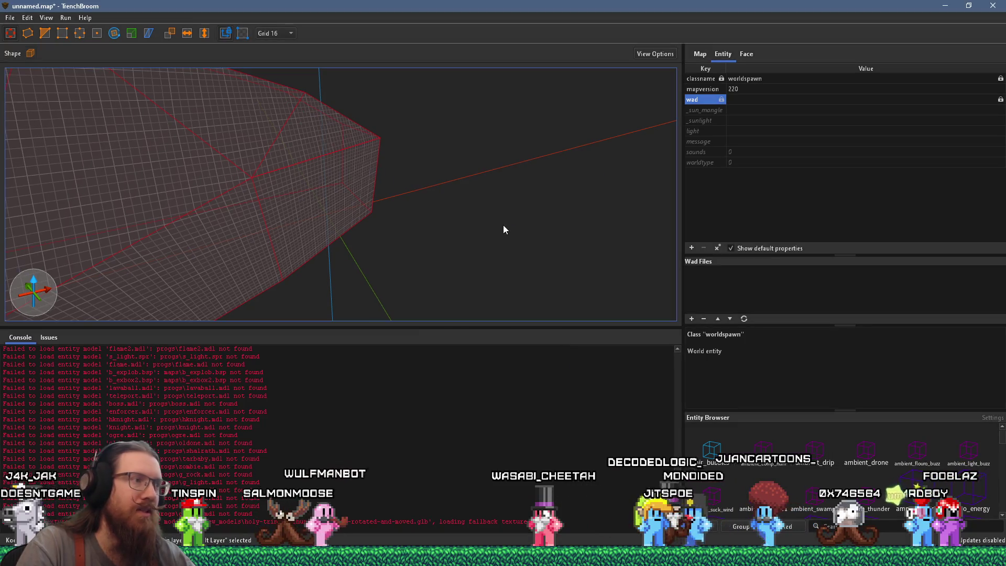
key(ctrl+s)
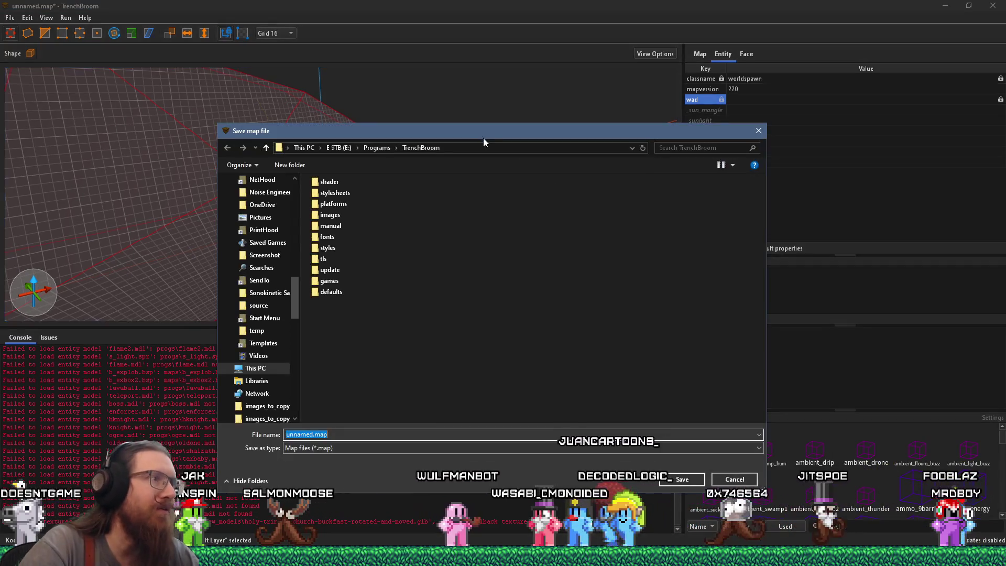
Step: Navigate the save dialog to e:\projects\kook\art_source\map_sources
text(e:\projects\)
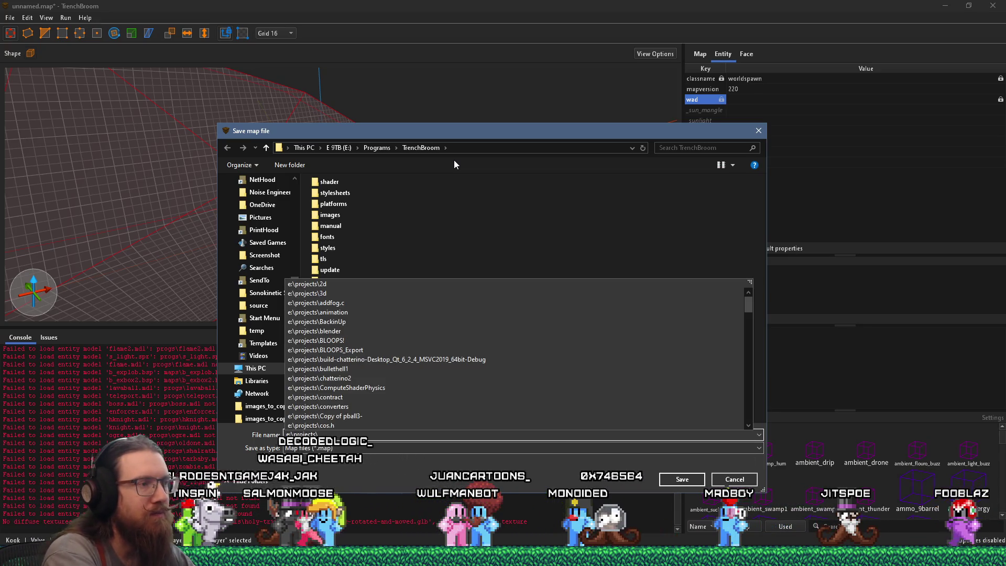
text(kook\)
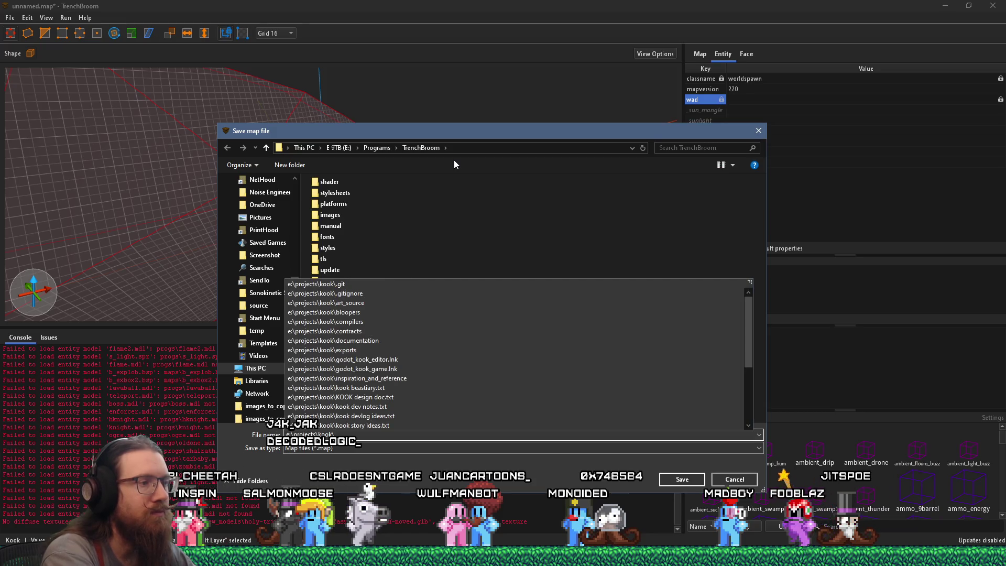
text(art_source\map_sources\)
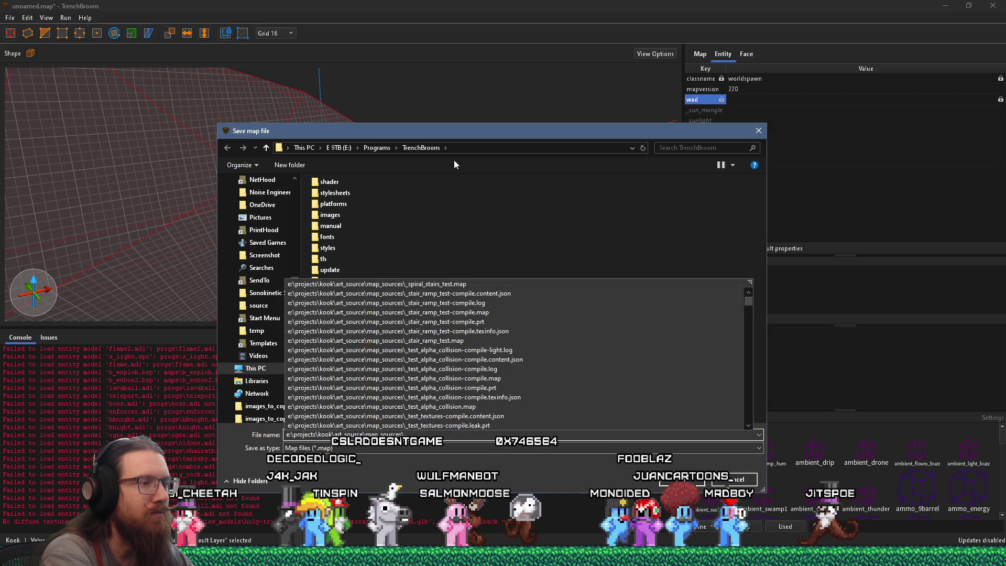
key(Return)
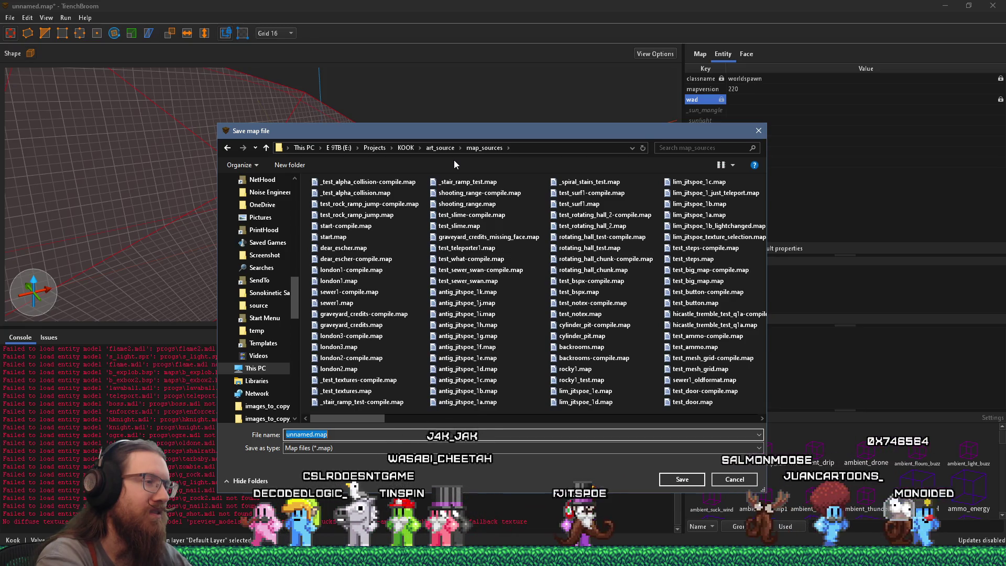
Step: After checking the reference, save the map as castle_ocean_rock.map in map_sources
key(alt+Tab)
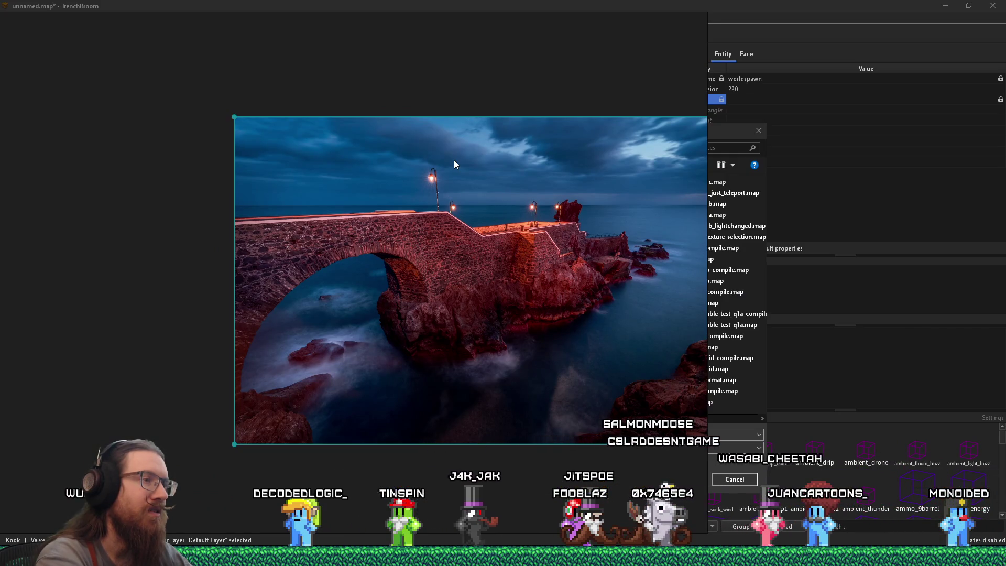
key(alt+Tab)
text(c)
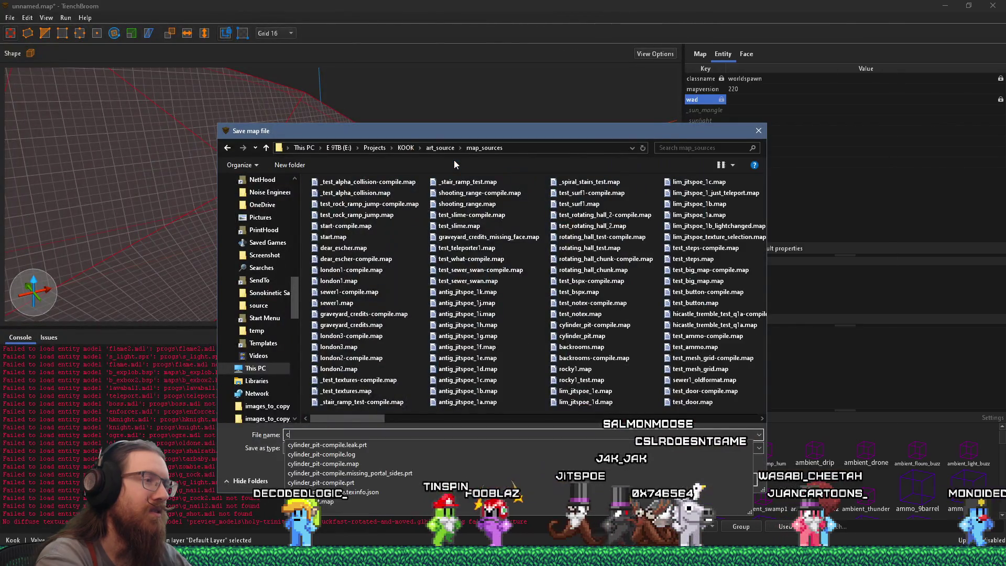
text(astle_ocean_rock)
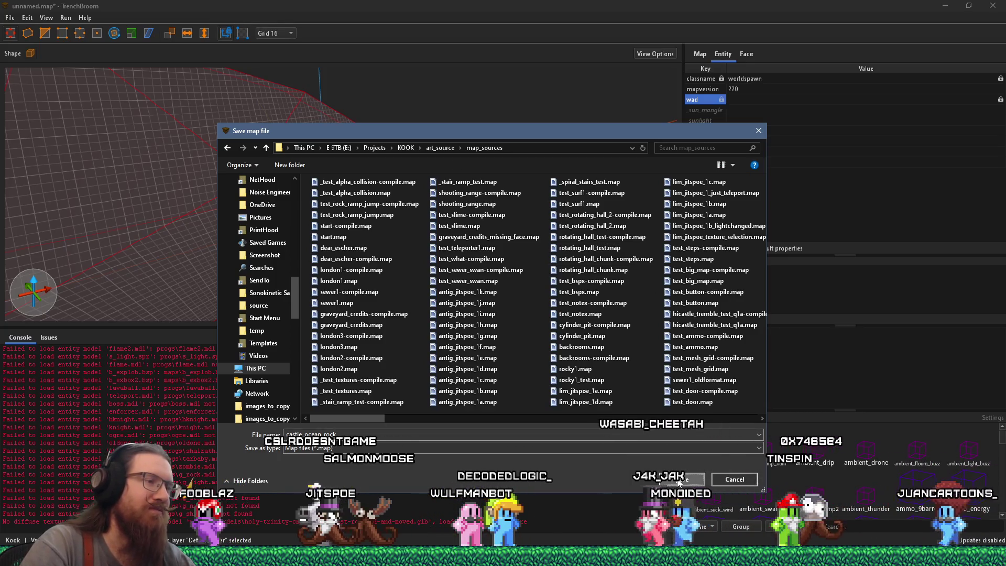
click(678, 480)
mouse_move(396, 214)
mouse_down()
mouse_move(420, 217)
mouse_move(193, 145)
mouse_move(376, 218)
mouse_up()
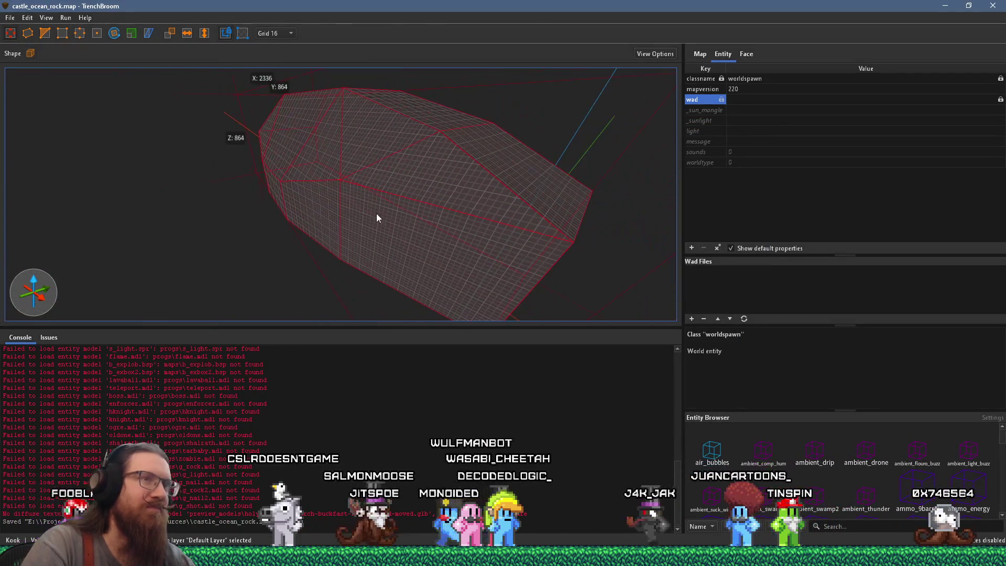
click(692, 319)
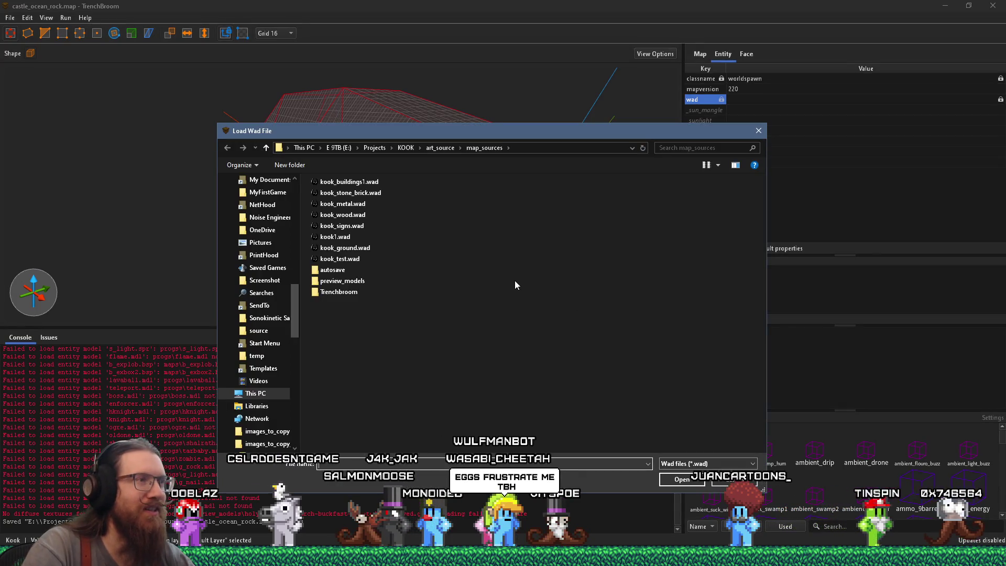
Step: Add kook_stone_brick.wad to the map's wad files
click(361, 182)
click(351, 193)
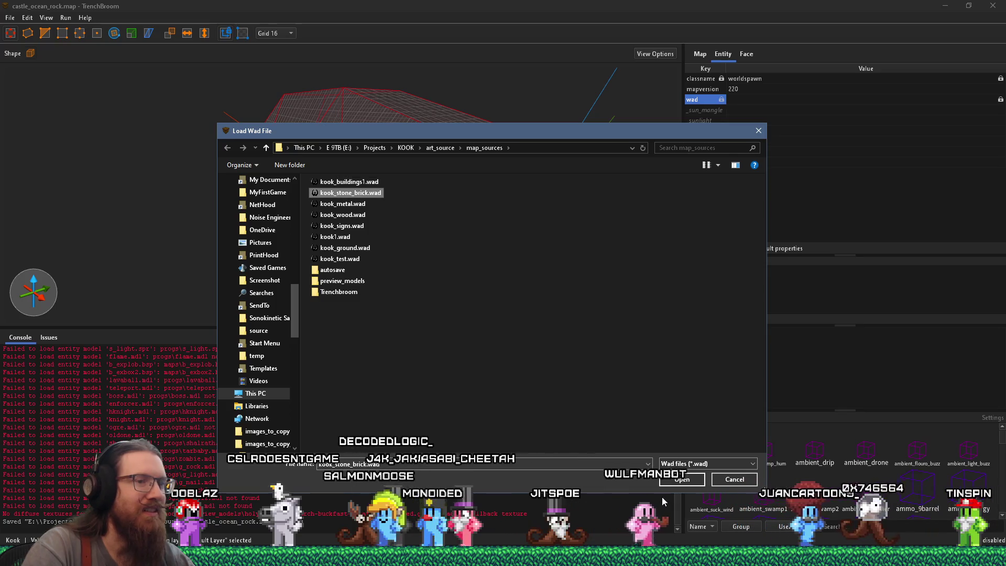
click(681, 478)
click(414, 271)
click(533, 362)
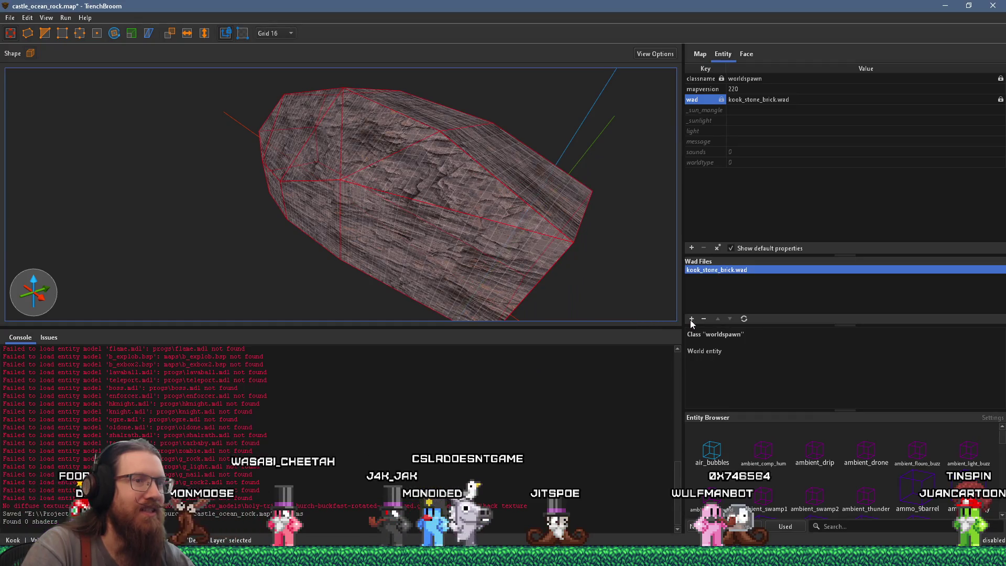
Step: Add kook_wood.wad with its path stored relative to the map file
click(691, 319)
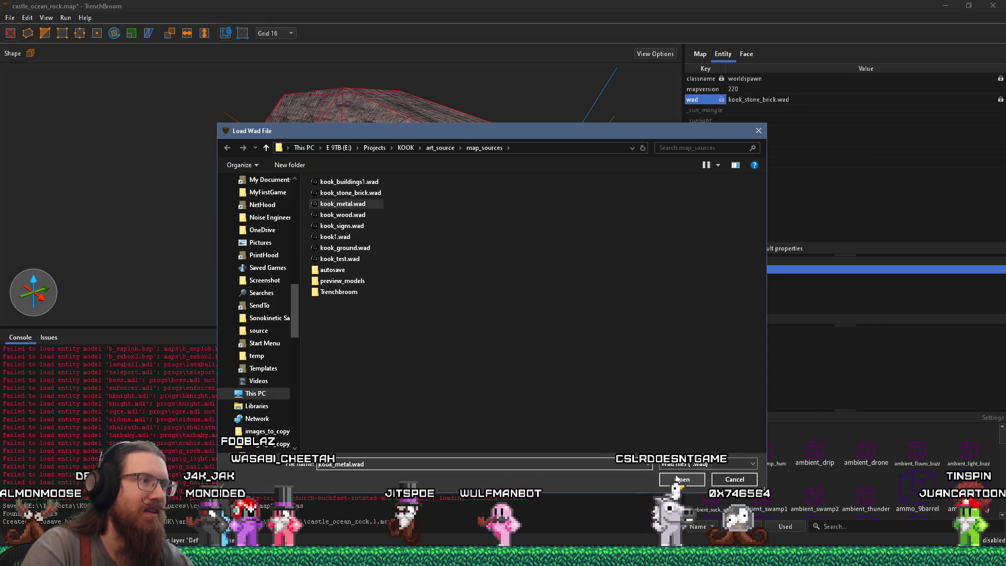
click(348, 204)
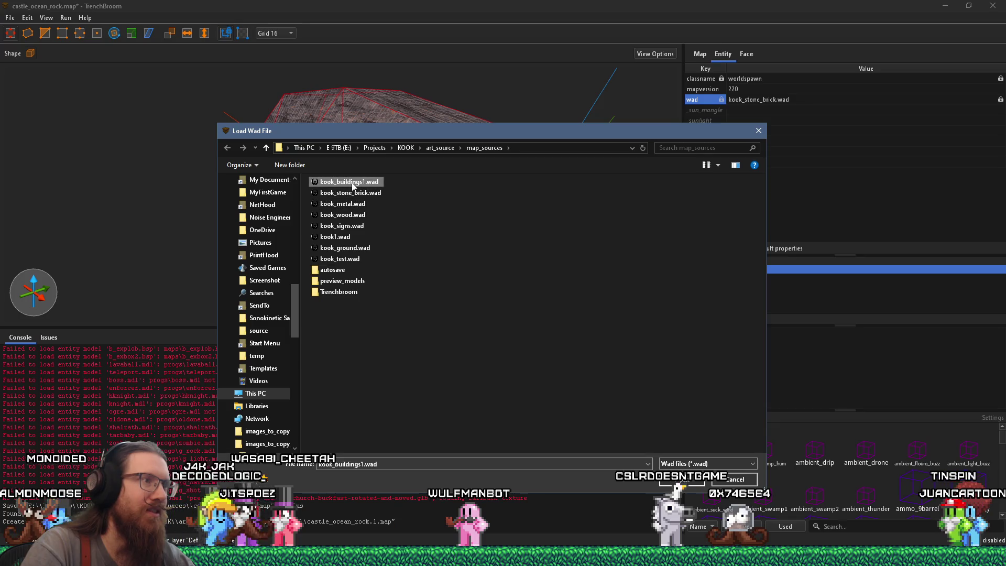
click(342, 215)
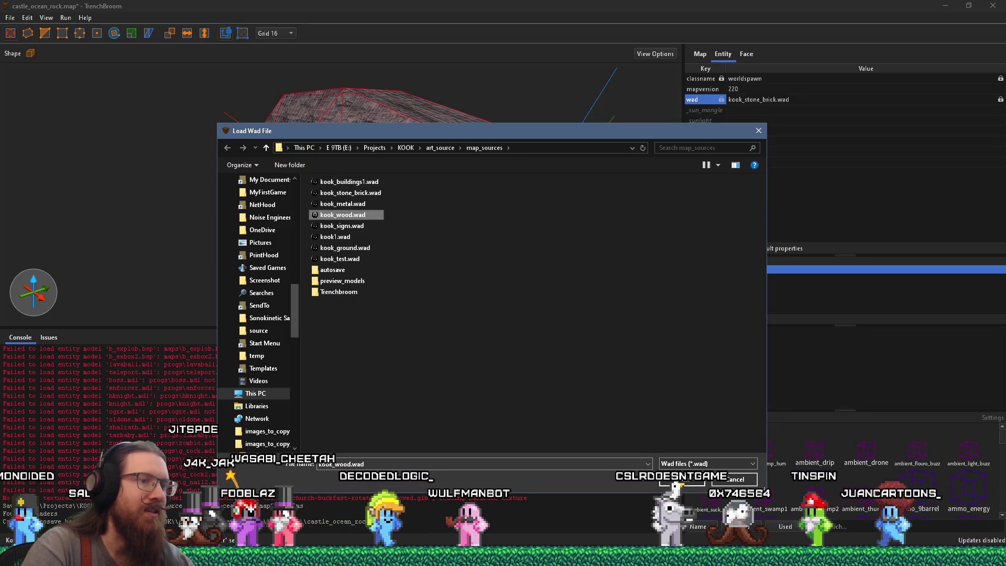
click(681, 479)
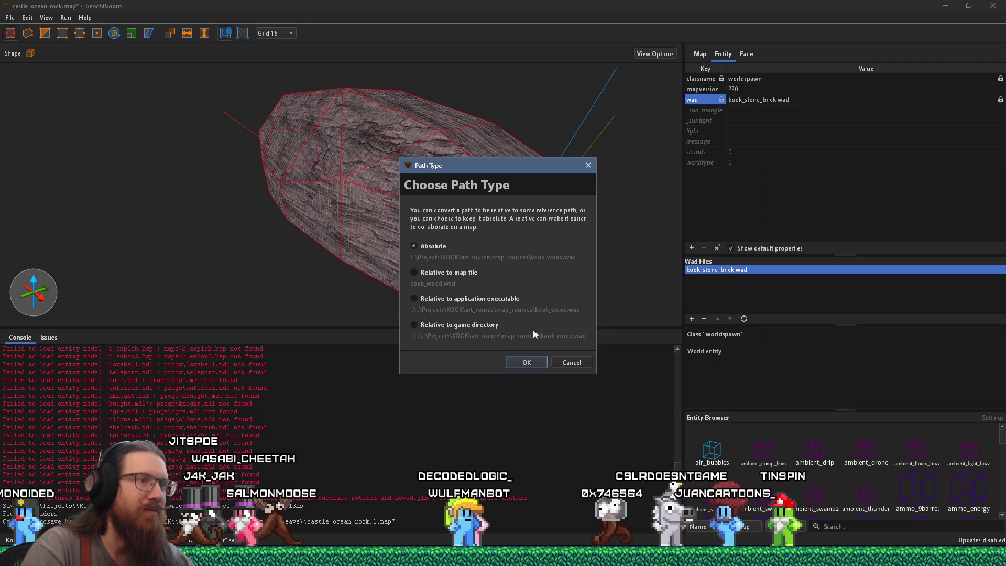
click(447, 275)
click(527, 362)
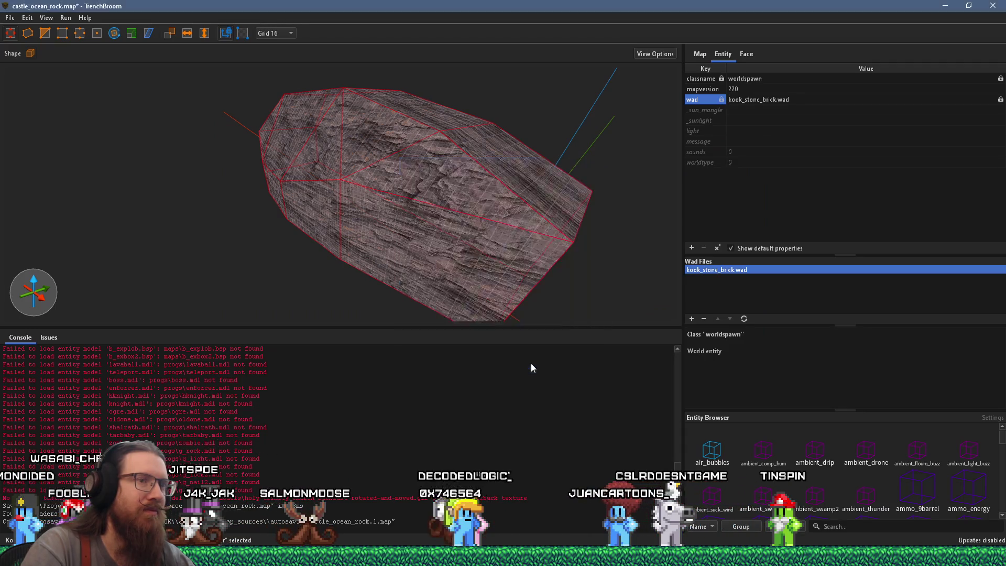
Step: Add kook_buildings1.wad, kook_ground.wad and kook1.wad to the map's wad files
click(691, 319)
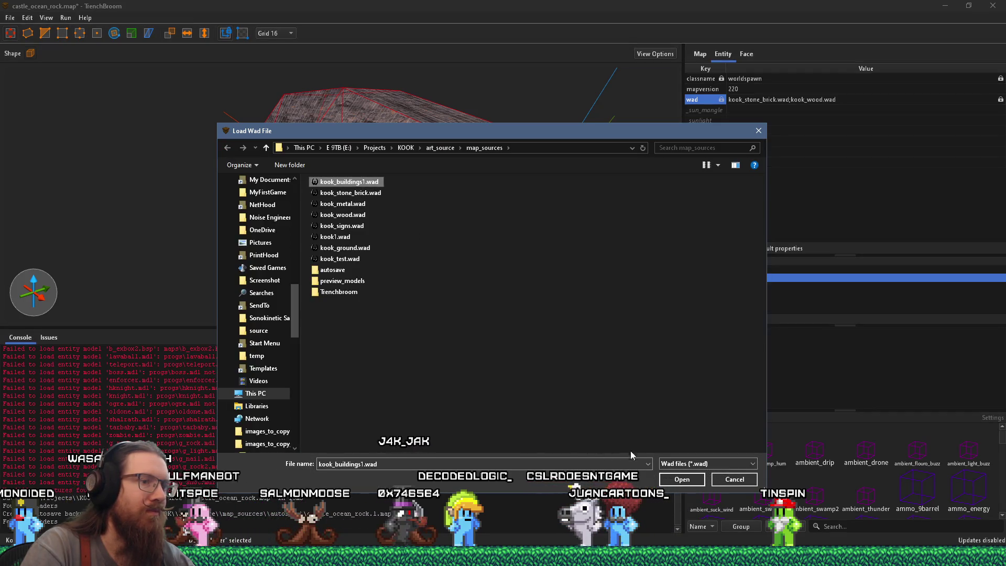
click(682, 480)
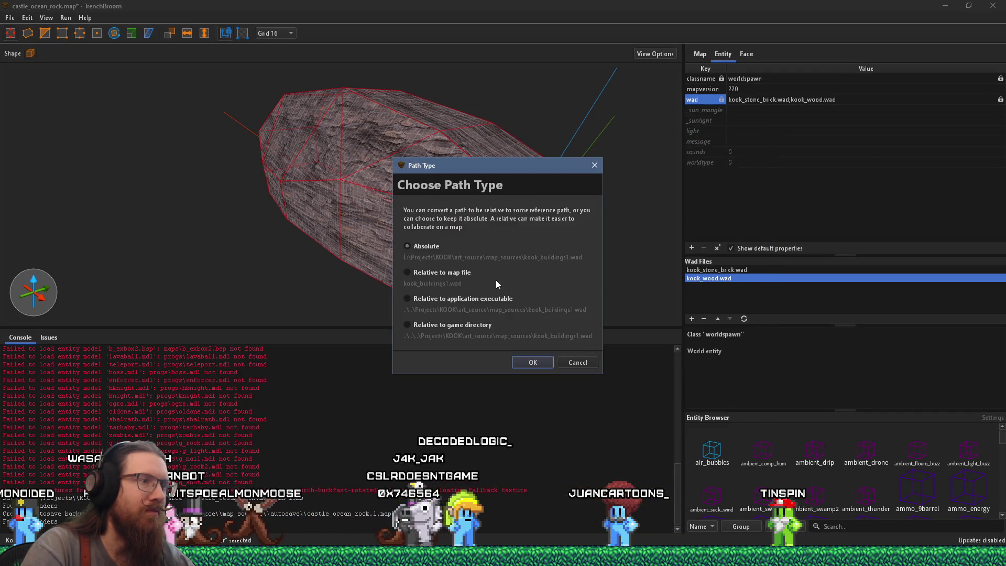
click(533, 362)
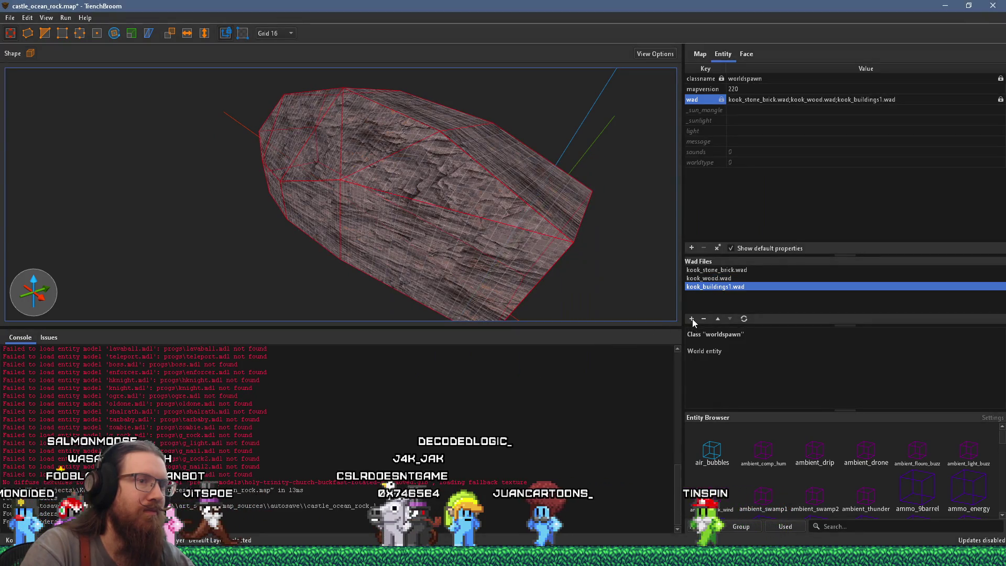
click(691, 319)
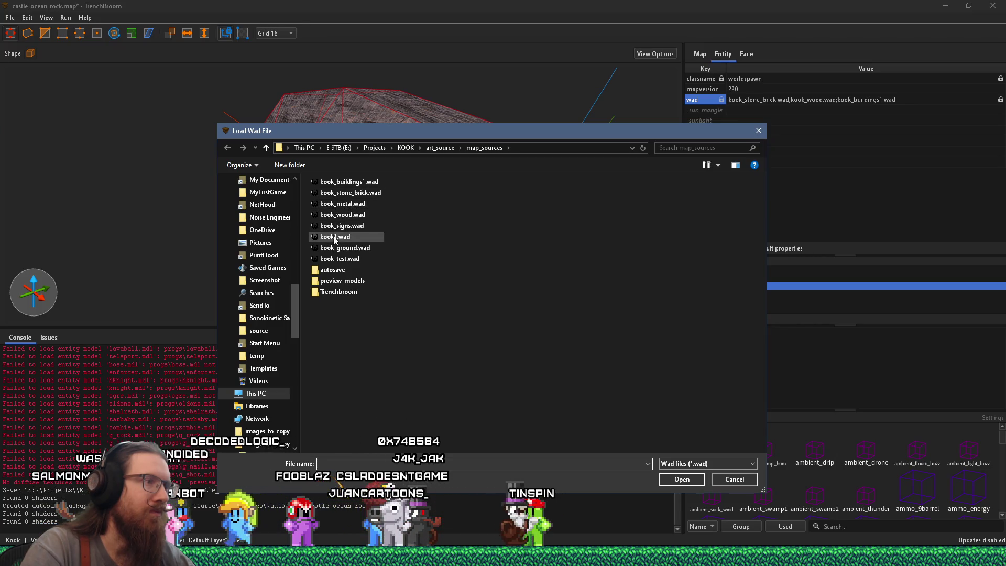
click(674, 483)
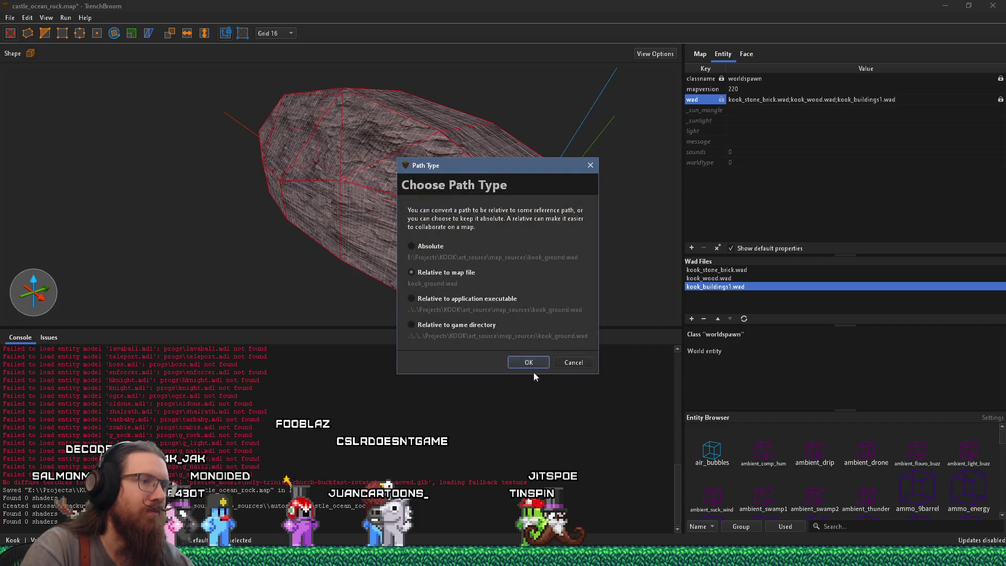
click(532, 366)
click(690, 320)
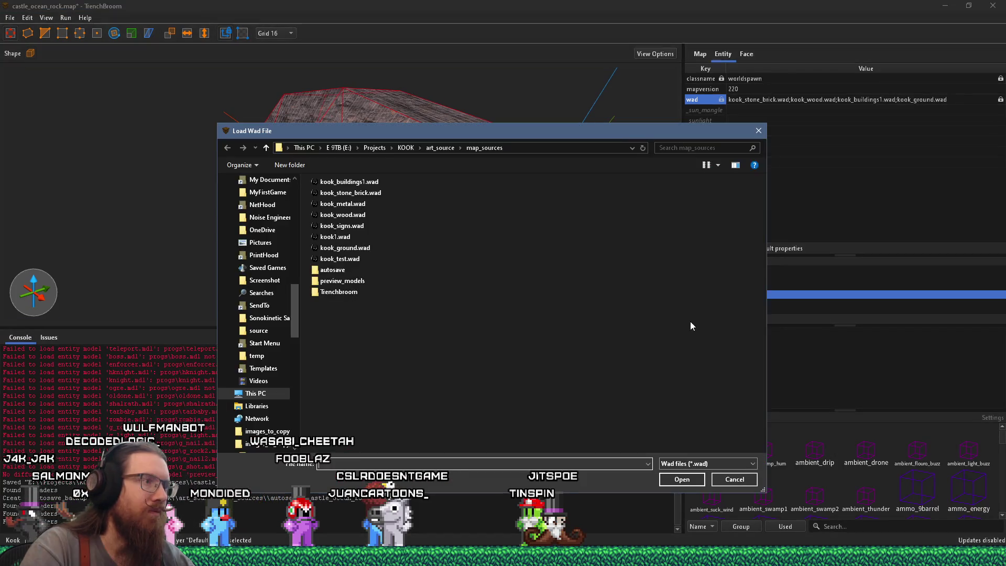
click(672, 477)
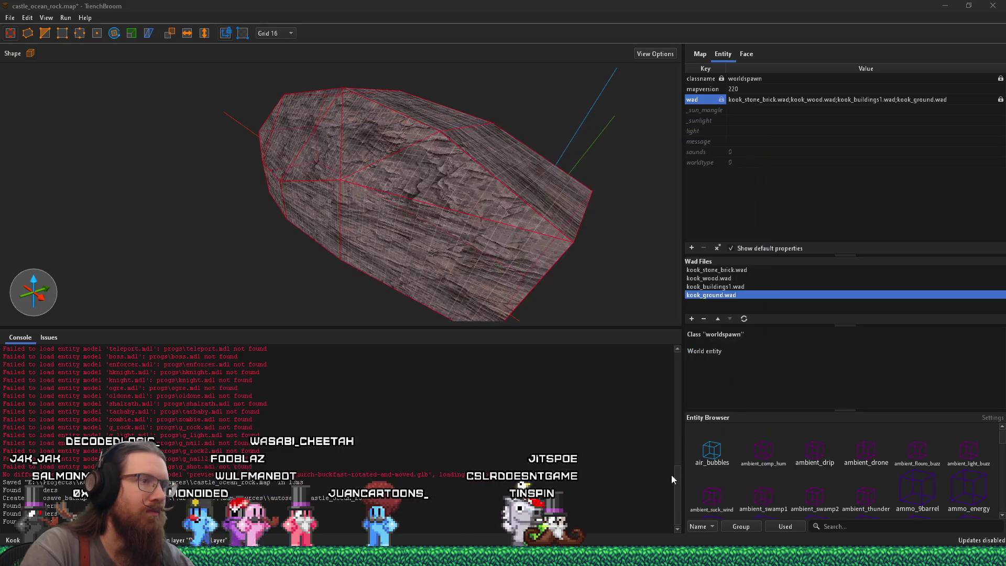
click(517, 362)
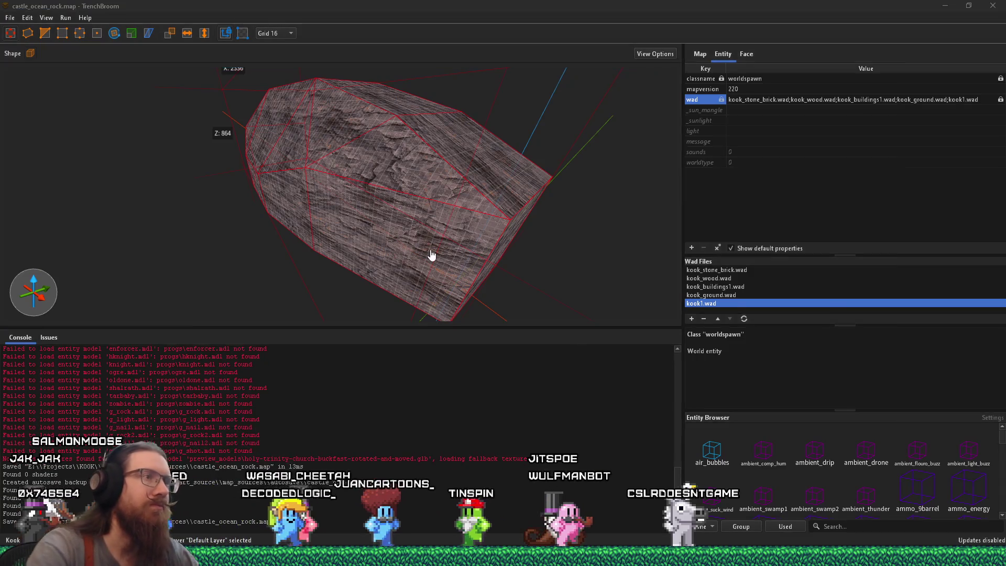
Step: Glance at the bridge reference photo, then return to the editor's face materials
key(alt+Tab)
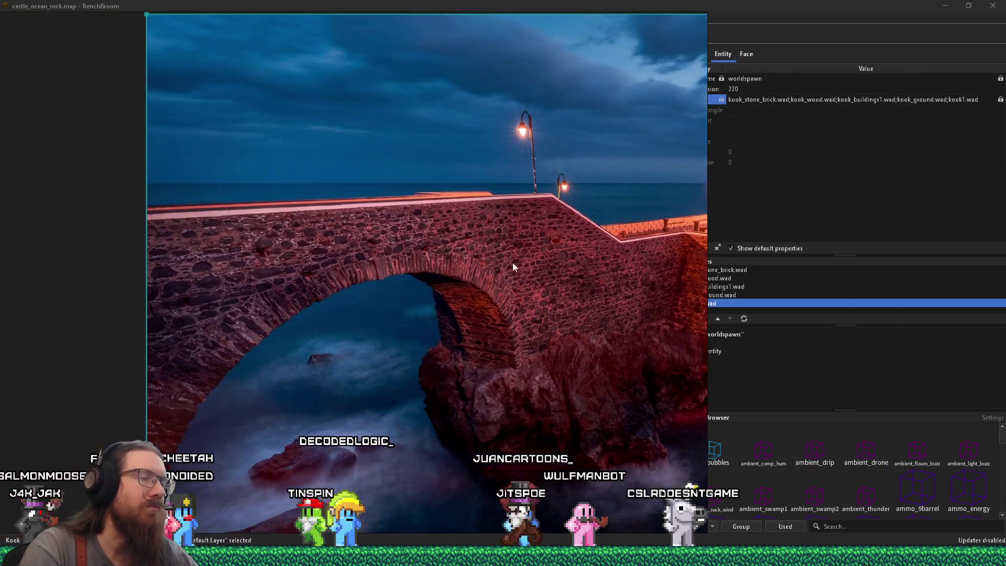
key(alt+Tab)
scroll(340, 231, up, 5)
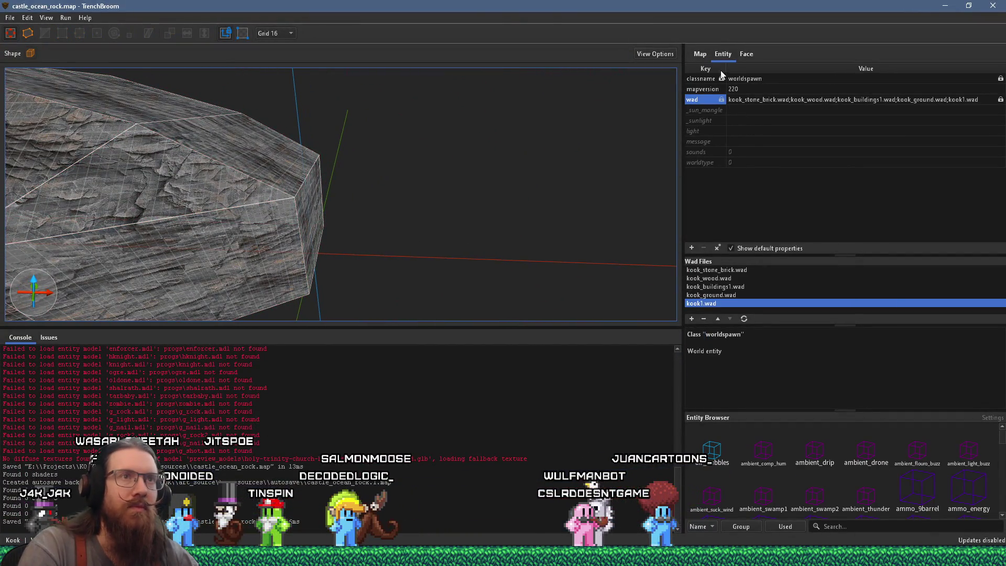
click(748, 54)
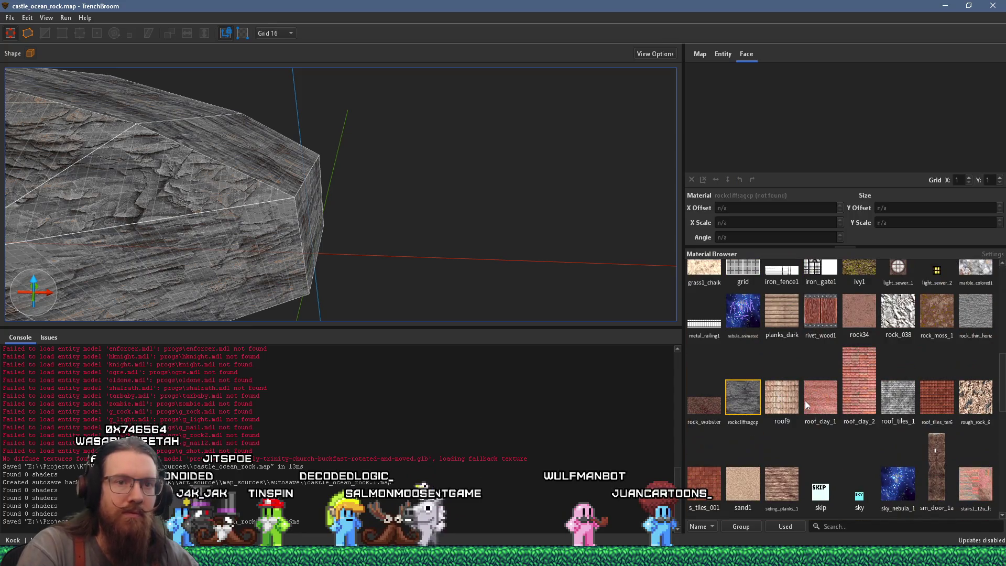
Step: Make stonewall_var1 the current material and place the bridge reference photo beside the editor
scroll(804, 400, down, 5)
click(935, 381)
scroll(461, 278, up, 1)
scroll(317, 215, up, 1)
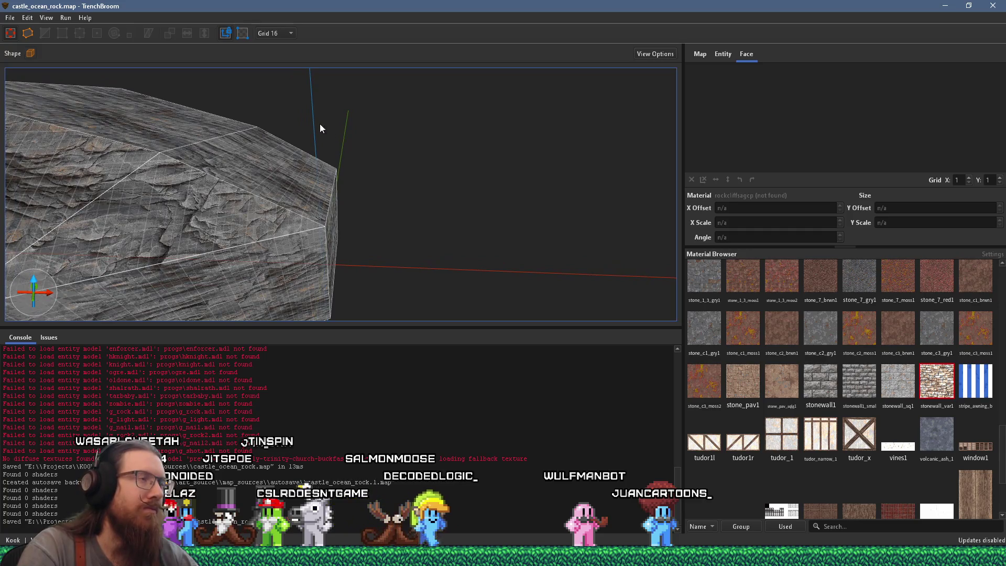
key(alt+Tab)
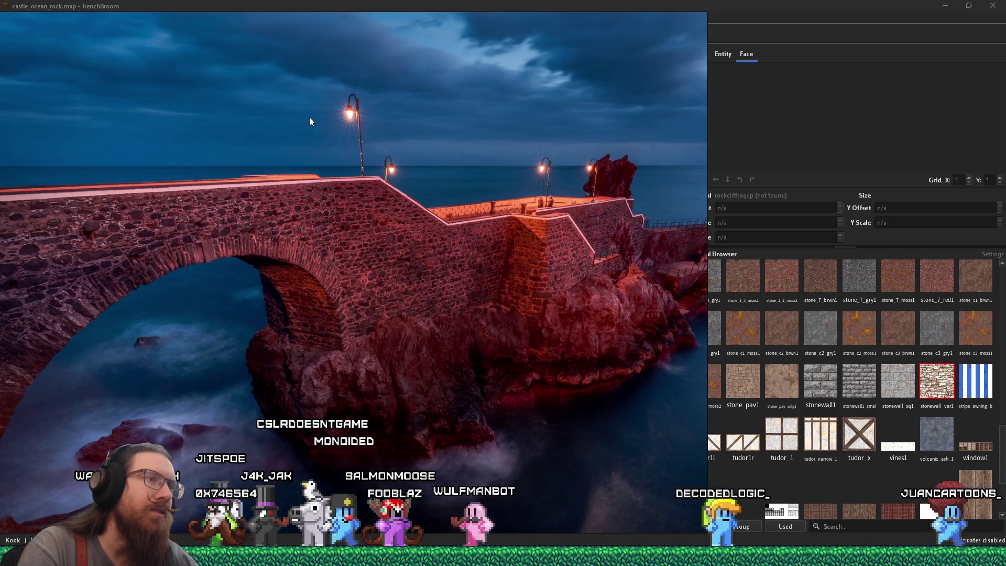
mouse_move(382, 166)
mouse_down()
mouse_move(202, 189)
mouse_move(224, 181)
mouse_move(141, 165)
mouse_move(200, 156)
mouse_up()
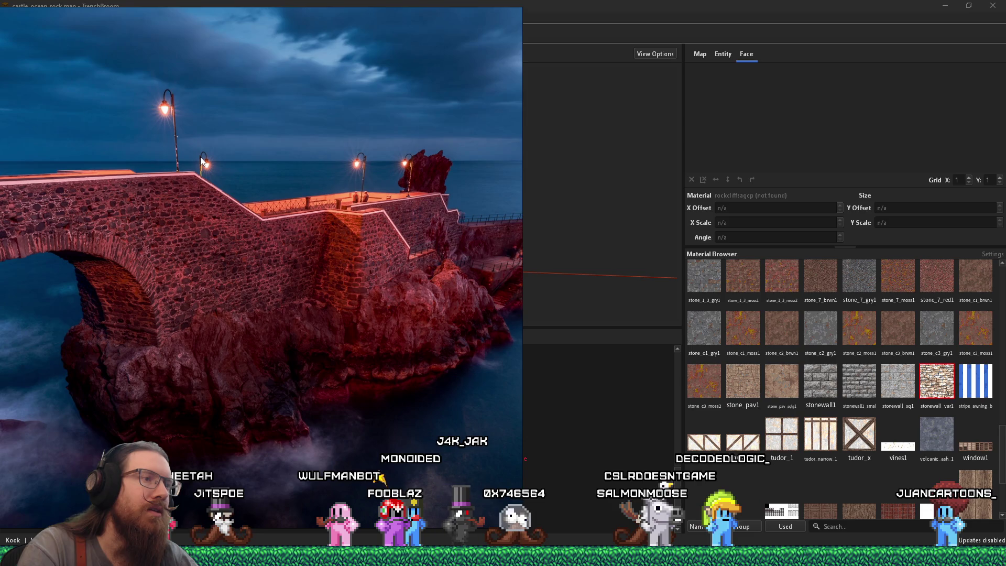
Step: Enlarge the photo and zoom in on the stepped wall and stairs beside the rock
mouse_move(200, 156)
mouse_down()
mouse_move(394, 191)
mouse_move(325, 187)
mouse_move(300, 199)
mouse_up()
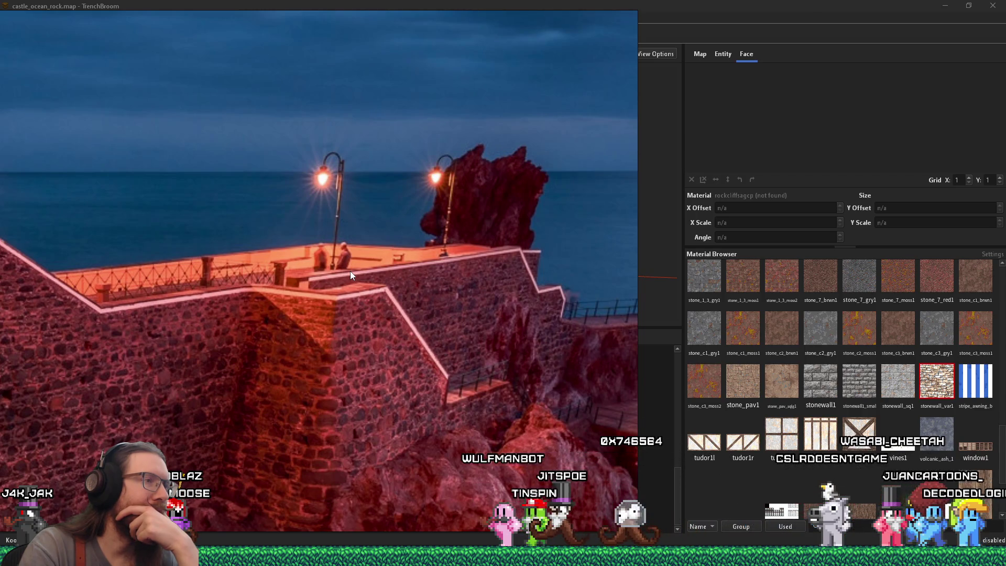
mouse_move(350, 271)
mouse_down()
mouse_move(307, 262)
mouse_move(244, 223)
mouse_up()
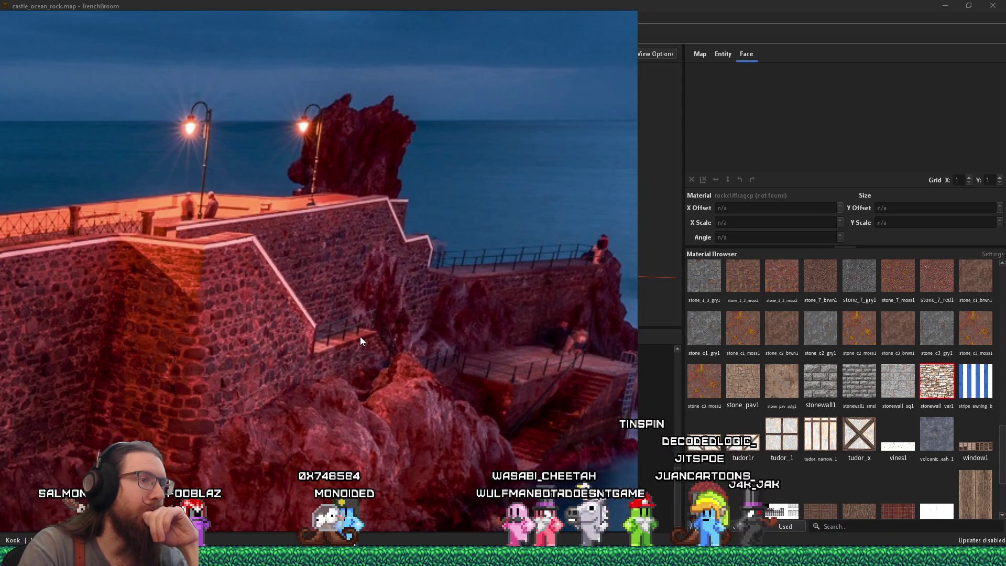
drag(431, 337, 317, 335)
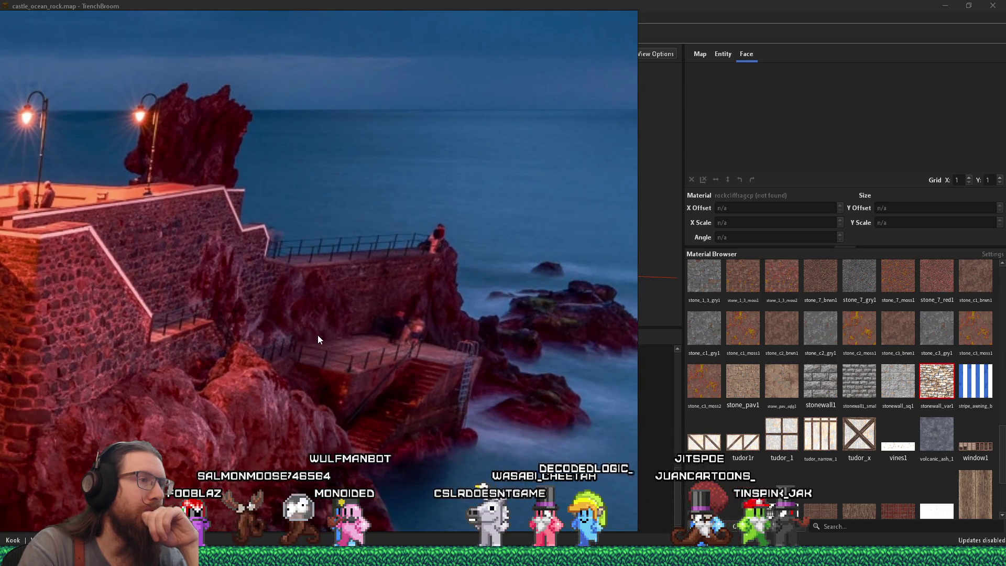
scroll(400, 328, up, 3)
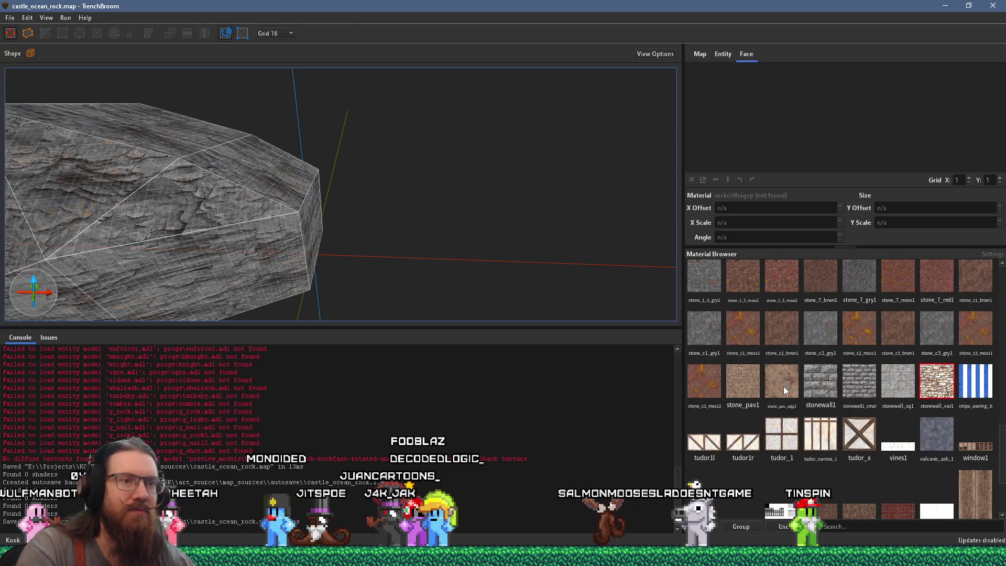
Step: On a 32-unit grid, draw a 64×64×32 stone_pav_sqlg1 block beside the rock
click(784, 385)
scroll(461, 283, up, 3)
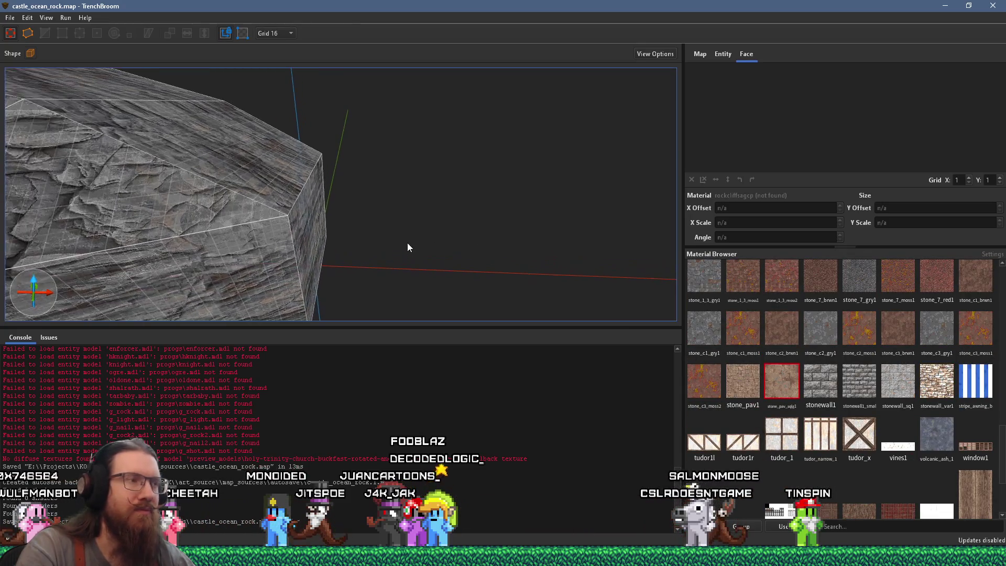
scroll(407, 243, up, 1)
click(285, 33)
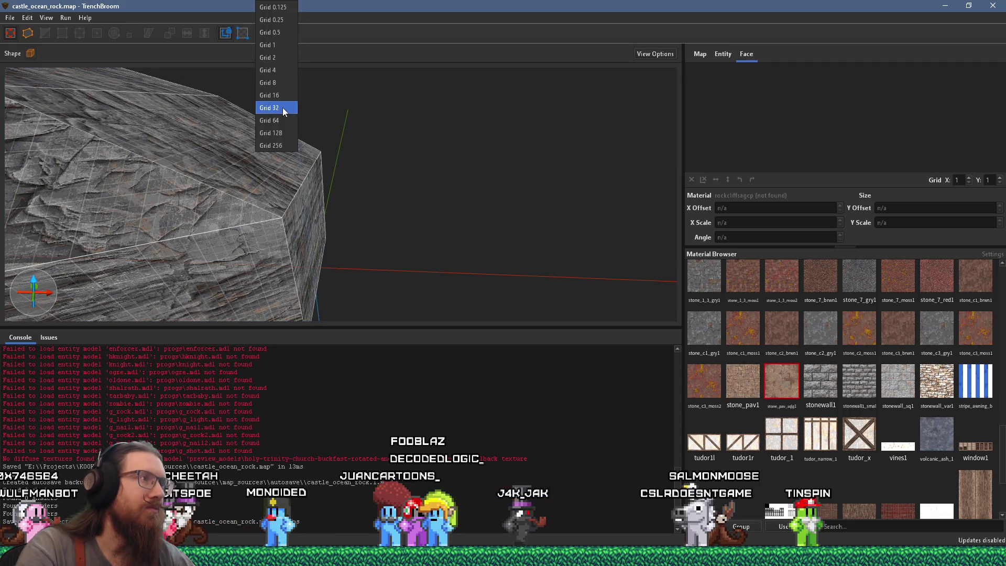
click(283, 108)
scroll(319, 244, down, 2)
mouse_move(322, 282)
mouse_down()
mouse_move(361, 273)
mouse_move(344, 288)
mouse_move(288, 287)
mouse_move(287, 218)
mouse_move(371, 201)
mouse_move(346, 213)
mouse_move(435, 213)
mouse_move(539, 168)
mouse_move(505, 247)
mouse_up()
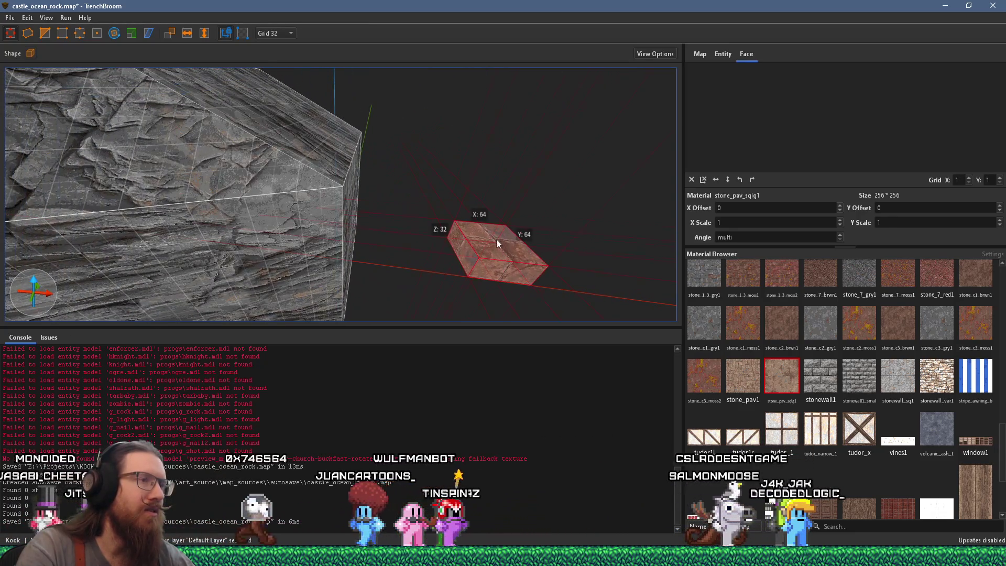
mouse_move(477, 203)
mouse_down()
mouse_move(302, 184)
mouse_move(335, 202)
mouse_up()
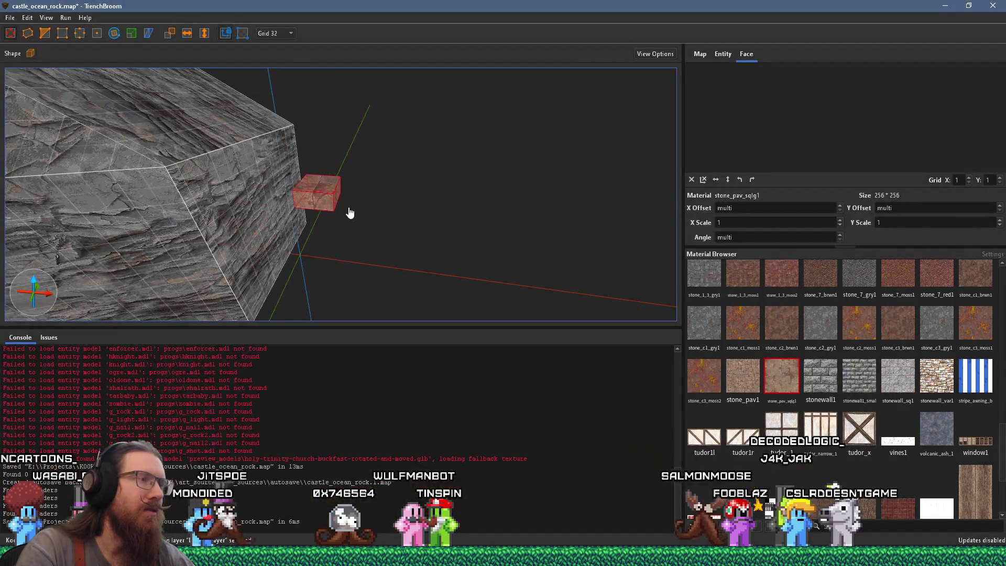
drag(327, 203, 385, 153)
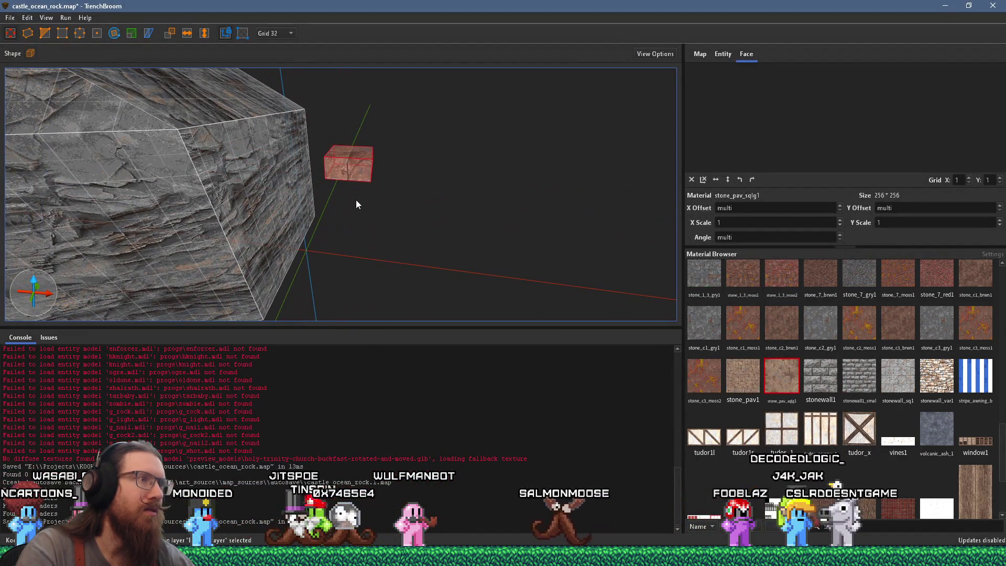
drag(356, 200, 358, 178)
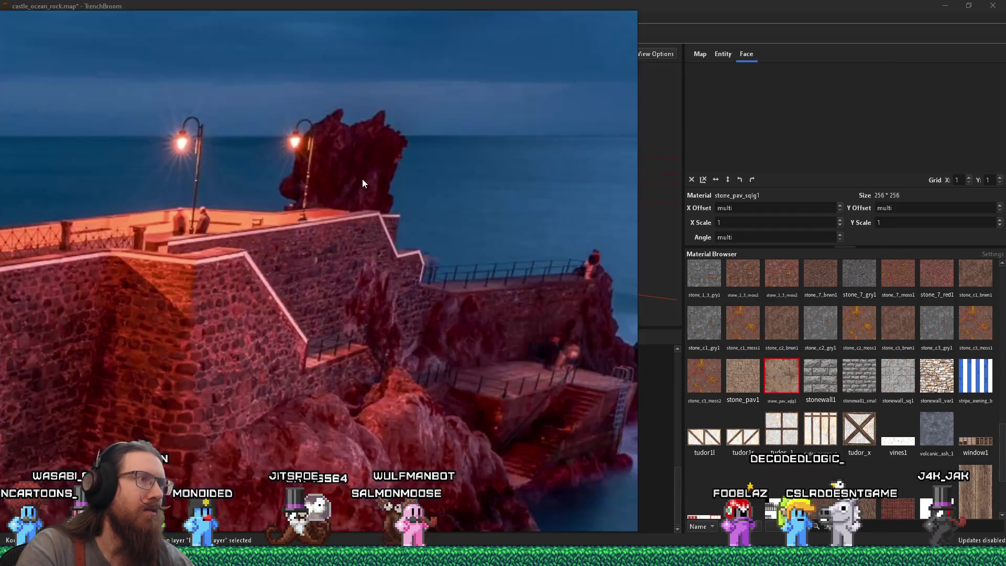
Step: Switch to an 8-unit grid and flatten the block into an 8-unit-thick slab
scroll(364, 184, up, 5)
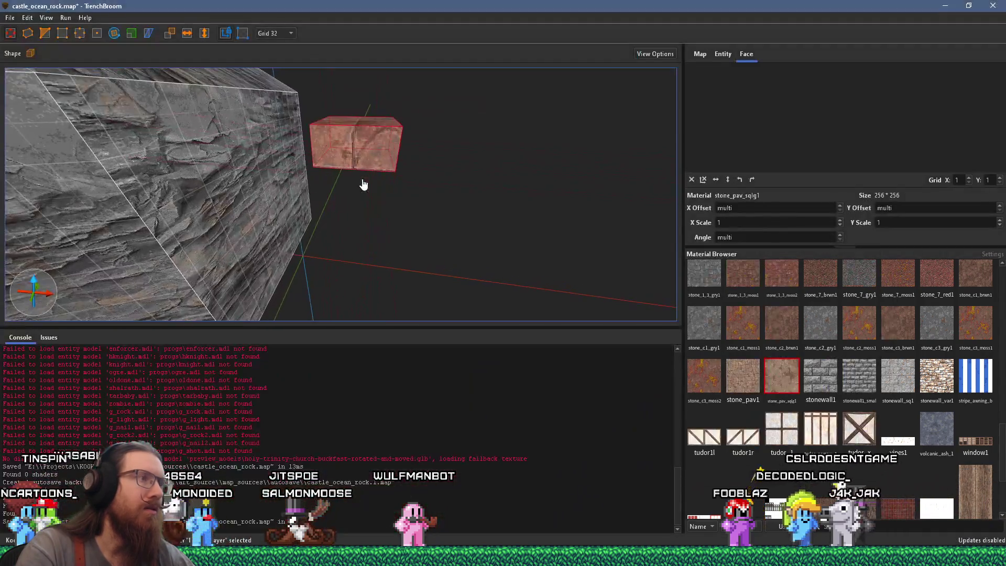
drag(359, 187, 354, 233)
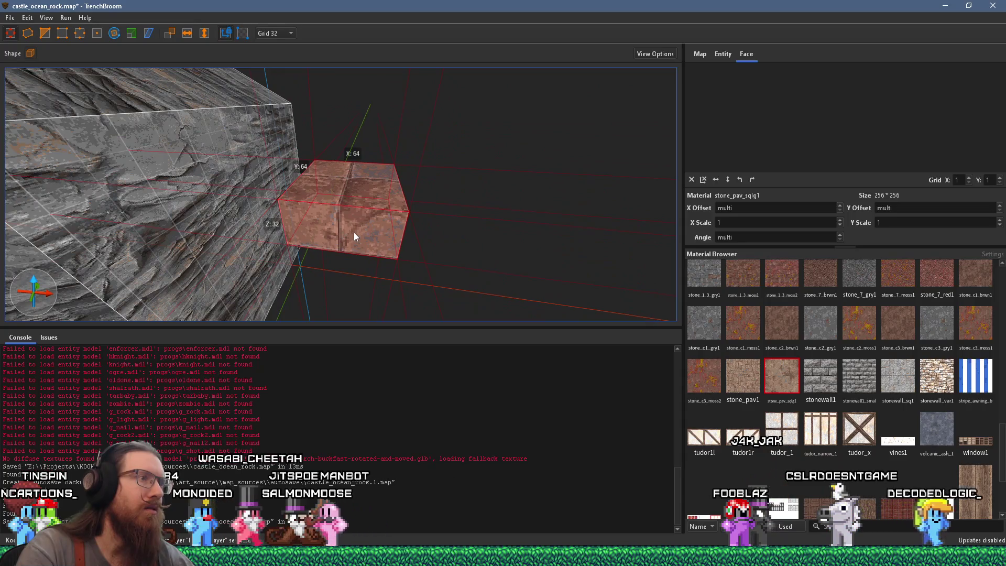
click(269, 33)
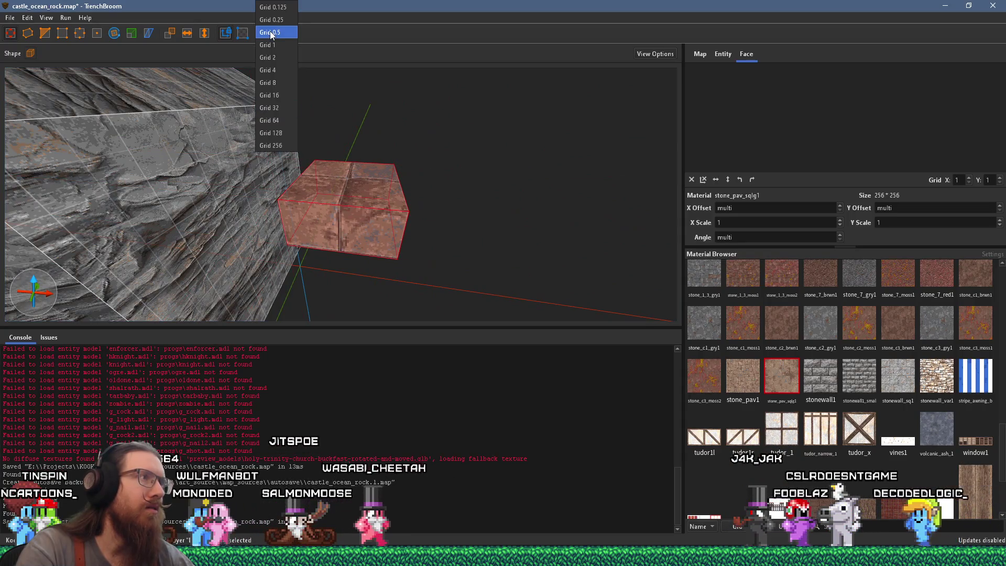
click(275, 72)
mouse_move(359, 235)
mouse_down()
mouse_move(352, 269)
mouse_move(351, 246)
mouse_up()
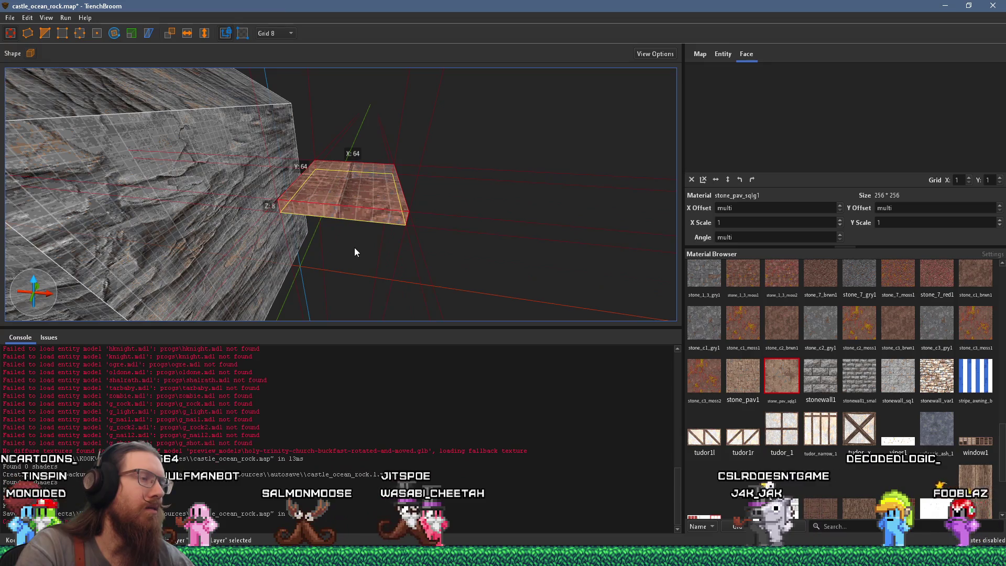
Step: Extrude a second slab off the slab's right face on grid 8, then show the reference photo
key(a)
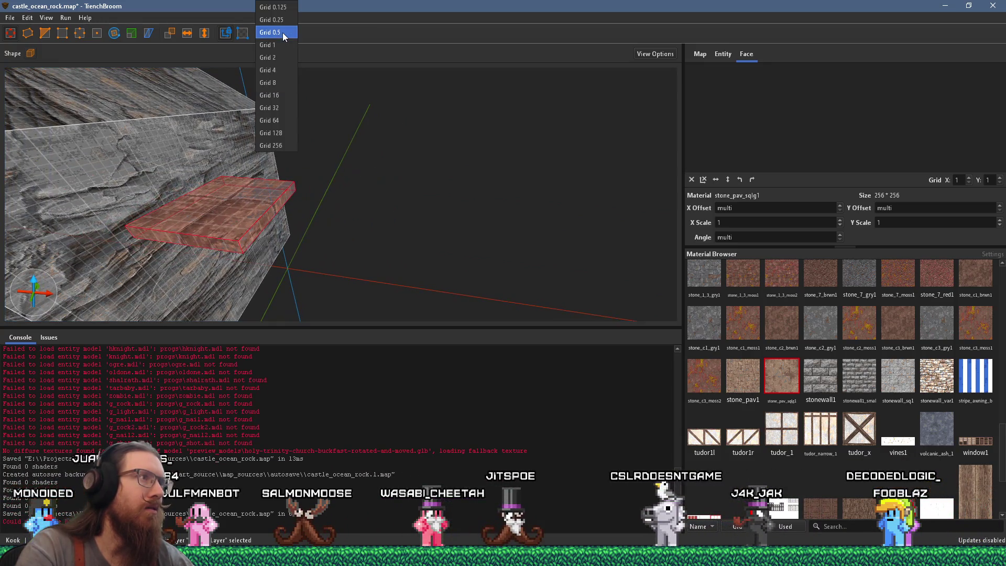
click(288, 107)
key(a)
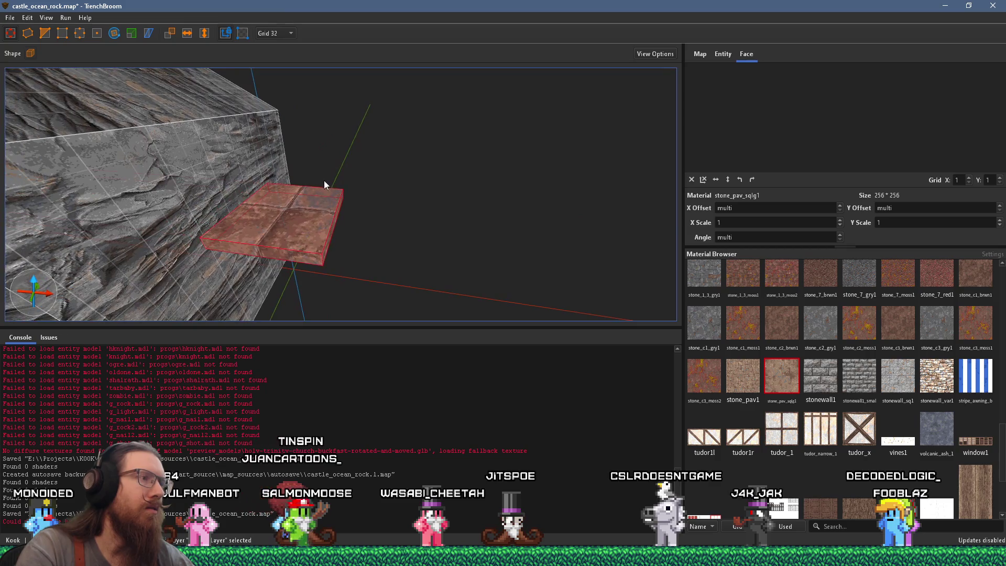
key(s)
click(285, 35)
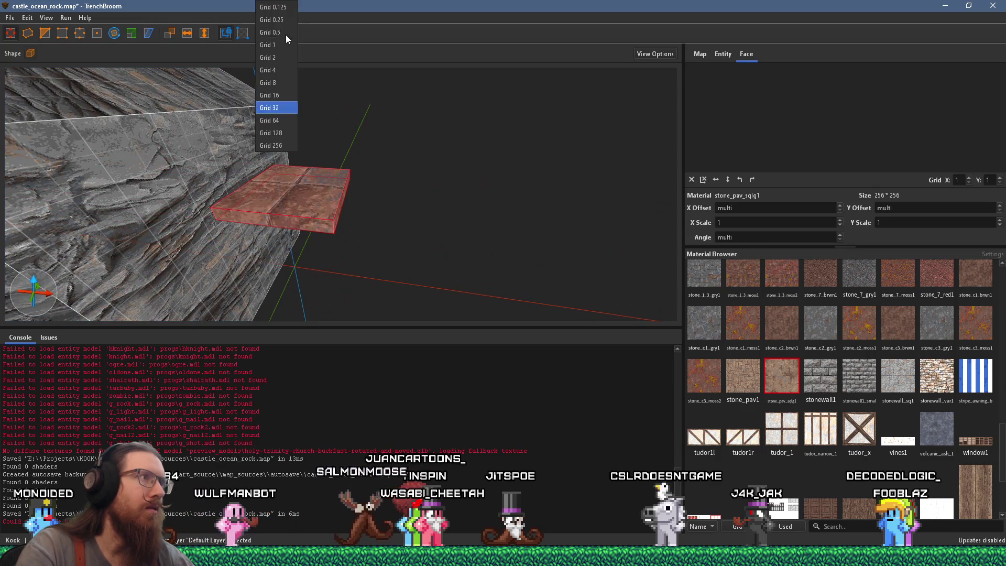
click(293, 86)
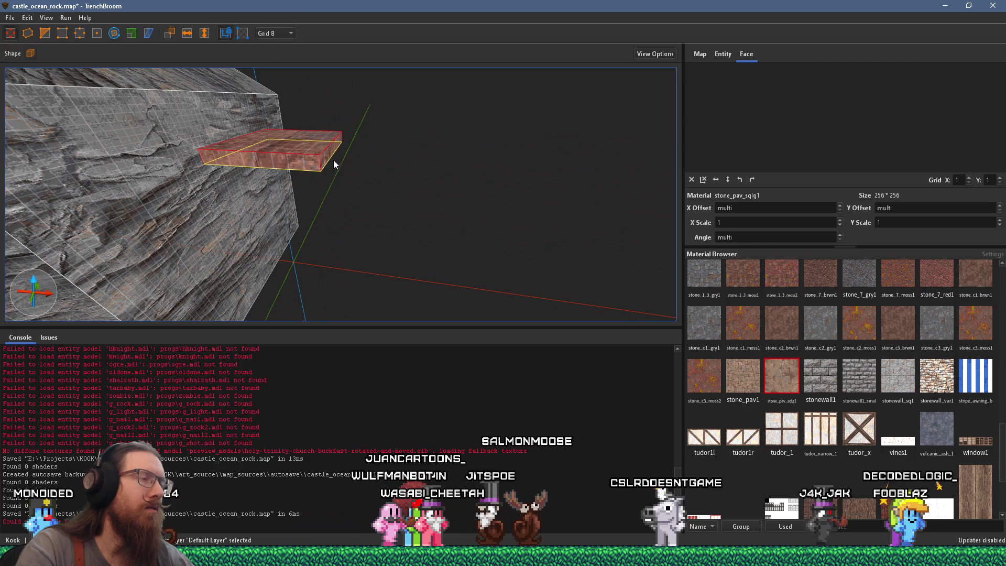
drag(326, 171, 357, 172)
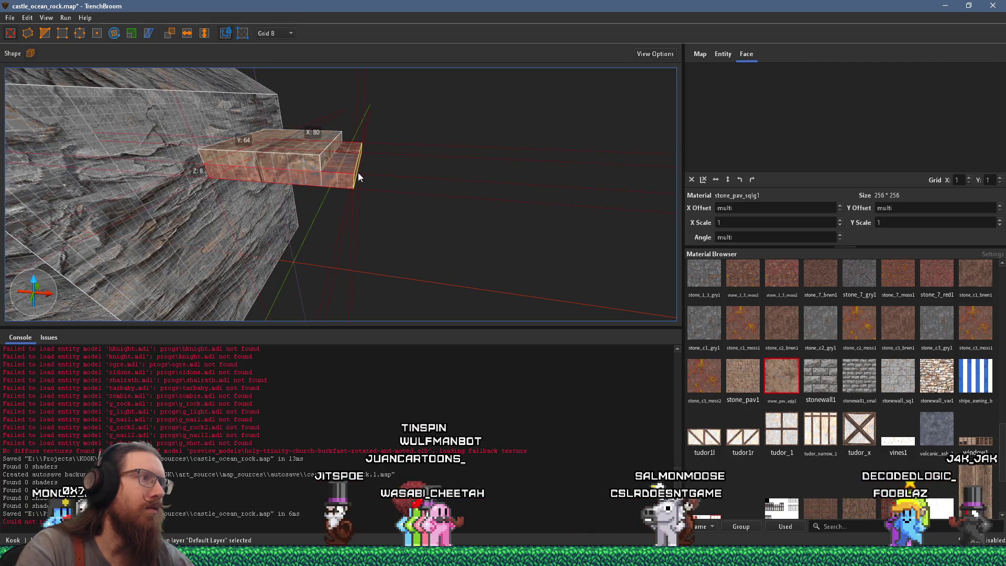
key(alt+Tab)
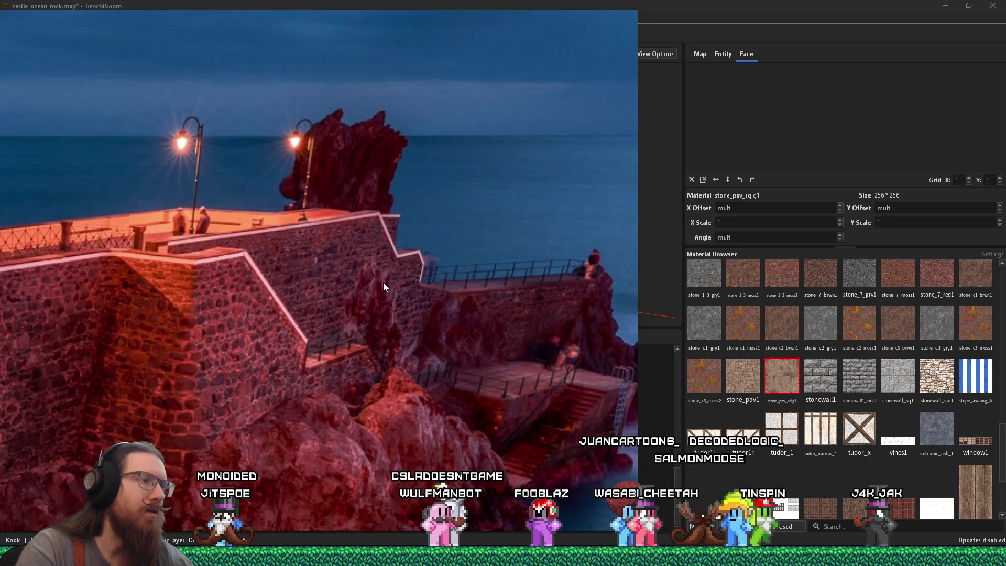
Step: Widen the new brush to 24 units and flatten it into a 64×64×8 slab
key(alt+Tab)
mouse_move(366, 276)
mouse_down()
mouse_move(364, 265)
mouse_move(434, 268)
mouse_move(367, 250)
mouse_move(351, 204)
mouse_move(321, 241)
mouse_move(402, 244)
mouse_move(340, 185)
mouse_move(391, 206)
mouse_up()
drag(371, 147, 376, 70)
mouse_move(303, 177)
mouse_down()
mouse_move(294, 178)
mouse_move(372, 209)
mouse_move(391, 116)
mouse_move(391, 147)
mouse_up()
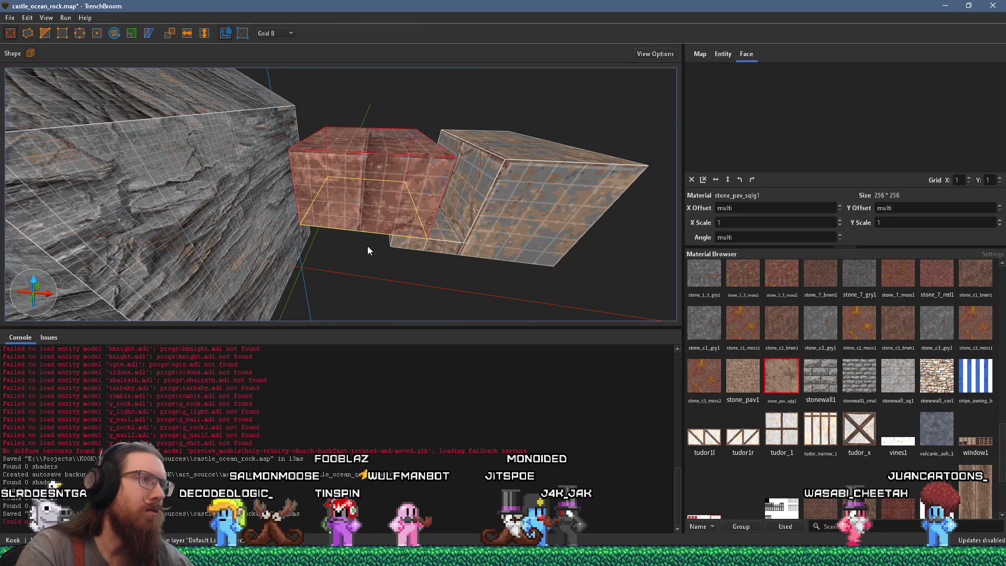
mouse_move(363, 257)
mouse_down()
mouse_move(373, 173)
mouse_move(365, 233)
mouse_move(385, 232)
mouse_up()
Step: Make the 32×64×24 block 8 units thick, then undo a bad squash and widen the large slab to 56
click(339, 206)
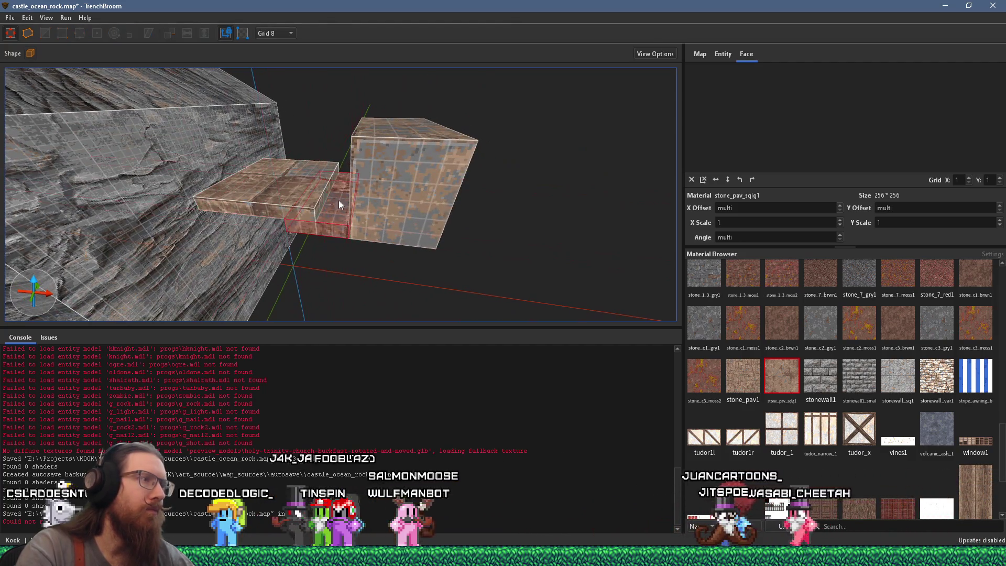
drag(333, 174, 334, 109)
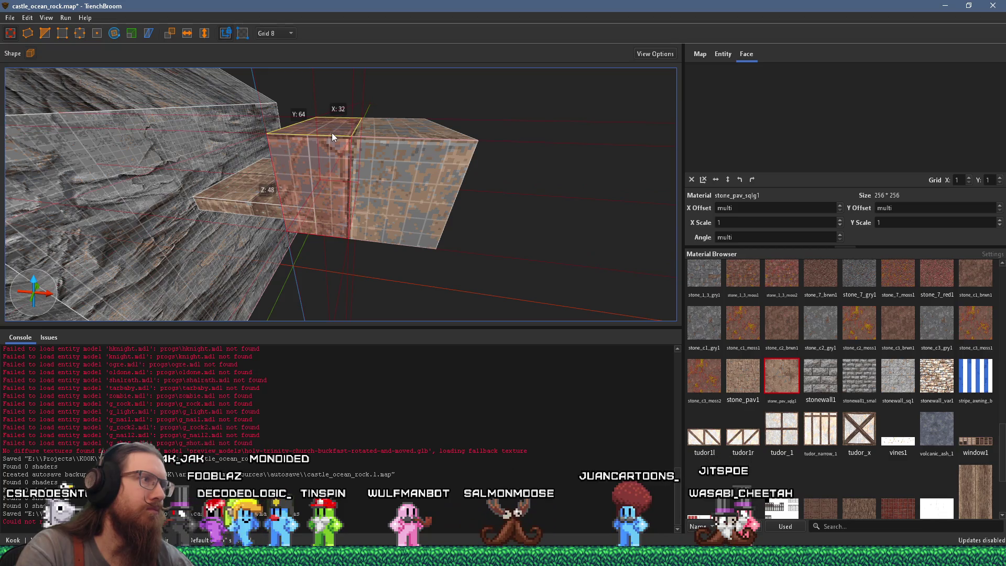
mouse_move(327, 257)
mouse_down()
mouse_move(328, 175)
mouse_move(325, 241)
mouse_move(327, 226)
mouse_up()
click(382, 197)
mouse_move(373, 196)
mouse_down()
mouse_move(403, 187)
mouse_move(399, 227)
mouse_move(423, 217)
mouse_move(350, 224)
mouse_move(285, 202)
mouse_move(413, 217)
mouse_up()
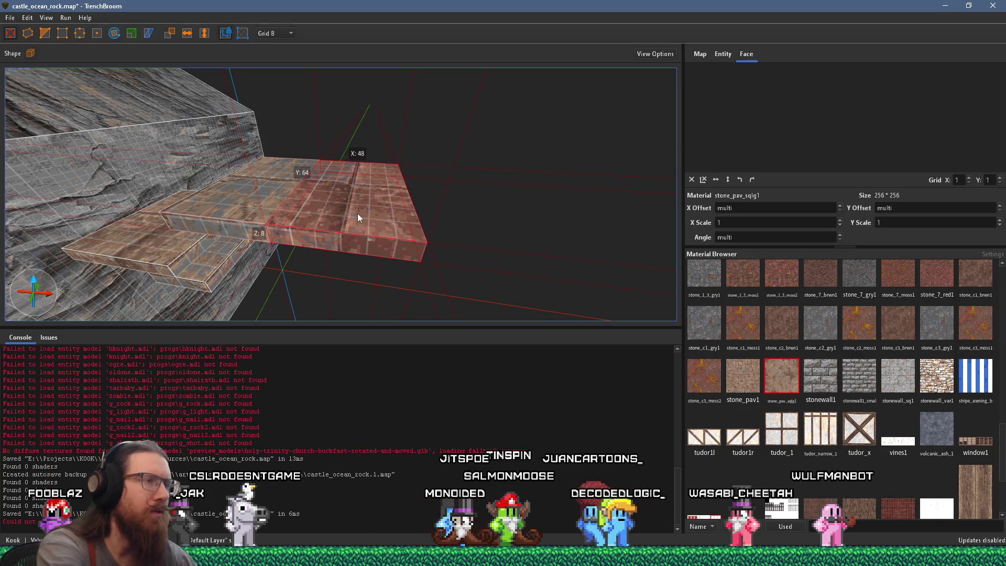
key(ctrl+z)
key(ctrl+z)
drag(291, 196, 427, 203)
Step: Move the slab into the middle of the row and widen it to 64 to meet the right slab
drag(313, 204, 394, 263)
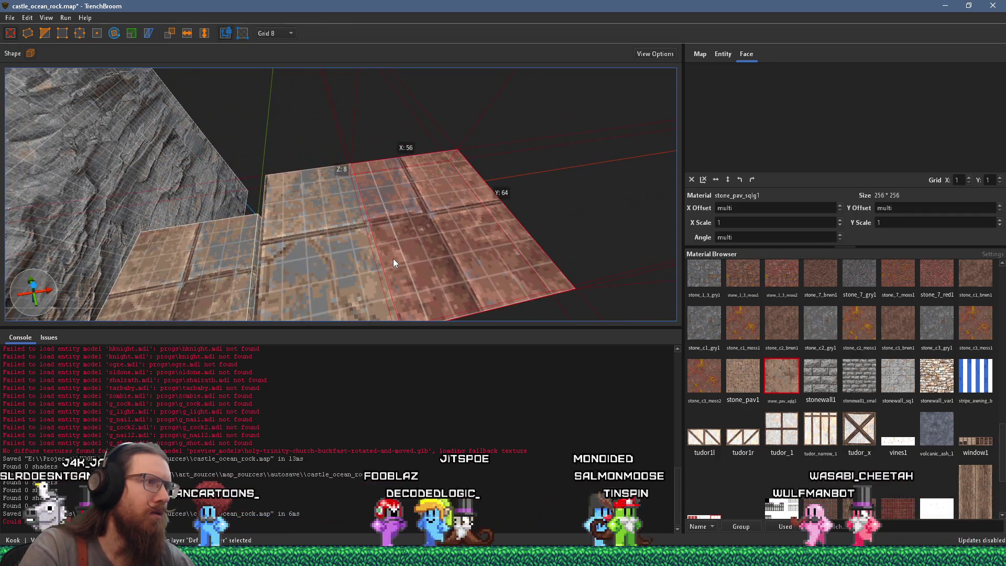
scroll(392, 257, down, 2)
scroll(373, 269, down, 2)
mouse_move(370, 271)
mouse_down()
mouse_move(395, 227)
mouse_move(364, 214)
mouse_move(431, 213)
mouse_up()
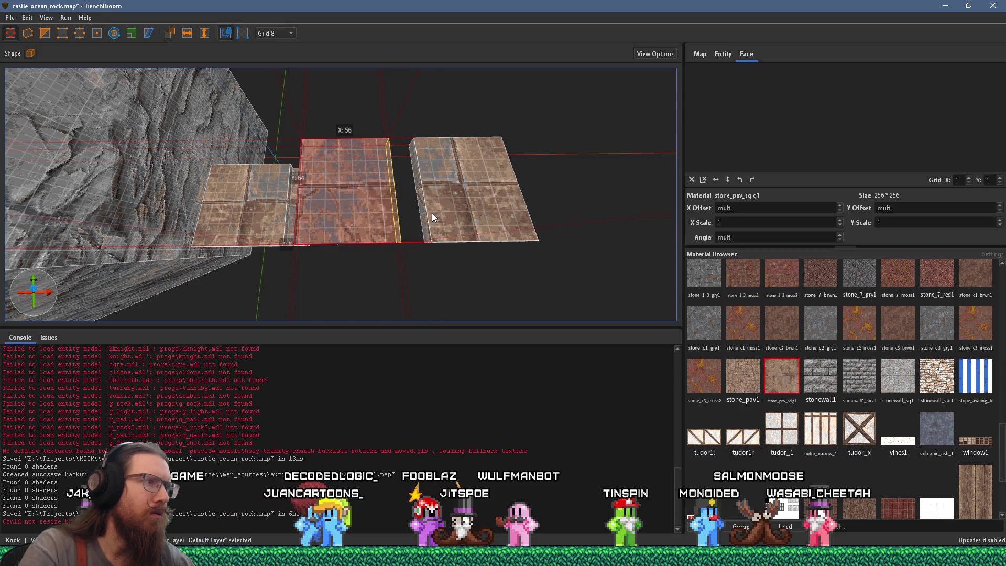
mouse_move(432, 213)
mouse_down()
mouse_move(667, 237)
mouse_move(397, 233)
mouse_up()
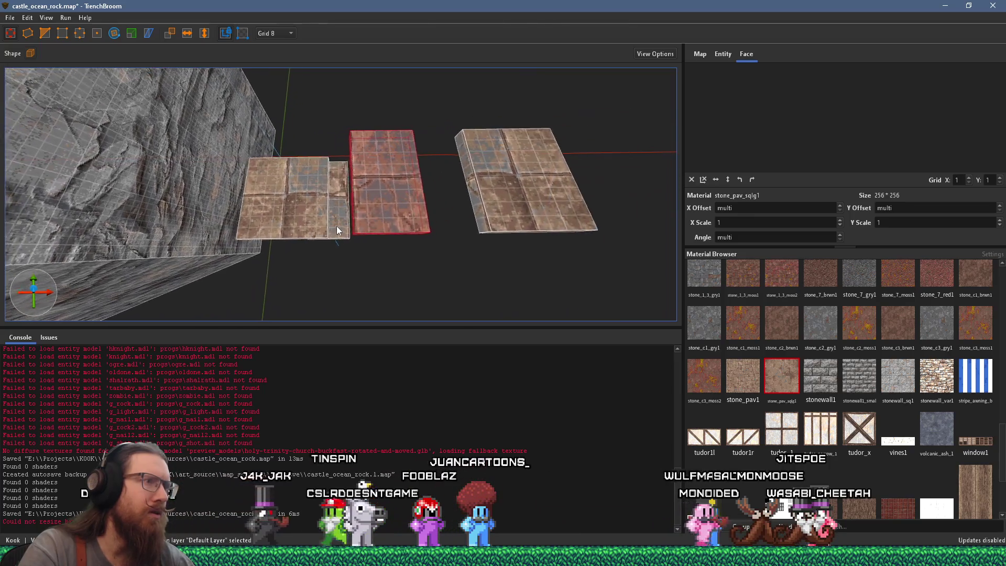
mouse_move(379, 172)
mouse_down()
mouse_move(479, 190)
mouse_move(423, 211)
mouse_up()
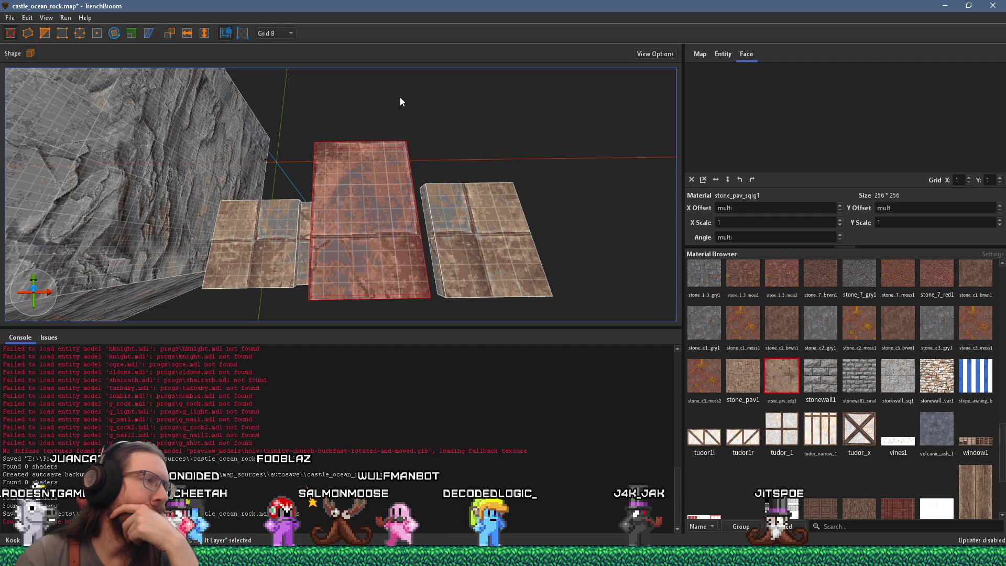
mouse_move(347, 118)
mouse_down()
mouse_move(416, 71)
mouse_move(387, 63)
mouse_move(414, 141)
mouse_up()
Step: Inspect the middle slab's faces and check one face's texture in the Face panel
shift+click(440, 233)
mouse_move(427, 250)
mouse_down()
mouse_move(435, 200)
mouse_move(345, 212)
mouse_move(271, 183)
mouse_move(338, 199)
mouse_move(326, 162)
mouse_move(359, 206)
mouse_move(348, 167)
mouse_move(384, 194)
mouse_up()
shift+double_click(345, 212)
click(281, 189)
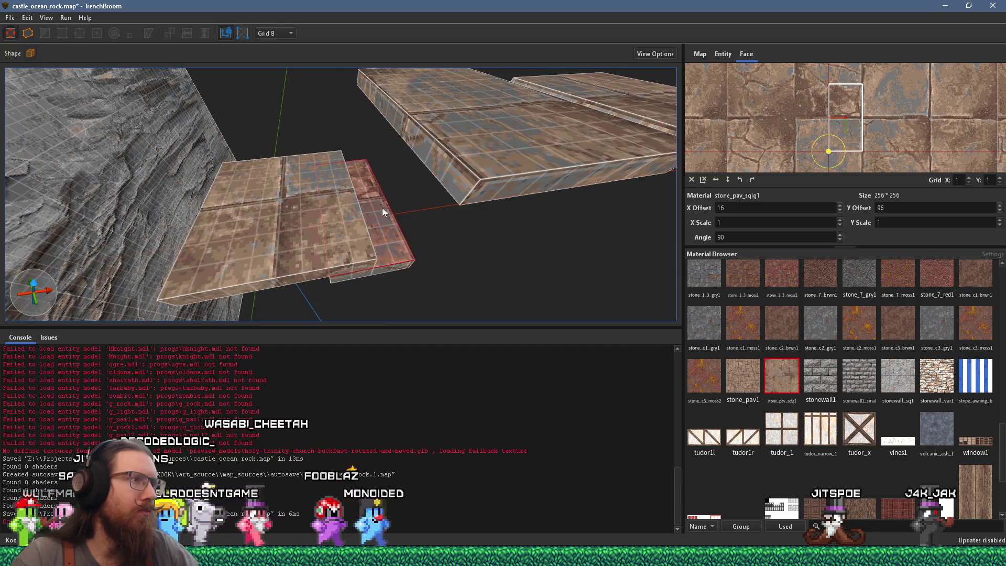
Step: Delete the middle and large slabs, restore them with Ctrl+Z, and select the lower slab
click(382, 208)
ctrl+click(442, 145)
mouse_move(442, 145)
mouse_down()
mouse_move(398, 184)
mouse_move(400, 108)
mouse_move(342, 117)
mouse_move(299, 155)
mouse_up()
key(Delete)
key(ctrl+z)
click(329, 166)
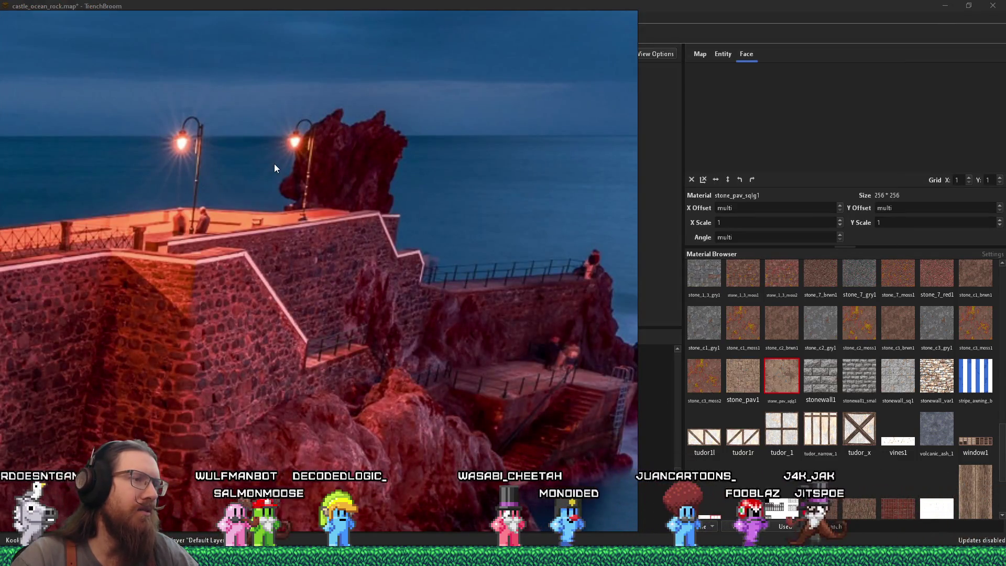
Step: Back in the map, select the upper stone slab and set the grid to 32
key(alt+Tab)
scroll(326, 155, up, 5)
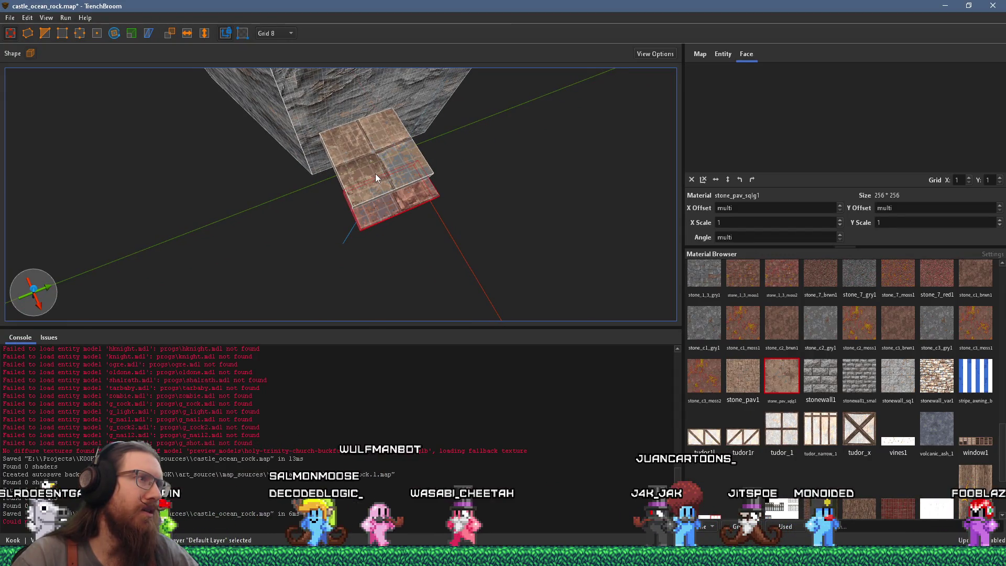
click(375, 174)
click(289, 33)
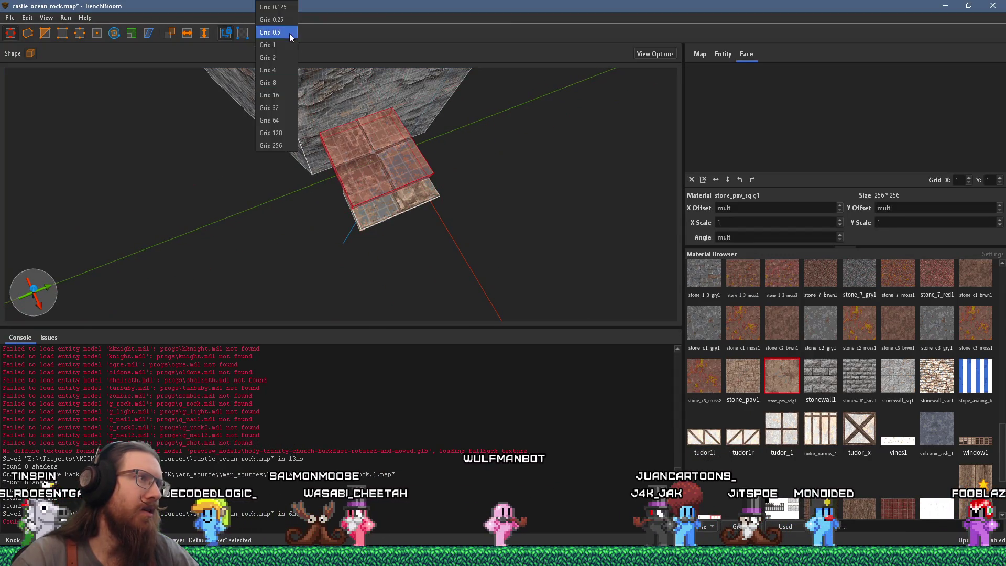
click(278, 107)
Step: With grid 16, shift the upper slab's top-face texture Y offset from 96 to 80
mouse_move(319, 186)
mouse_down()
mouse_move(158, 219)
mouse_move(263, 195)
mouse_up()
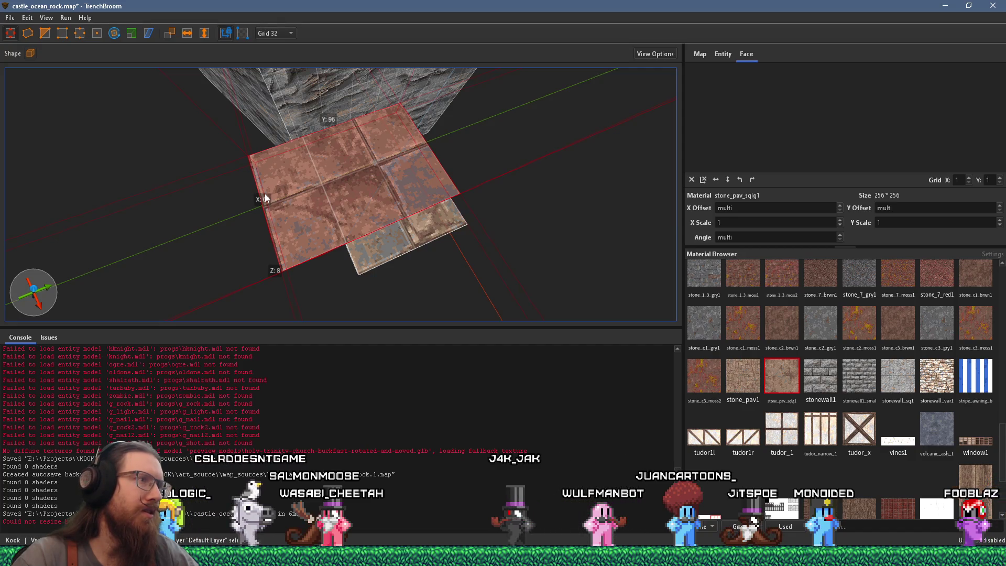
shift+click(343, 185)
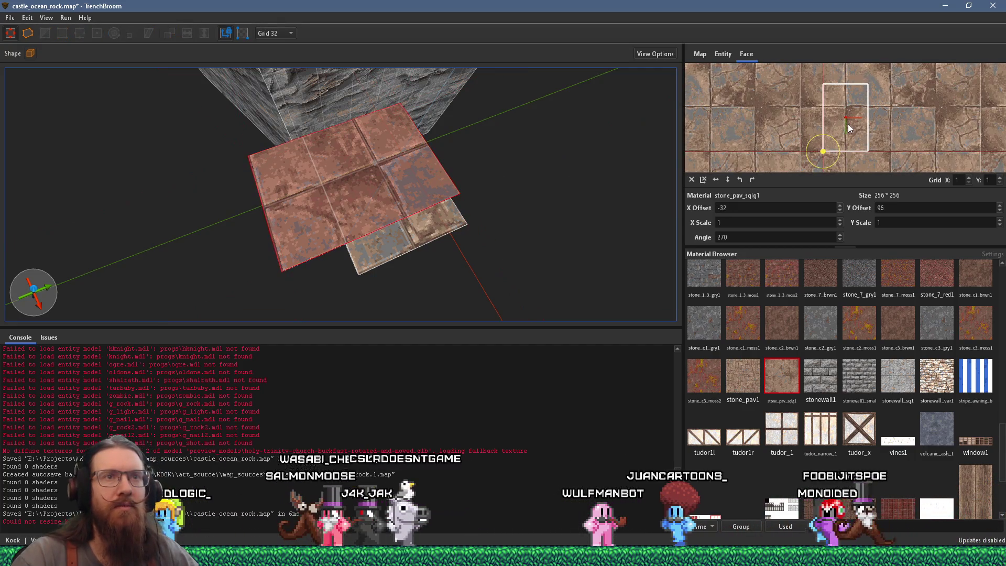
scroll(847, 124, down, 1)
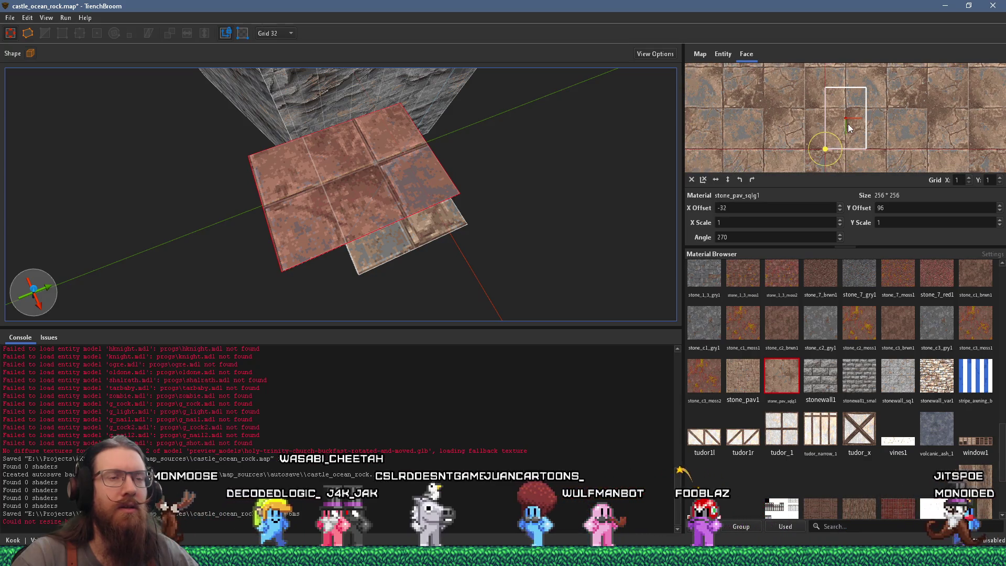
click(281, 33)
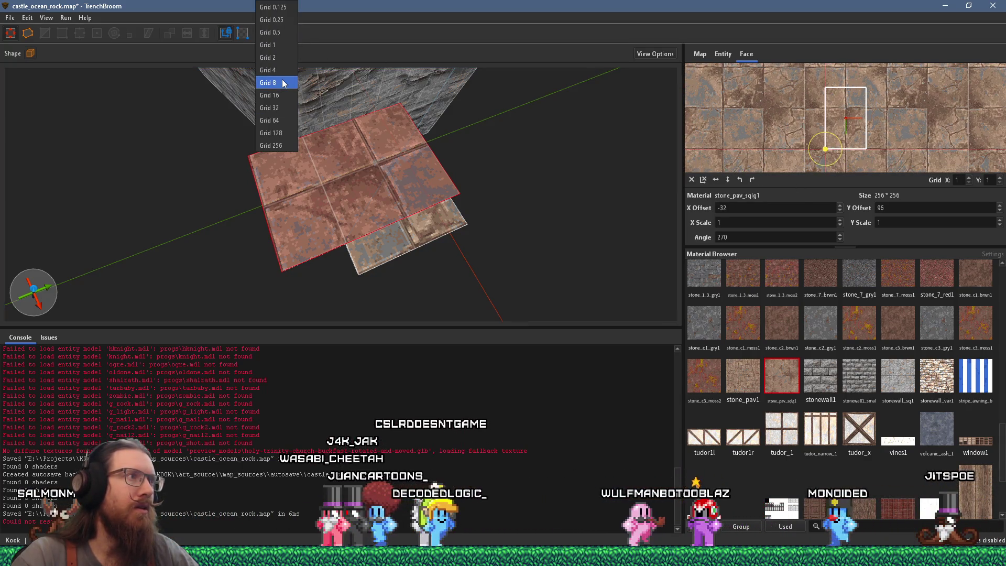
click(270, 95)
scroll(809, 210, up, 2)
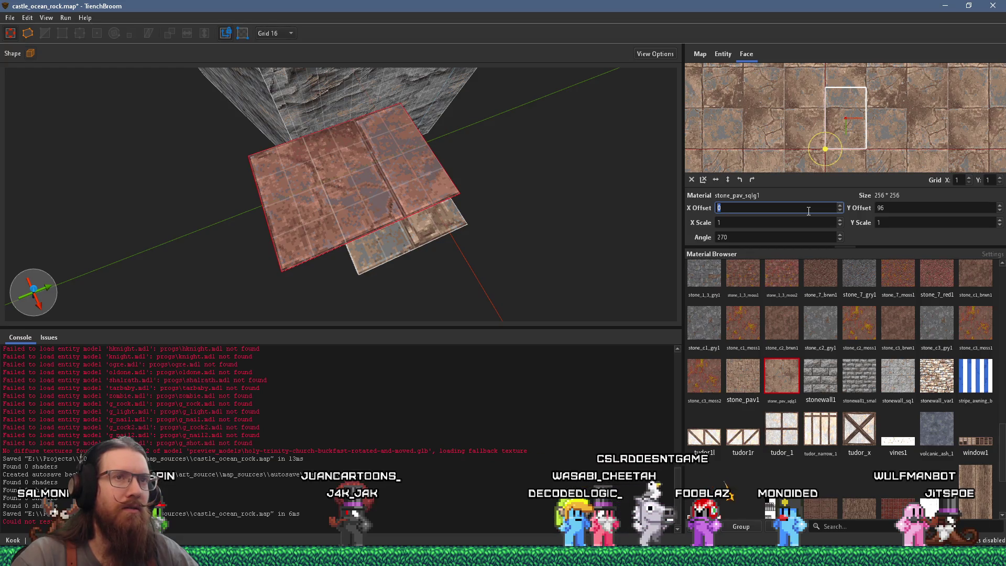
scroll(808, 212, down, 2)
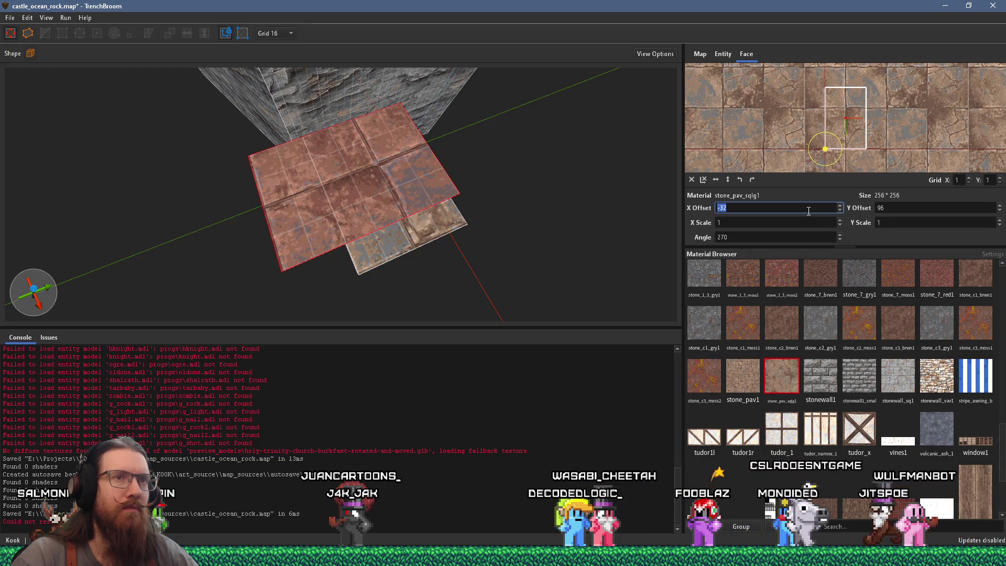
scroll(913, 207, down, 2)
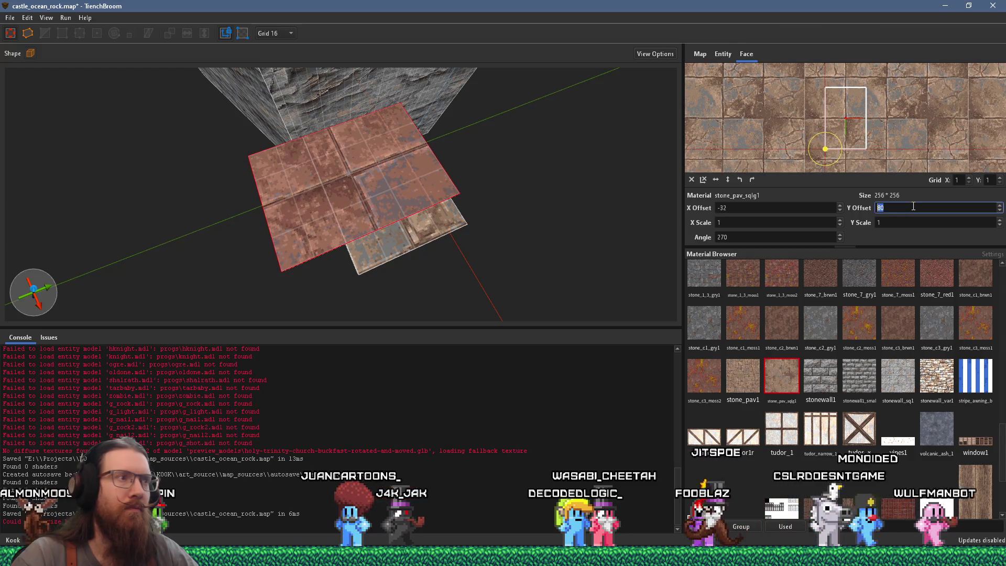
mouse_move(472, 183)
mouse_down()
mouse_move(360, 182)
mouse_move(362, 109)
mouse_move(370, 123)
mouse_up()
mouse_move(385, 167)
mouse_down()
mouse_move(375, 127)
mouse_move(425, 147)
mouse_move(514, 139)
mouse_move(520, 155)
mouse_move(392, 200)
mouse_move(355, 194)
mouse_move(302, 153)
mouse_up()
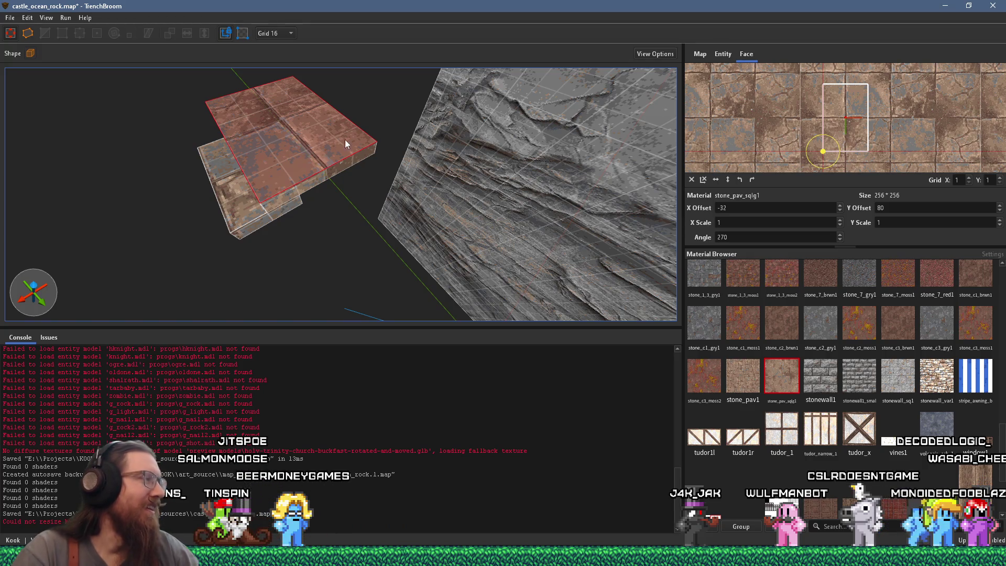
Step: Find and delete the small stray brush beside the rock
mouse_move(238, 200)
mouse_down()
mouse_move(206, 222)
mouse_move(406, 157)
mouse_move(373, 178)
mouse_up()
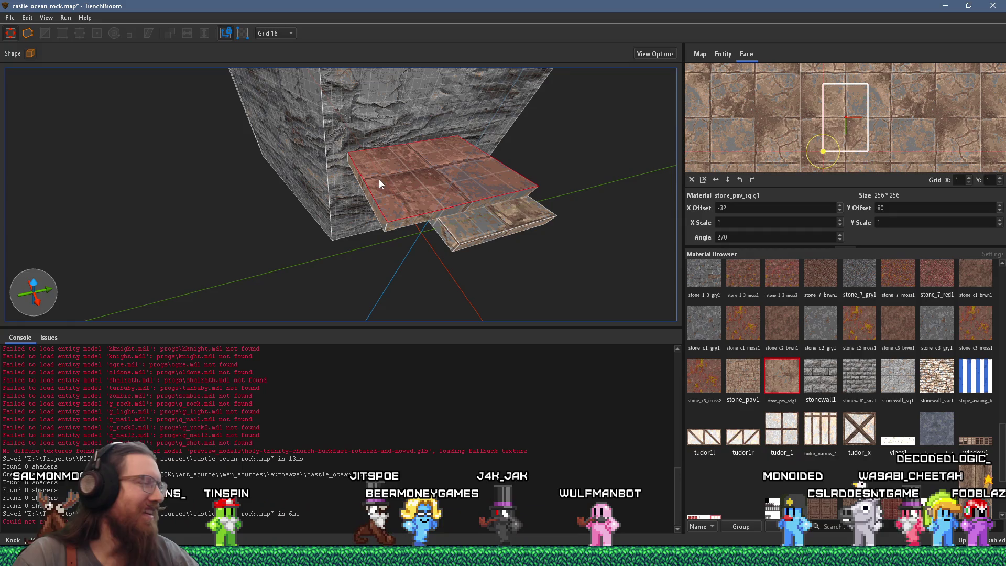
click(468, 225)
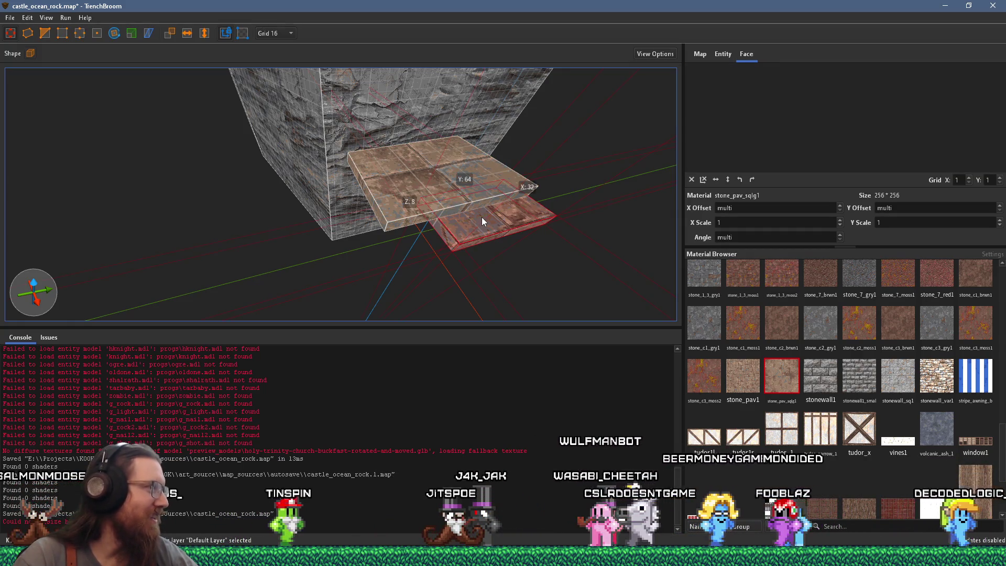
scroll(481, 217, up, 5)
drag(461, 216, 429, 180)
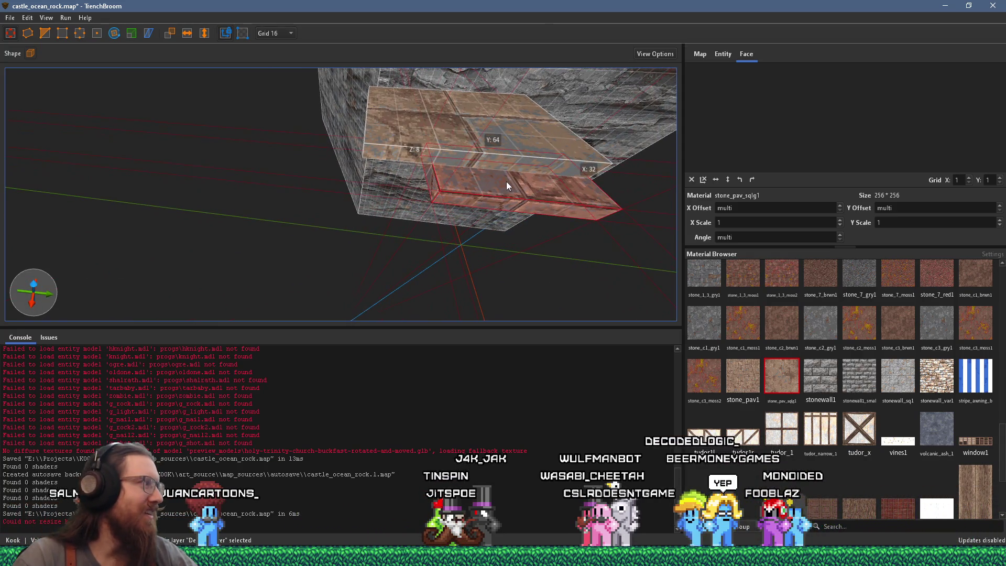
mouse_move(506, 181)
mouse_down()
mouse_move(469, 219)
mouse_move(392, 222)
mouse_up()
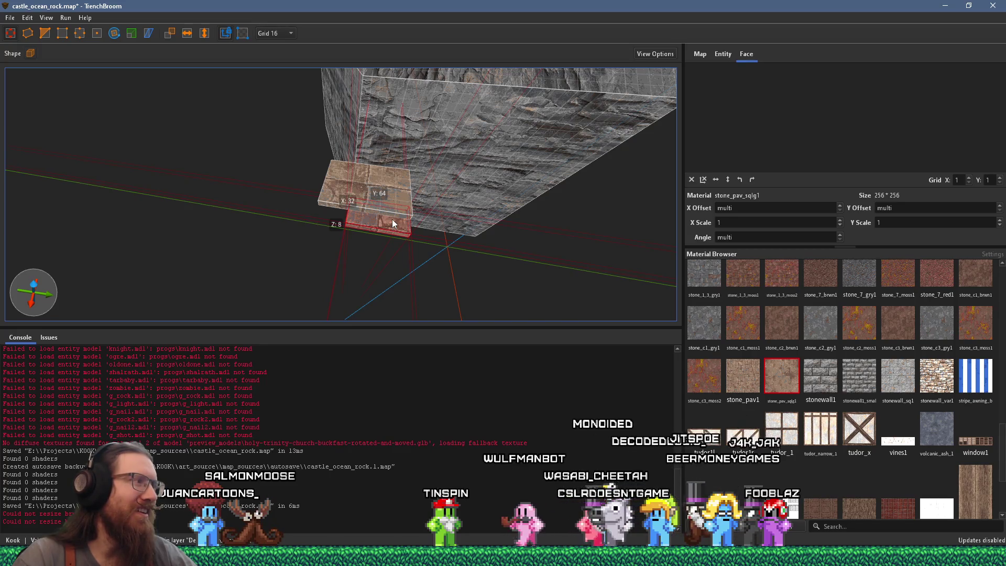
scroll(392, 219, up, 5)
scroll(409, 240, down, 5)
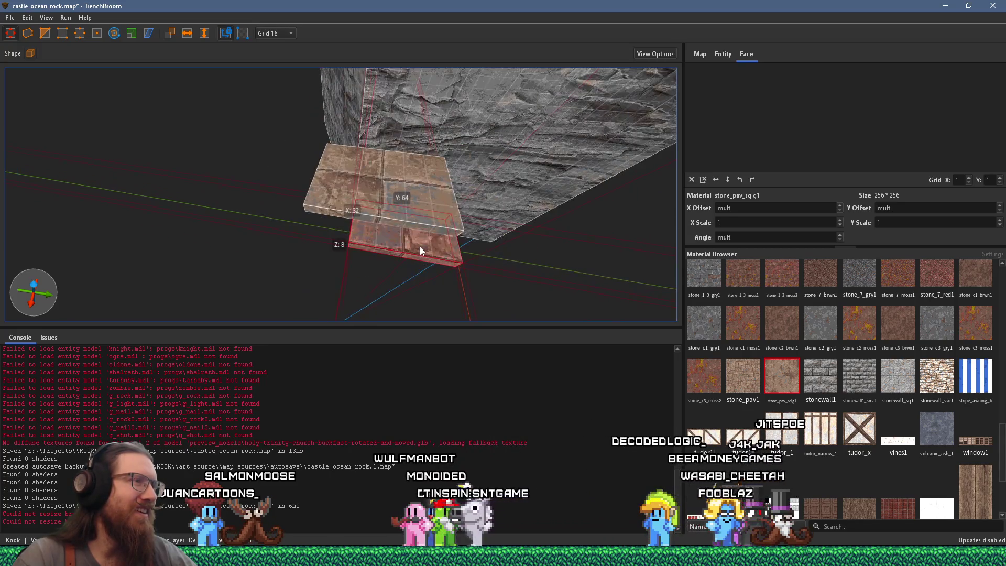
mouse_move(381, 231)
mouse_down()
mouse_move(305, 240)
mouse_move(358, 247)
mouse_move(434, 214)
mouse_move(511, 197)
mouse_move(561, 203)
mouse_up()
key(Delete)
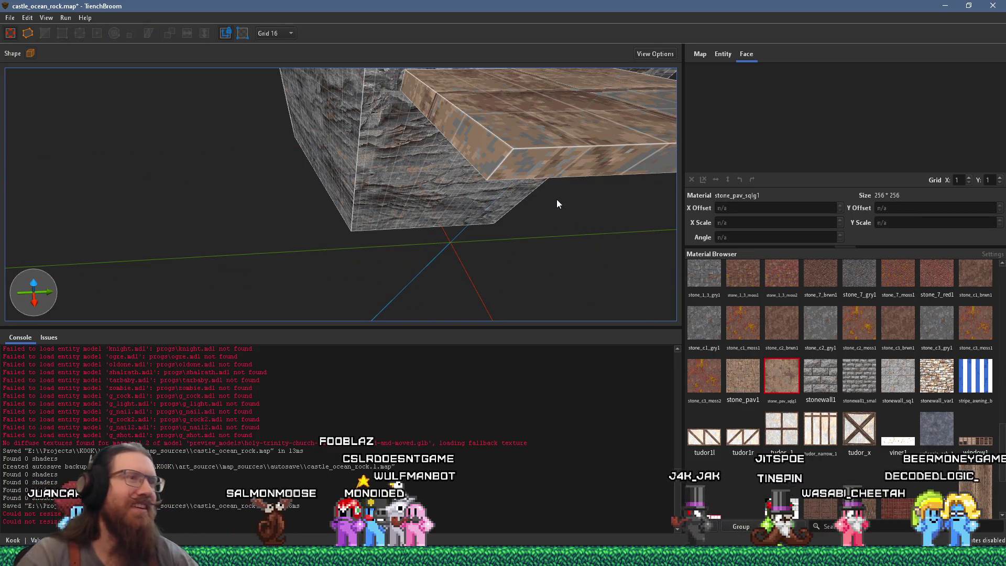
Step: Lengthen the stone slab to 144 units along X
click(595, 137)
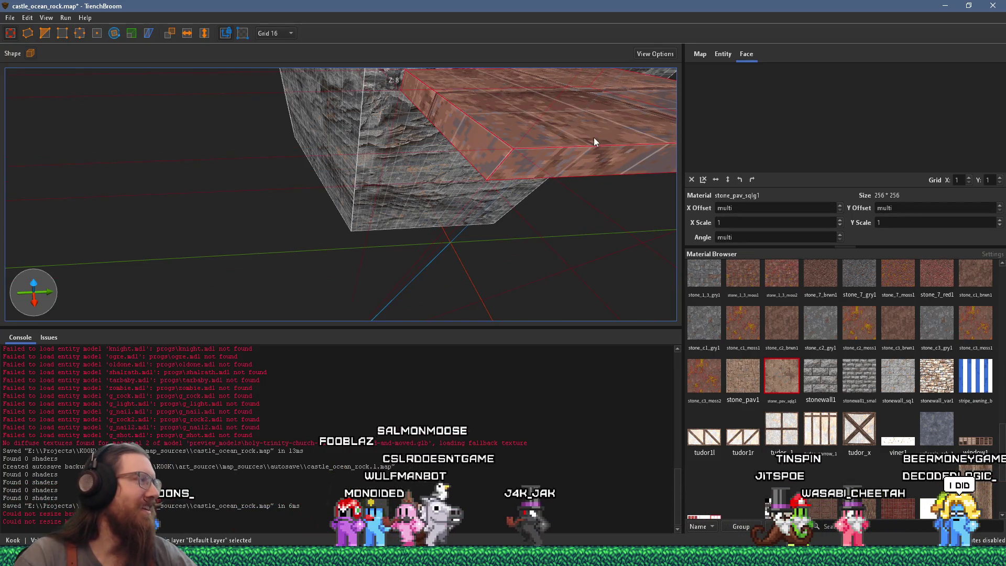
mouse_move(573, 141)
mouse_down()
mouse_move(386, 135)
mouse_move(408, 101)
mouse_move(355, 120)
mouse_move(354, 77)
mouse_up()
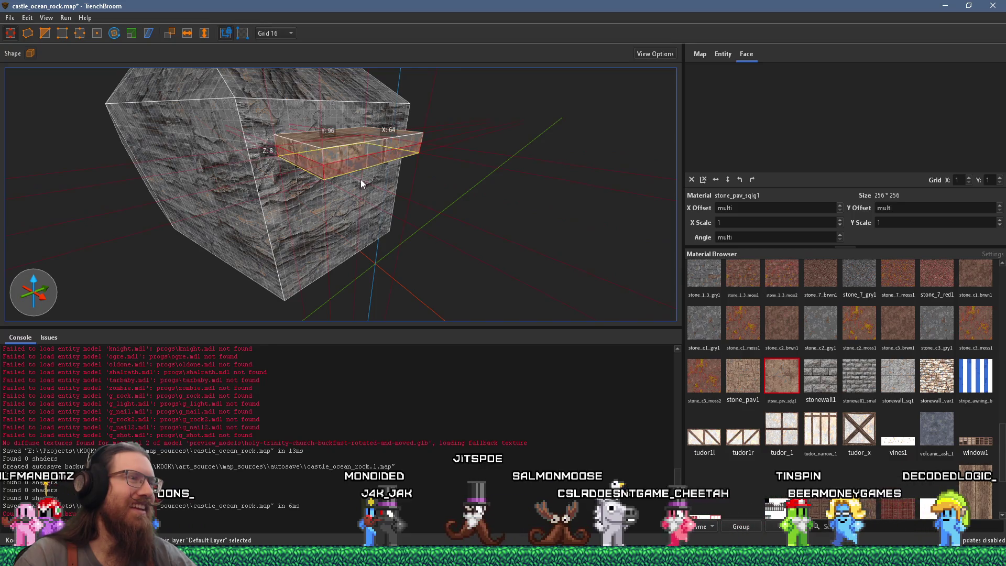
scroll(358, 171, up, 3)
drag(344, 144, 337, 210)
scroll(341, 207, down, 3)
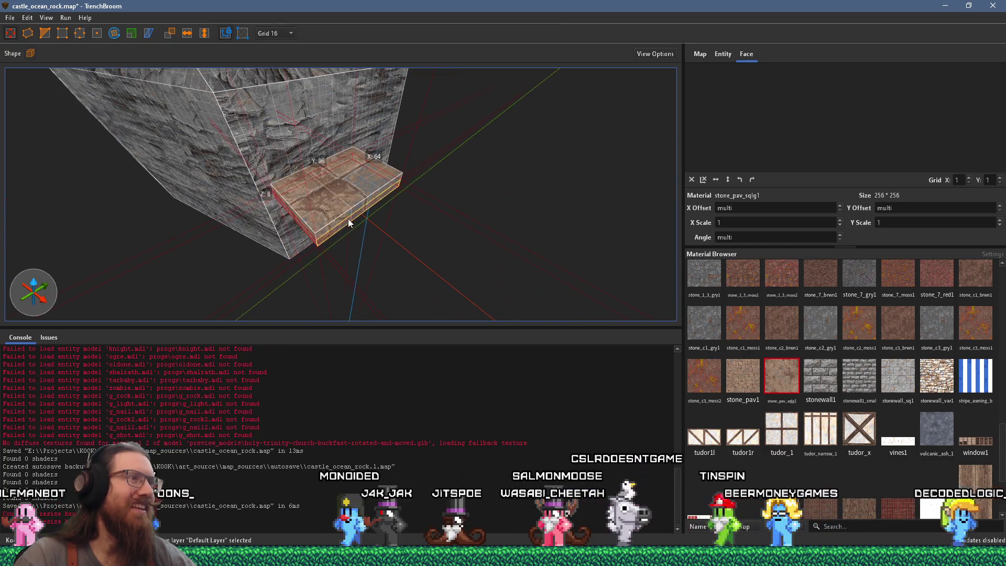
mouse_move(444, 272)
mouse_down()
mouse_move(460, 284)
mouse_move(432, 255)
mouse_move(377, 246)
mouse_up()
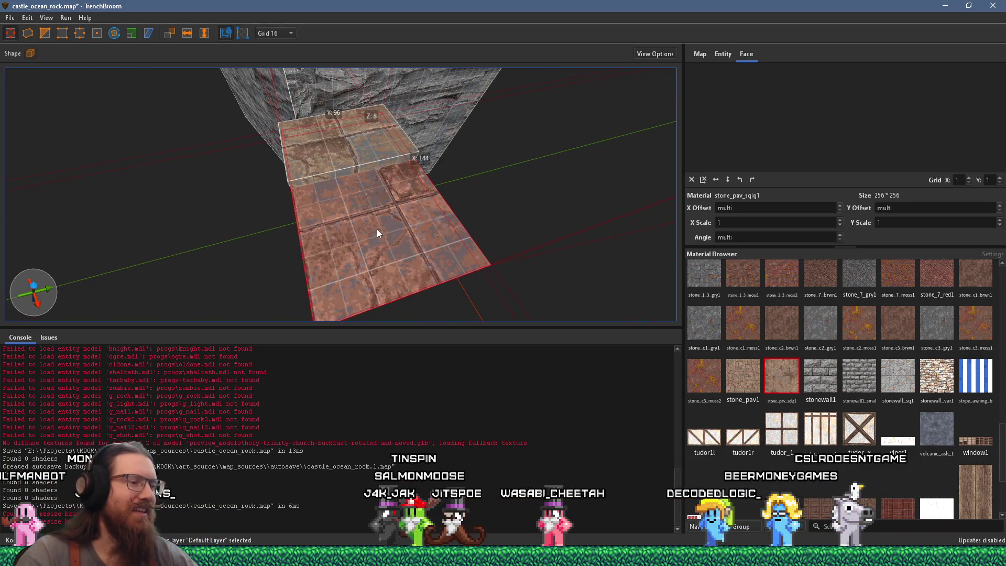
click(346, 152)
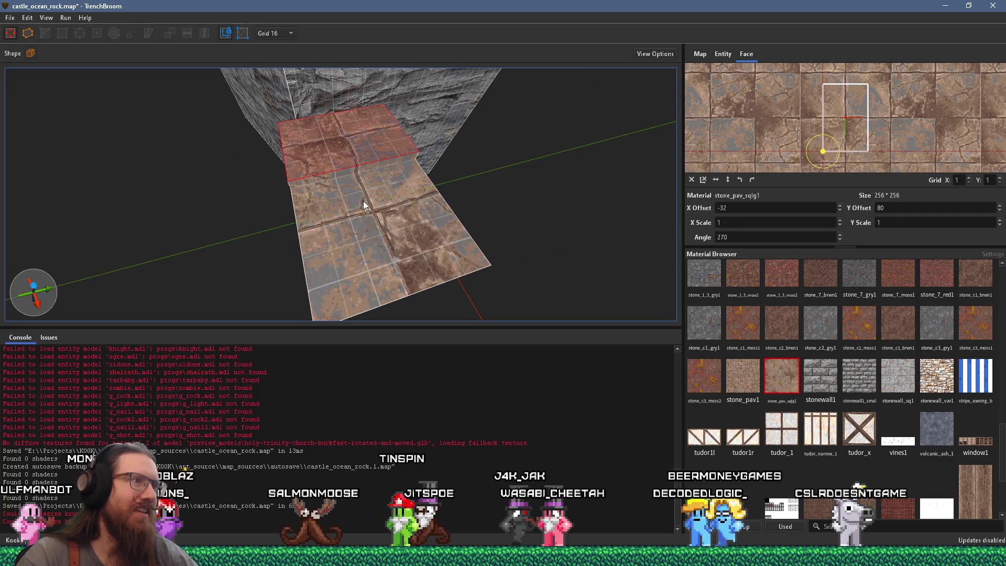
Step: Select the larger slab brush and switch the snapping grid to 8 units
right_click(364, 246)
scroll(359, 221, up, 5)
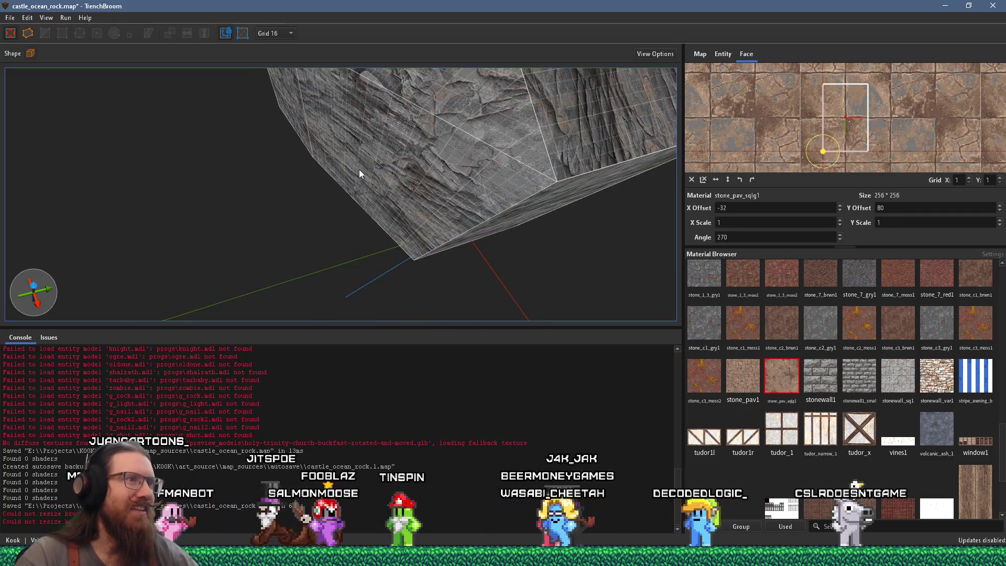
scroll(359, 175, down, 5)
scroll(322, 126, up, 10)
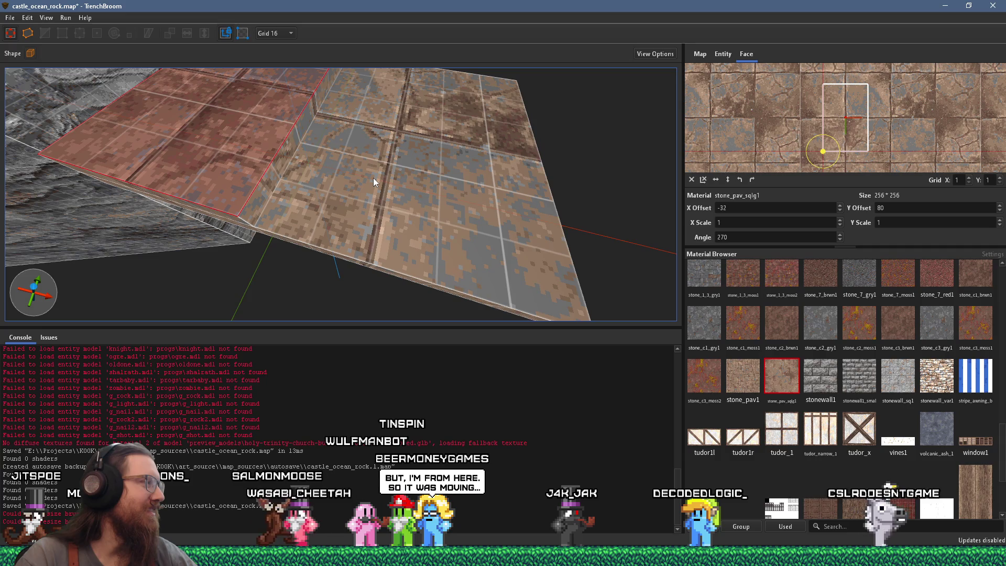
right_click(417, 156)
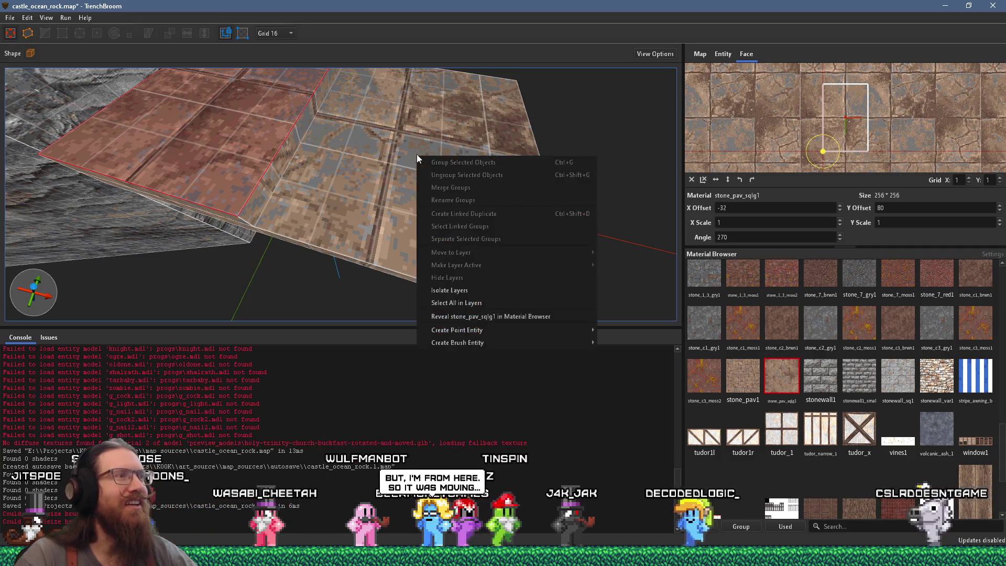
key(Escape)
scroll(433, 159, down, 10)
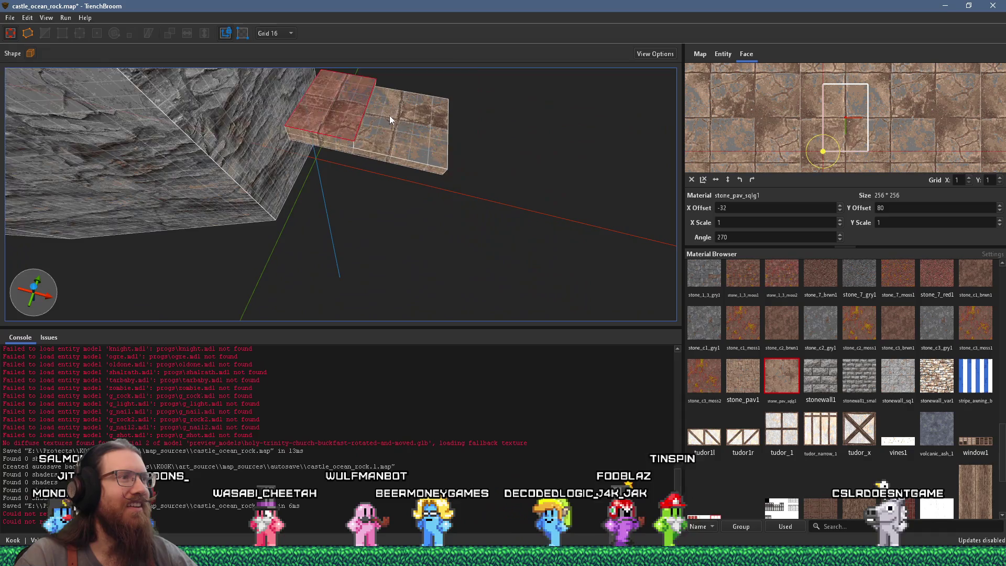
scroll(390, 114, up, 3)
click(396, 109)
scroll(282, 113, down, 3)
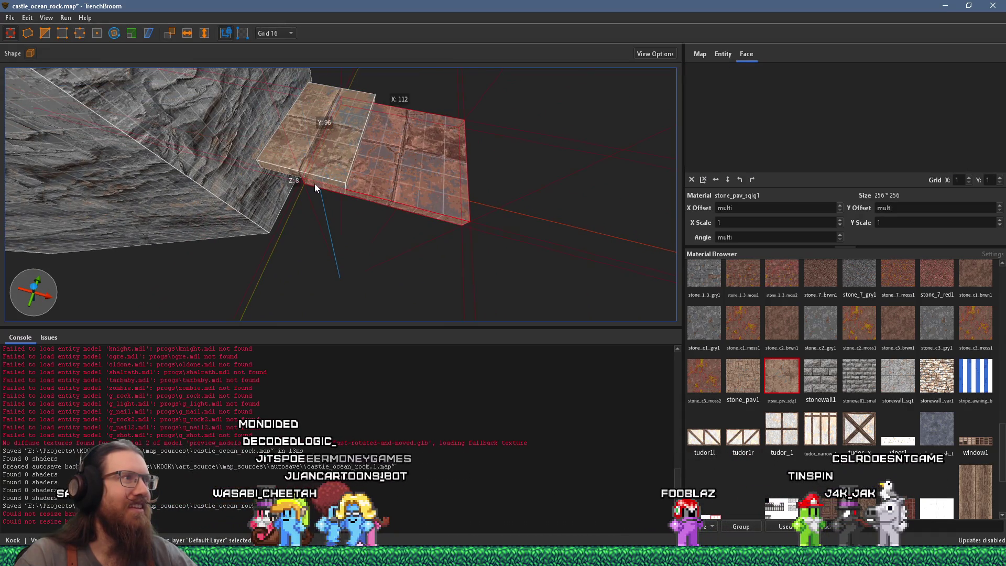
click(285, 34)
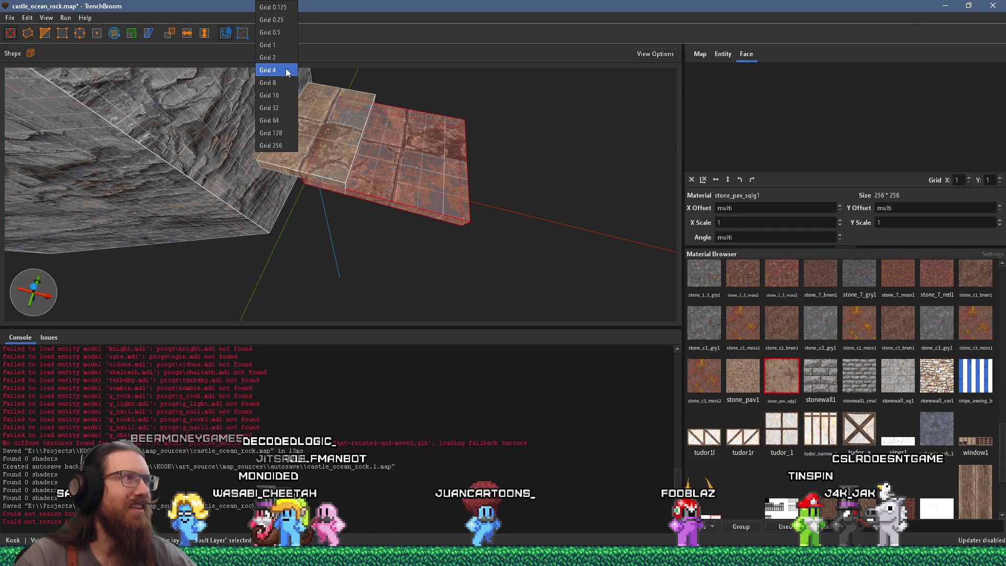
click(284, 72)
Step: Pull the slab's end back to 96 units deep and inspect its top face
mouse_move(401, 206)
mouse_down()
mouse_move(392, 84)
mouse_move(385, 186)
mouse_up()
mouse_move(630, 189)
mouse_down()
mouse_move(428, 172)
mouse_move(366, 193)
mouse_move(282, 194)
mouse_move(281, 205)
mouse_move(315, 193)
mouse_move(329, 221)
mouse_move(392, 210)
mouse_up()
shift+click(283, 194)
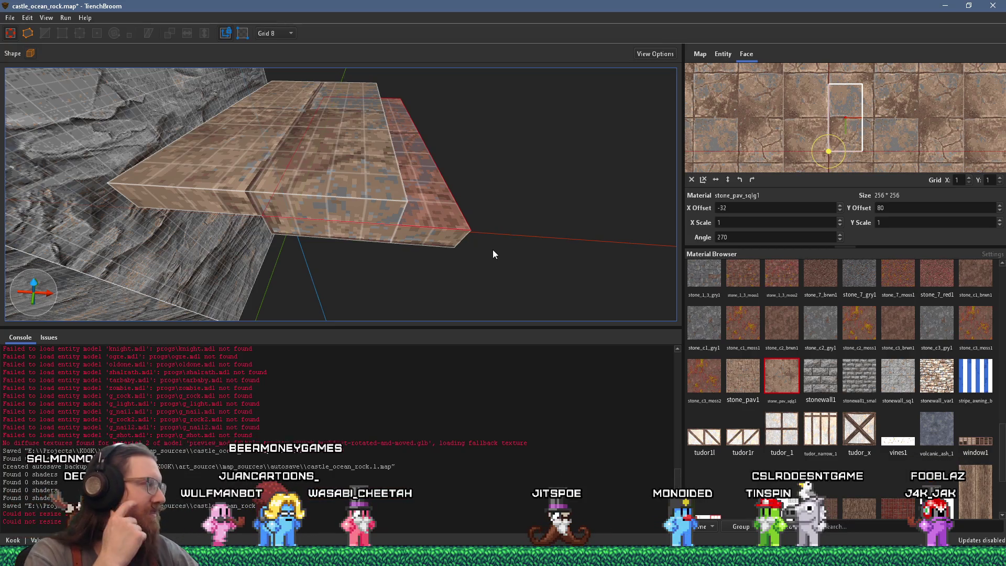
mouse_move(493, 250)
mouse_down()
mouse_move(479, 225)
mouse_move(391, 218)
mouse_move(388, 147)
mouse_move(434, 137)
mouse_move(494, 159)
mouse_move(422, 168)
mouse_up()
click(388, 132)
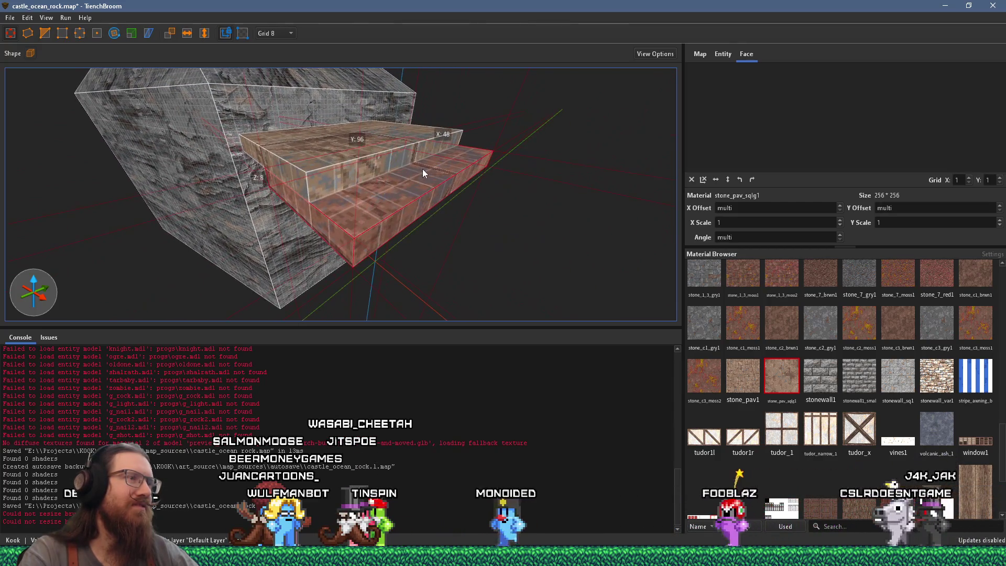
shift+click(373, 203)
mouse_move(419, 218)
mouse_down()
mouse_move(467, 216)
mouse_move(209, 224)
mouse_move(257, 215)
mouse_move(363, 146)
mouse_move(394, 177)
mouse_move(441, 180)
mouse_move(348, 213)
mouse_move(344, 200)
mouse_move(373, 238)
mouse_move(365, 218)
mouse_move(269, 200)
mouse_move(289, 228)
mouse_up()
Step: Stretch the lower slab outward into a new 40×96×8 step below
click(419, 199)
mouse_move(341, 177)
mouse_down()
mouse_move(450, 180)
mouse_move(406, 187)
mouse_up()
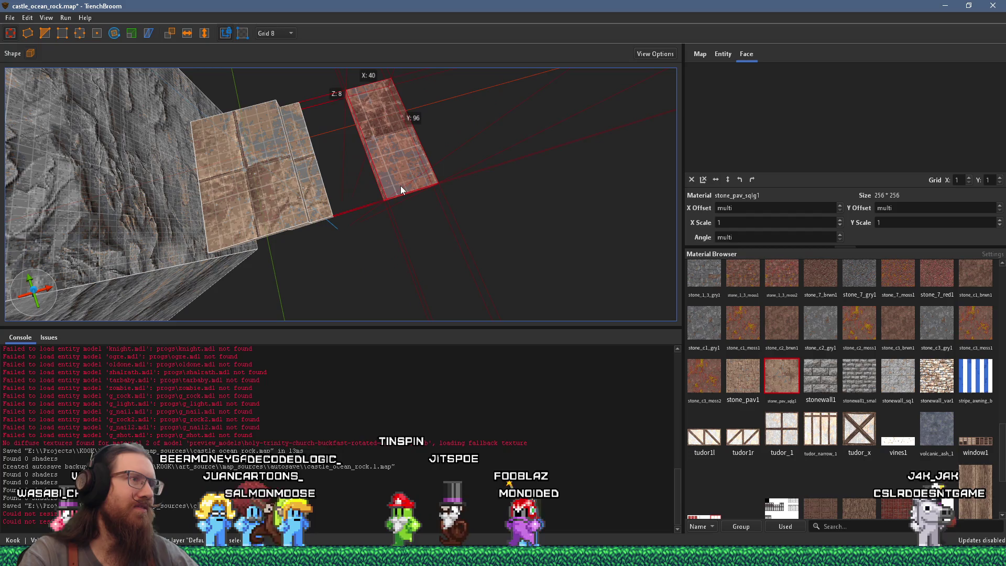
mouse_move(382, 198)
mouse_down()
mouse_move(386, 169)
mouse_move(420, 135)
mouse_move(379, 172)
mouse_move(322, 164)
mouse_move(402, 177)
mouse_move(376, 193)
mouse_move(426, 185)
mouse_move(414, 185)
mouse_up()
right_click(414, 186)
shift+click(291, 202)
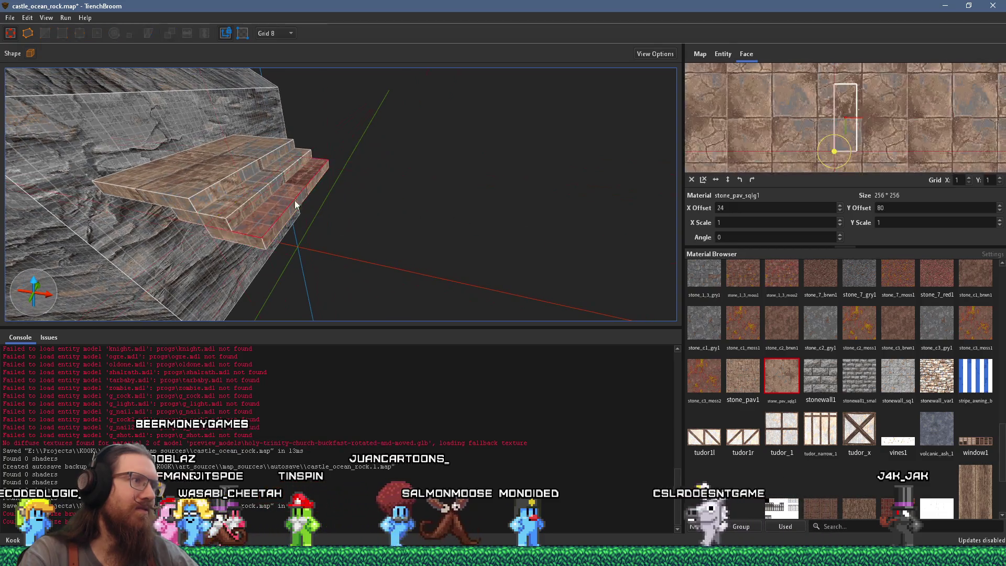
Step: Shorten the bottom step from 64 to 56 units along X
mouse_move(303, 200)
mouse_down()
mouse_move(223, 185)
mouse_move(249, 142)
mouse_move(326, 172)
mouse_up()
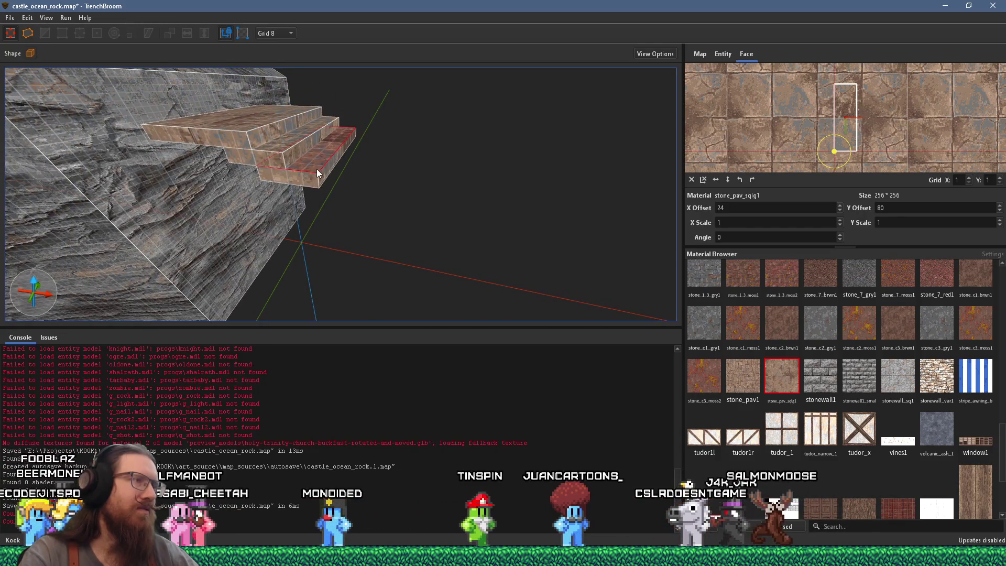
click(310, 174)
mouse_move(316, 168)
mouse_down()
mouse_move(362, 218)
mouse_move(347, 222)
mouse_move(394, 222)
mouse_move(373, 222)
mouse_up()
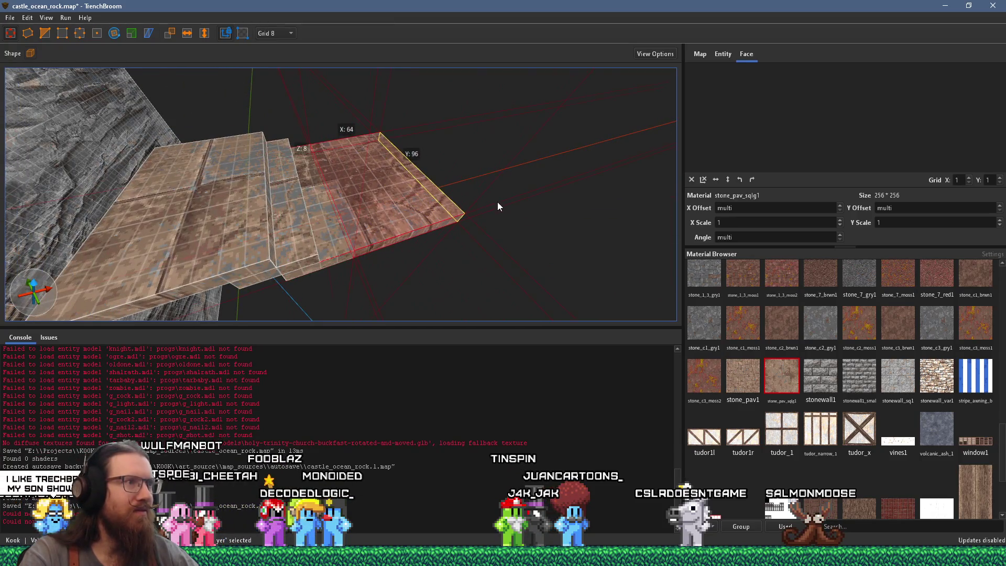
drag(507, 204, 471, 211)
mouse_move(317, 216)
mouse_down()
mouse_move(159, 241)
mouse_move(202, 249)
mouse_move(369, 188)
mouse_move(348, 212)
mouse_move(172, 221)
mouse_move(247, 199)
mouse_move(282, 225)
mouse_move(532, 238)
mouse_move(416, 247)
mouse_move(428, 225)
mouse_move(513, 211)
mouse_move(479, 226)
mouse_up()
shift+click(170, 217)
click(411, 228)
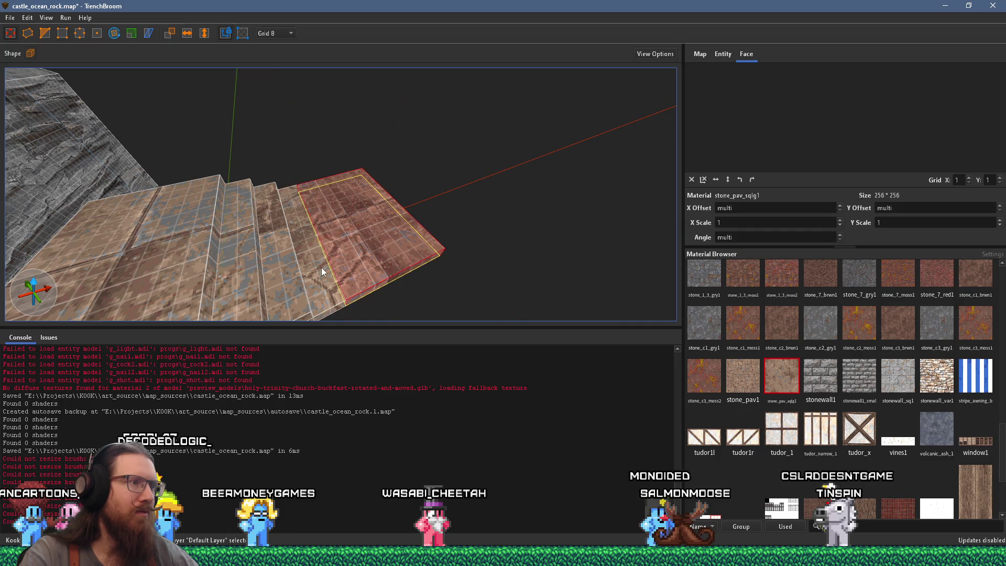
Step: Extend the bottom step leftward until it meets the staircase
scroll(311, 264, up, 3)
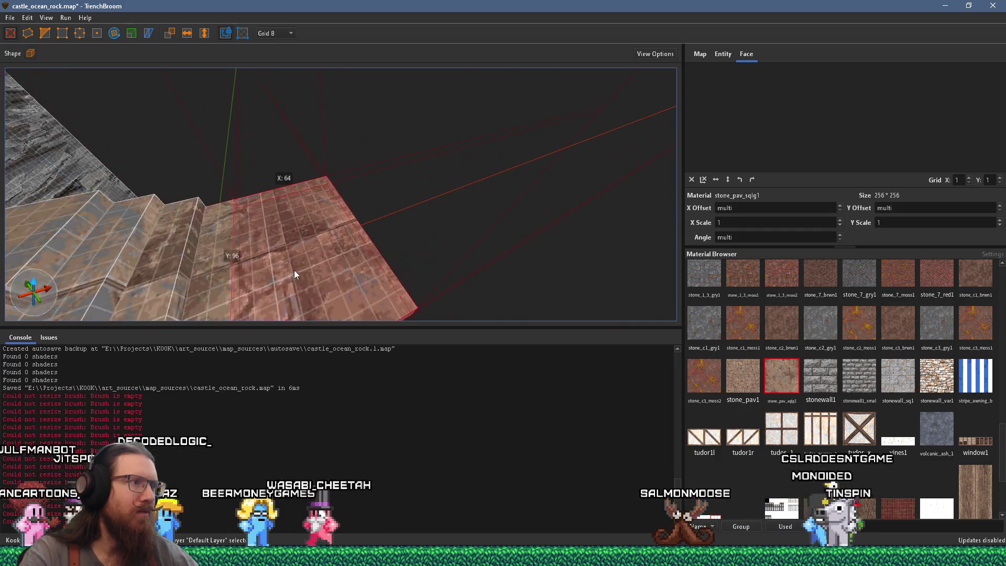
scroll(294, 269, down, 4)
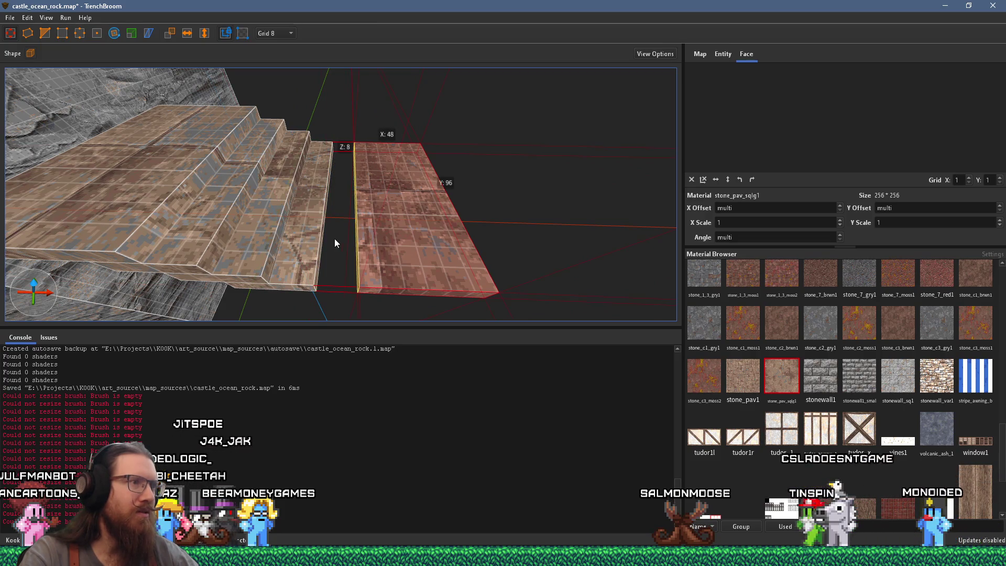
mouse_move(485, 218)
mouse_down()
mouse_move(345, 240)
mouse_move(507, 234)
mouse_move(347, 237)
mouse_up()
shift+click(341, 237)
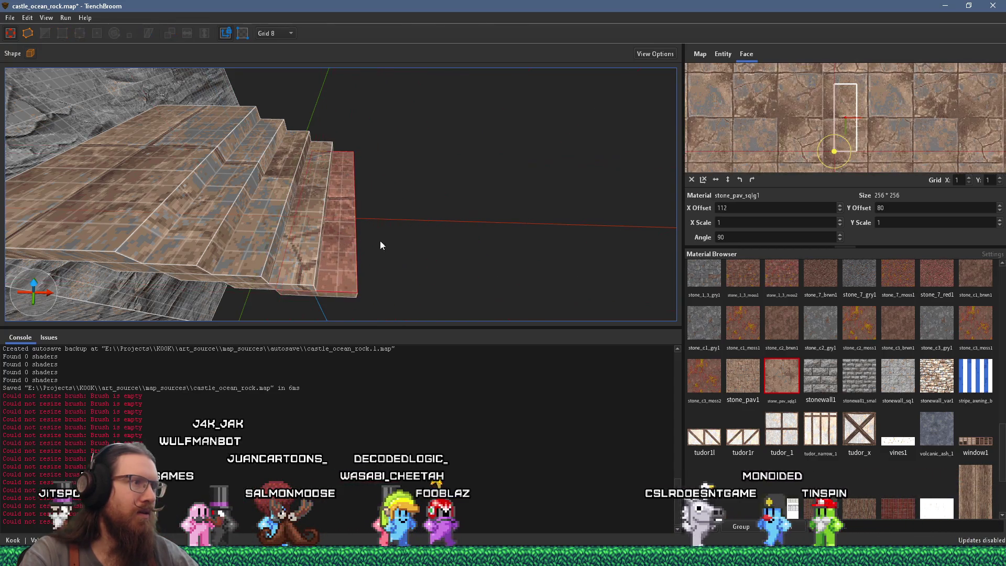
mouse_move(189, 165)
mouse_down()
mouse_move(291, 158)
mouse_move(309, 190)
mouse_up()
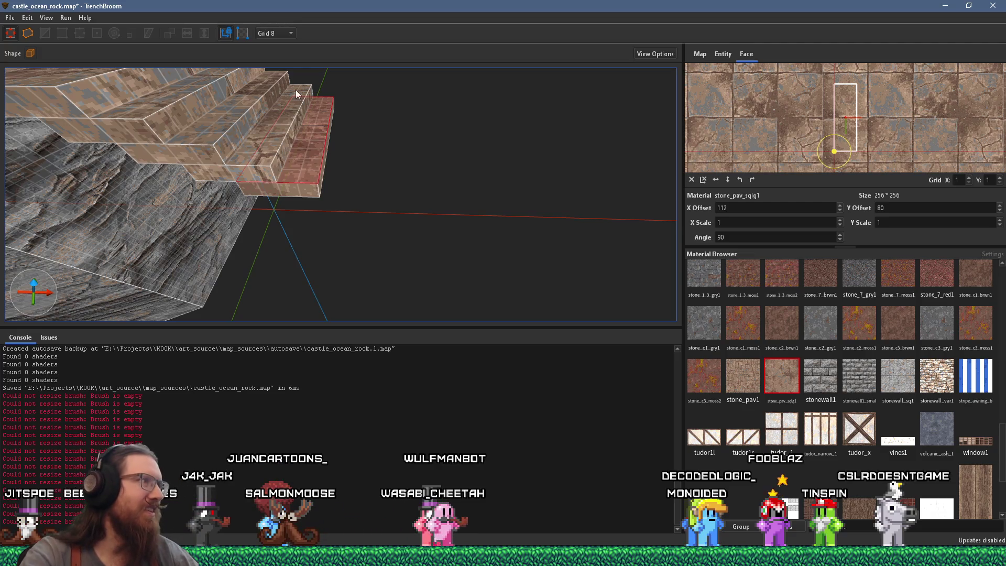
Step: Save the map and bring up the reference photo for comparison
click(10, 17)
click(32, 65)
mouse_move(246, 173)
mouse_down()
mouse_move(277, 202)
mouse_move(369, 205)
mouse_move(325, 102)
mouse_move(355, 187)
mouse_move(313, 181)
mouse_move(312, 217)
mouse_move(283, 208)
mouse_move(280, 195)
mouse_move(343, 193)
mouse_move(370, 148)
mouse_move(381, 162)
mouse_up()
click(276, 194)
key(alt+Tab)
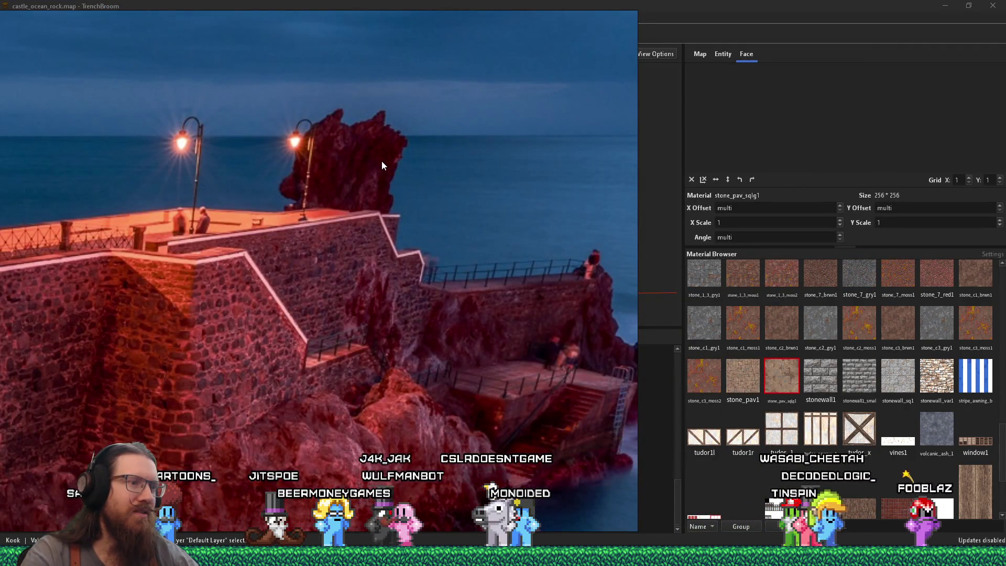
key(alt+Tab)
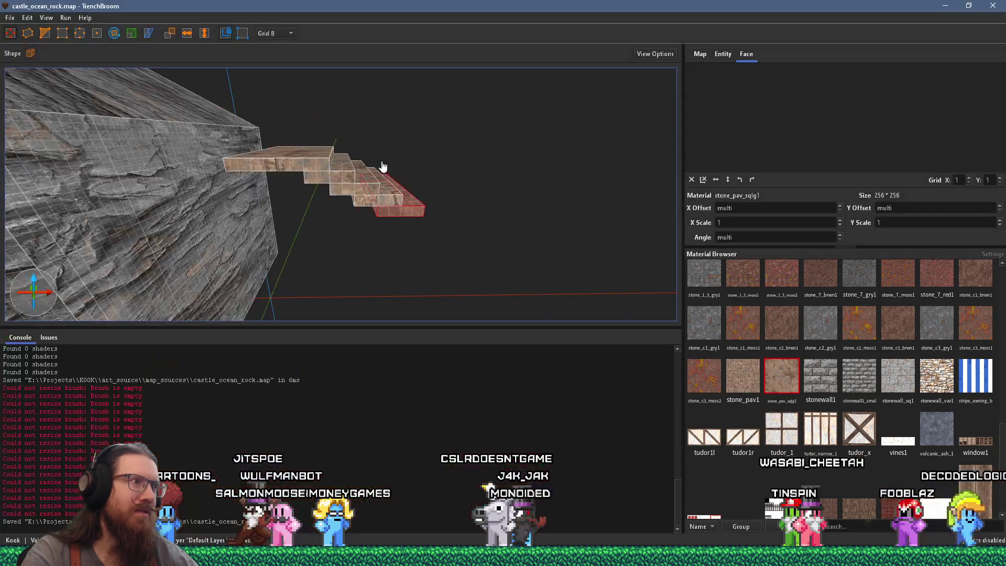
key(alt+Tab)
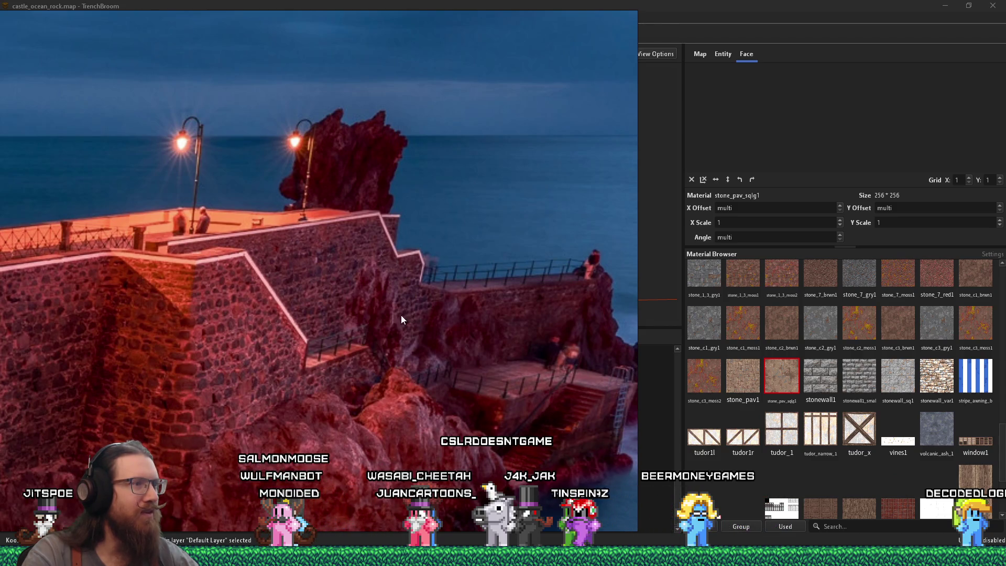
key(alt+Tab)
scroll(340, 242, up, 3)
scroll(375, 194, down, 3)
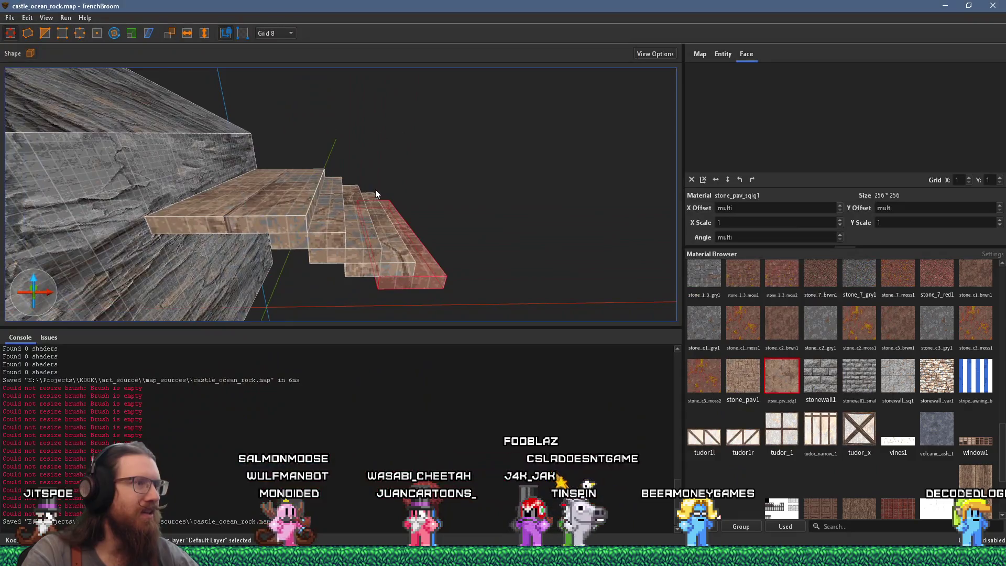
scroll(375, 189, up, 3)
scroll(331, 223, down, 2)
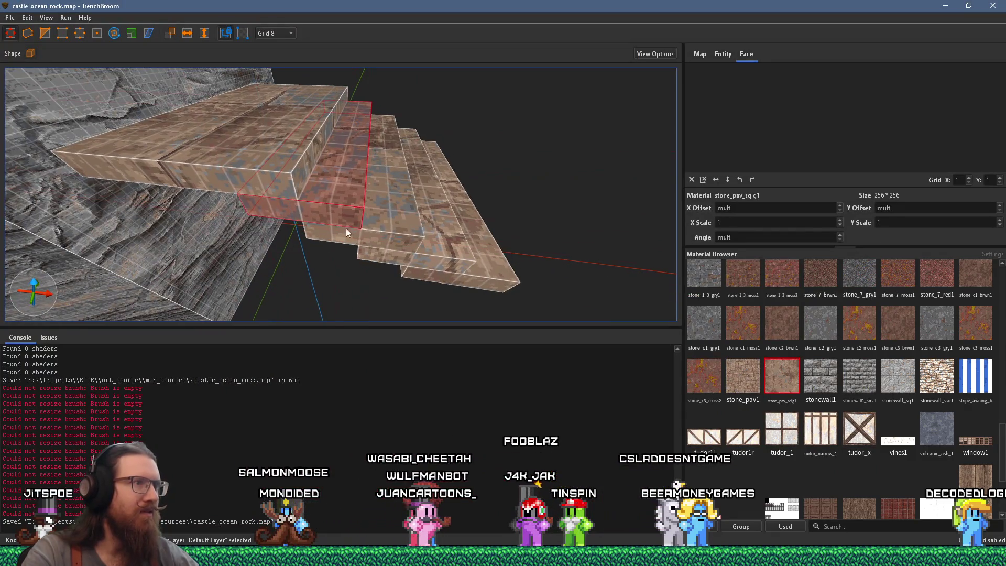
Step: Select the stair brushes and undo their recent resizes
ctrl+click(429, 216)
ctrl+click(474, 231)
scroll(457, 231, up, 3)
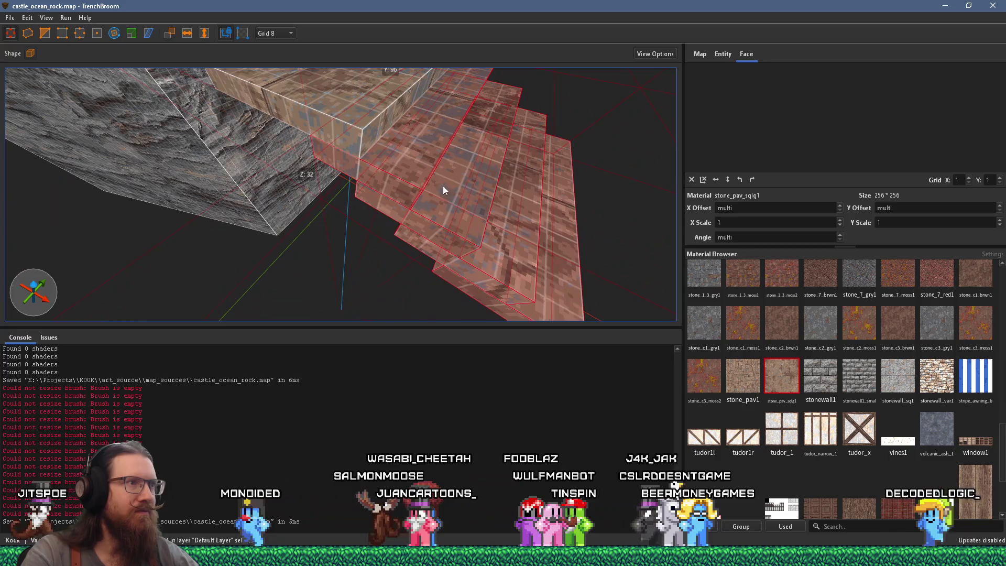
key(ctrl+z)
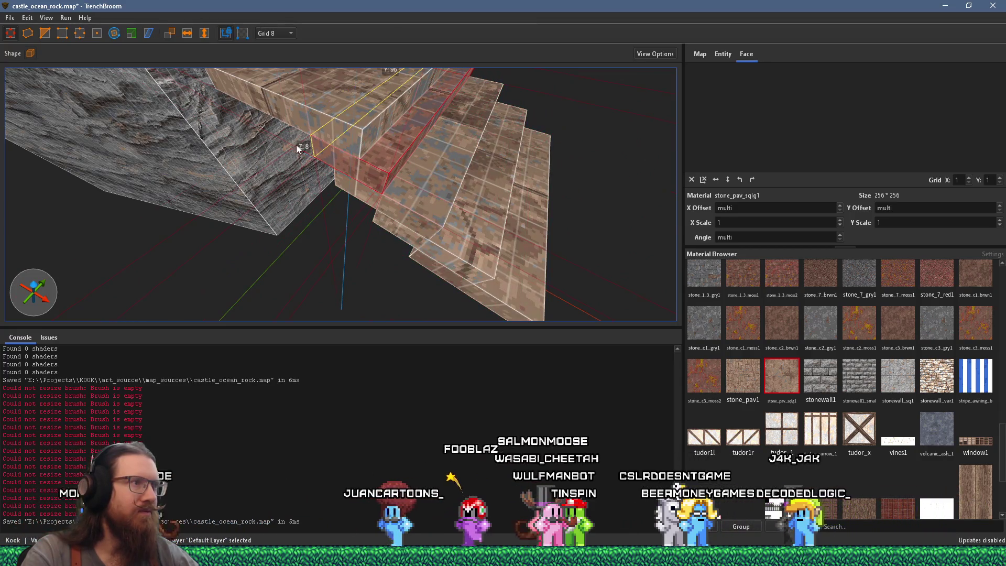
click(411, 175)
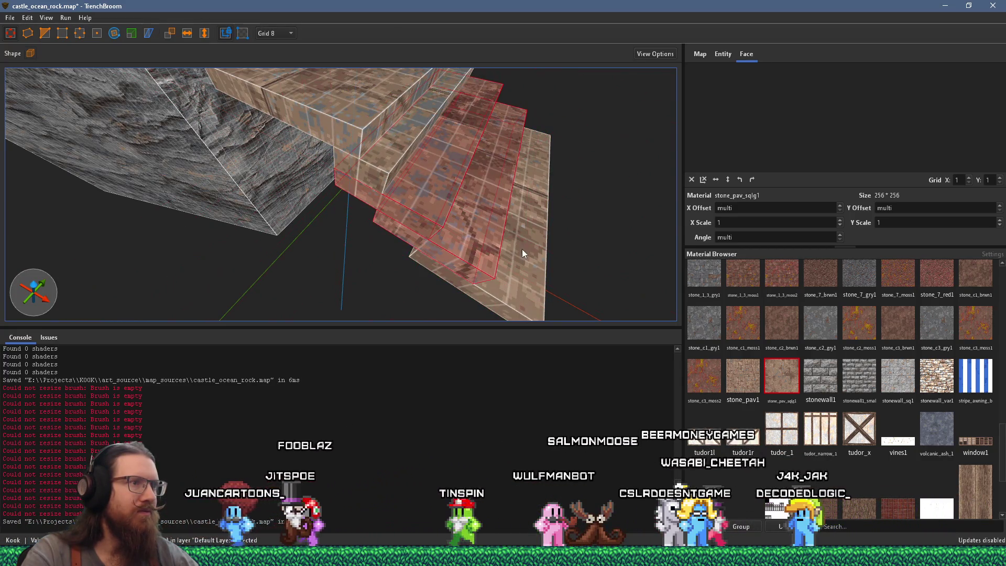
key(ctrl+z)
key(ctrl+z)
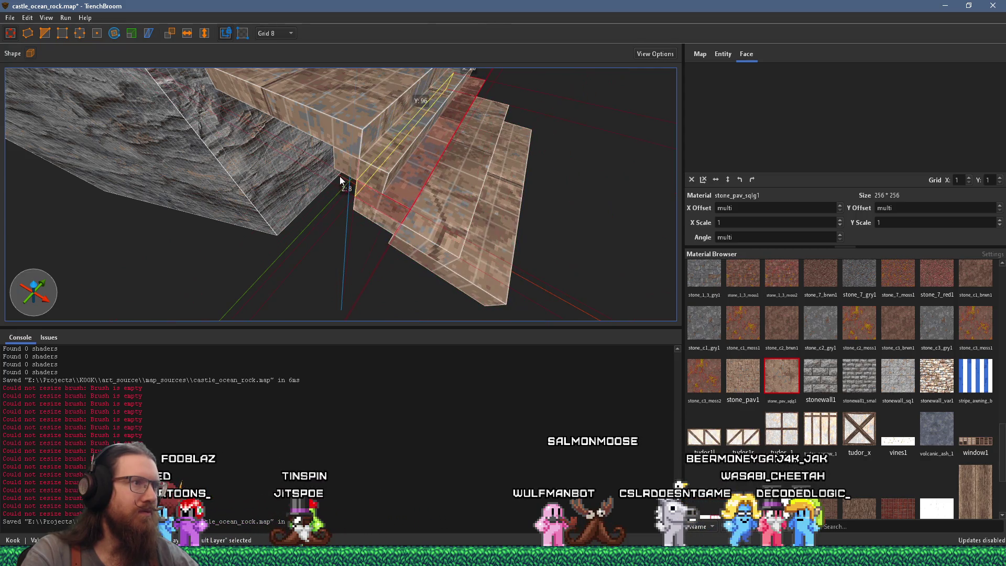
mouse_move(421, 197)
mouse_down()
mouse_move(489, 245)
mouse_move(448, 205)
mouse_move(350, 200)
mouse_move(356, 188)
mouse_move(461, 230)
mouse_move(448, 215)
mouse_move(325, 190)
mouse_move(369, 208)
mouse_move(370, 188)
mouse_move(301, 143)
mouse_move(330, 186)
mouse_move(317, 195)
mouse_move(359, 253)
mouse_move(350, 241)
mouse_move(368, 218)
mouse_move(496, 230)
mouse_up()
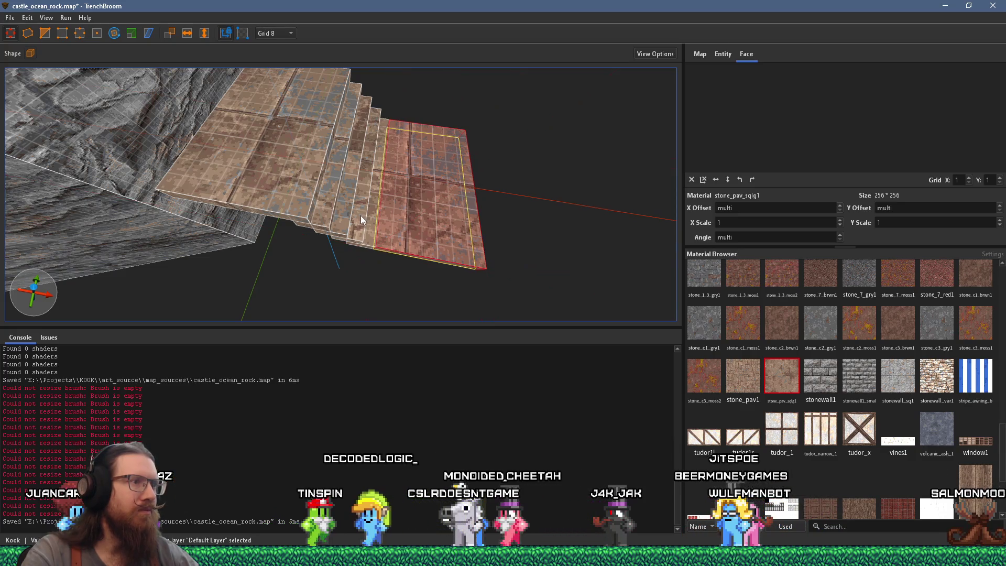
Step: Narrow the new slab to 16 units and set it flush against the staircase's side
mouse_move(396, 221)
mouse_down()
mouse_move(305, 232)
mouse_move(363, 244)
mouse_up()
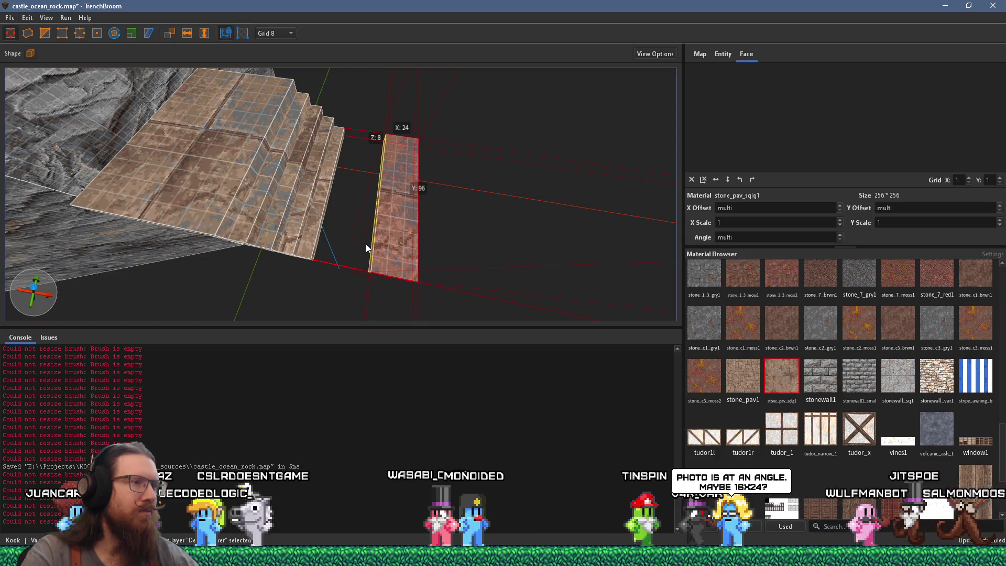
drag(375, 243, 462, 239)
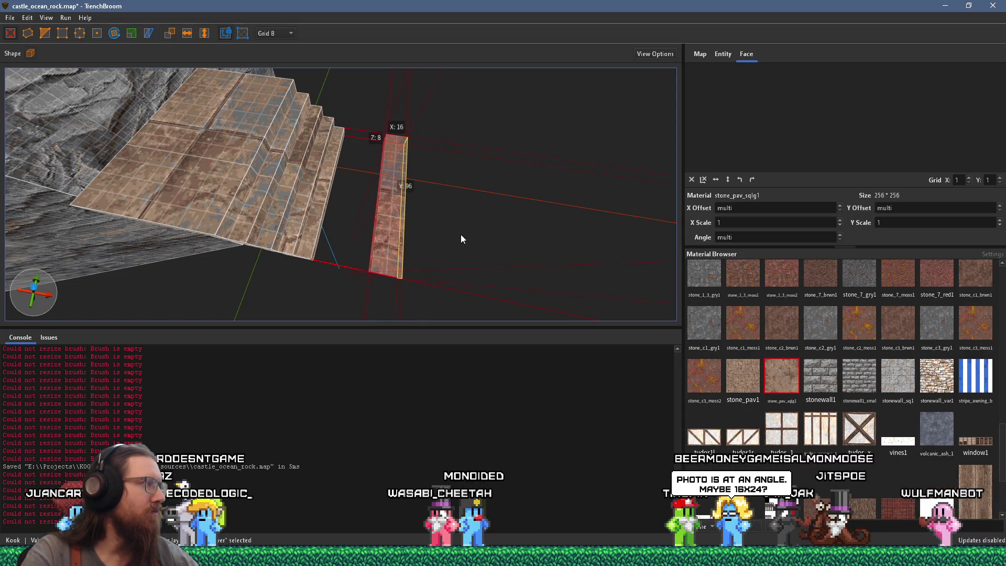
mouse_move(395, 234)
mouse_down()
mouse_move(385, 218)
mouse_move(415, 164)
mouse_up()
mouse_move(441, 206)
mouse_down()
mouse_move(285, 188)
mouse_move(296, 186)
mouse_up()
shift+click(370, 203)
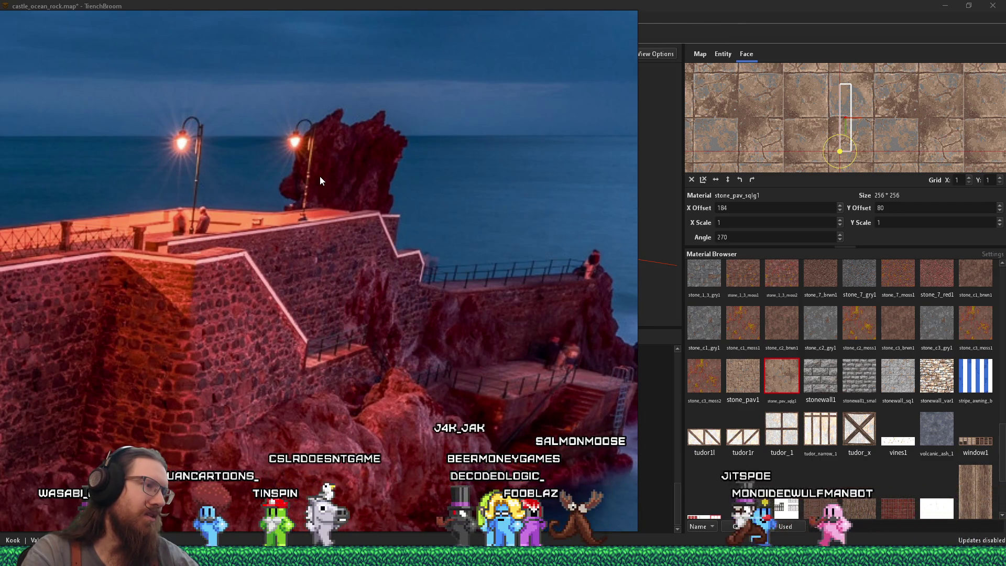
key(alt+Tab)
Step: Select all stair brushes and make trial copies of the staircase lower down
scroll(338, 228, down, 5)
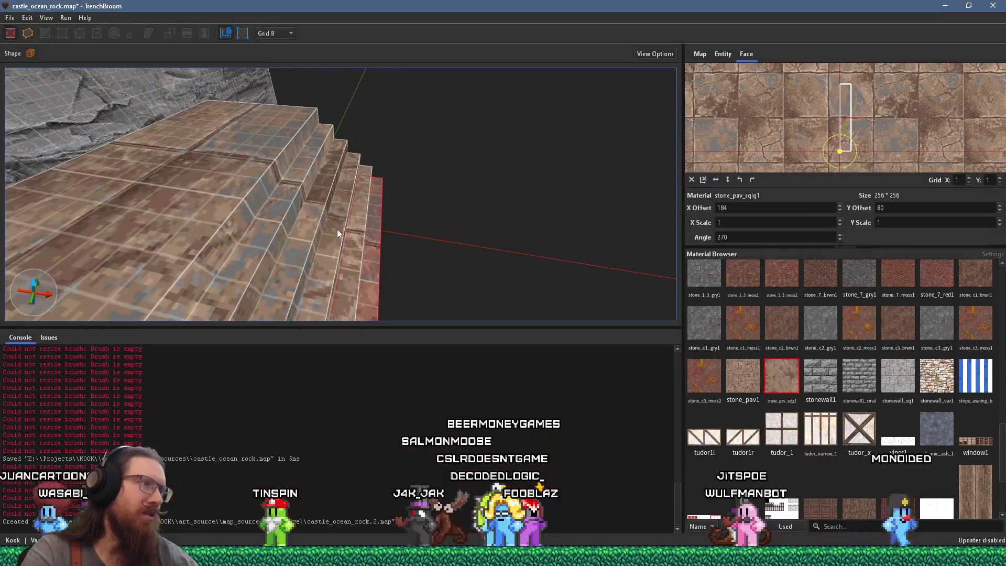
scroll(335, 220, down, 3)
scroll(398, 163, up, 8)
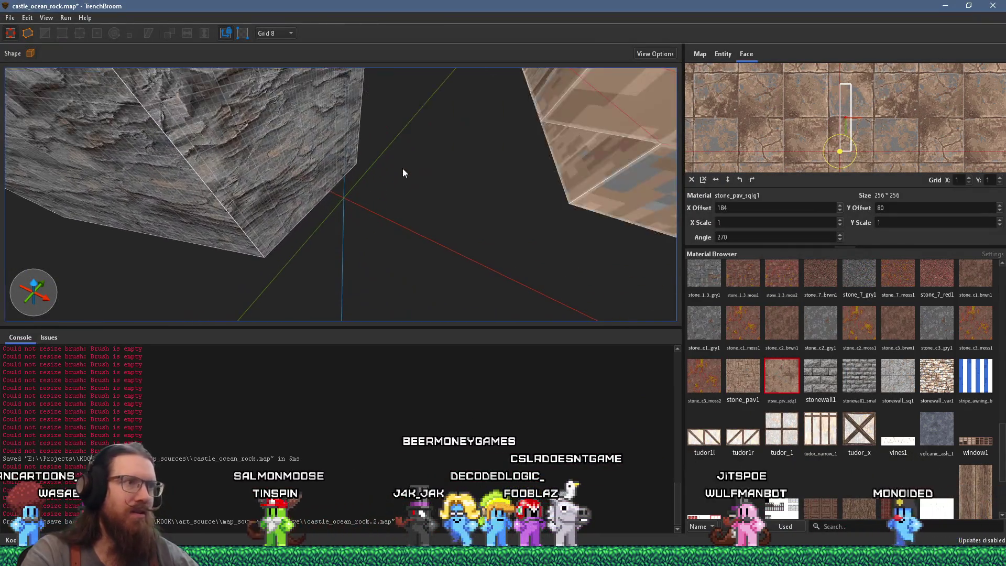
scroll(356, 207, down, 5)
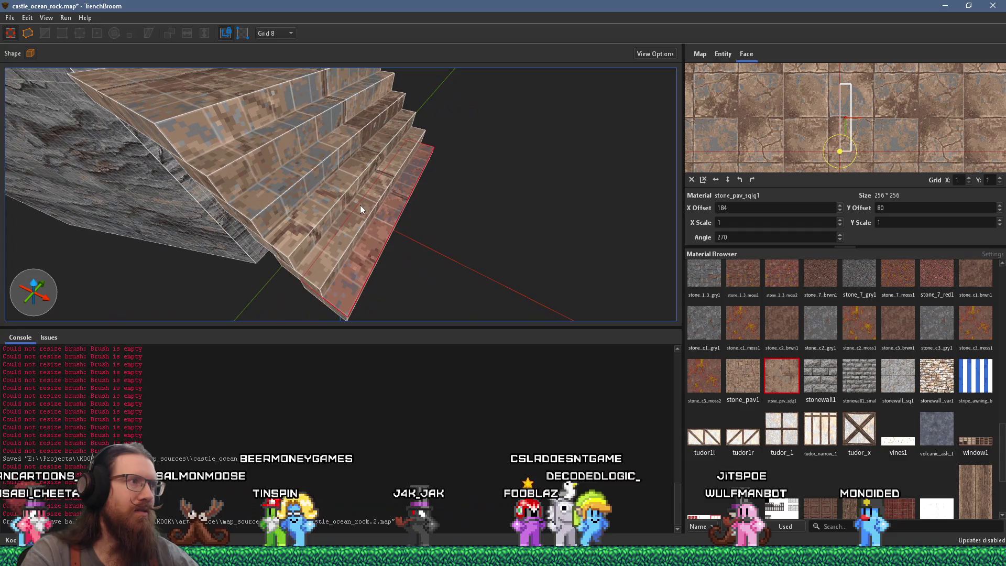
mouse_move(343, 192)
mouse_down()
mouse_move(379, 228)
mouse_move(263, 160)
mouse_up()
double_click(263, 160)
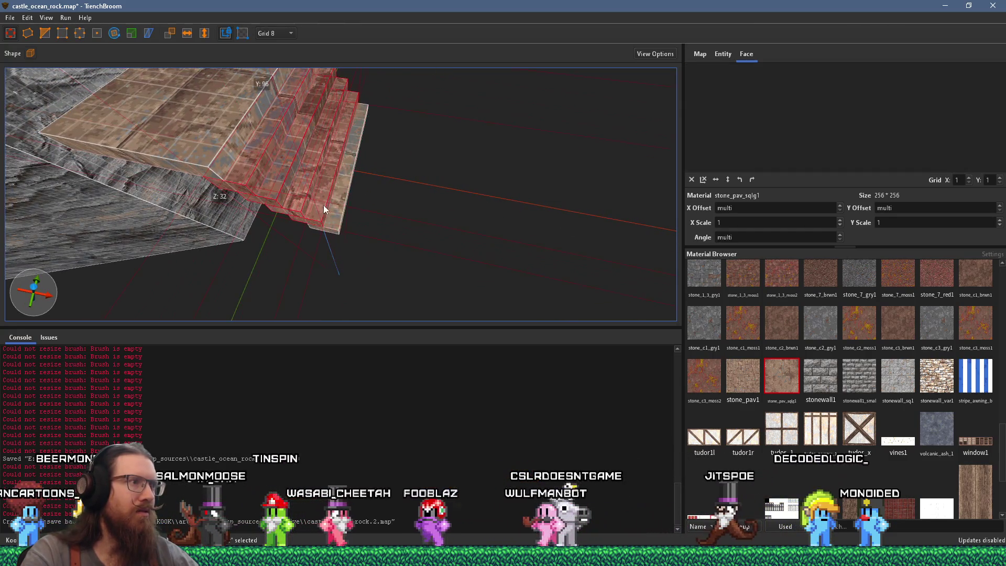
mouse_move(336, 214)
mouse_down()
mouse_move(339, 132)
mouse_move(350, 129)
mouse_up()
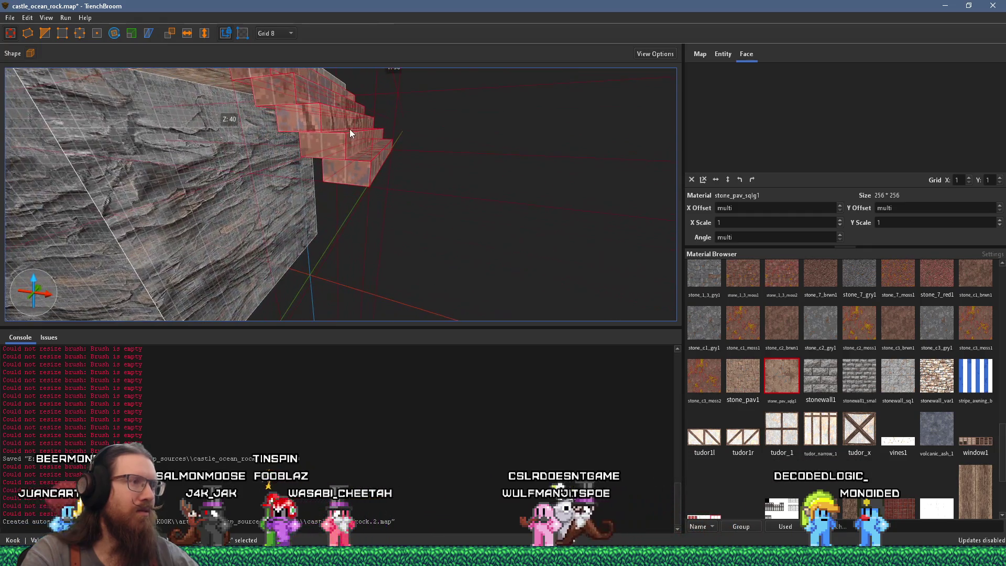
mouse_move(297, 99)
mouse_down()
mouse_move(387, 217)
mouse_move(427, 229)
mouse_move(303, 198)
mouse_move(363, 198)
mouse_move(396, 200)
mouse_move(228, 221)
mouse_move(306, 207)
mouse_move(263, 216)
mouse_up()
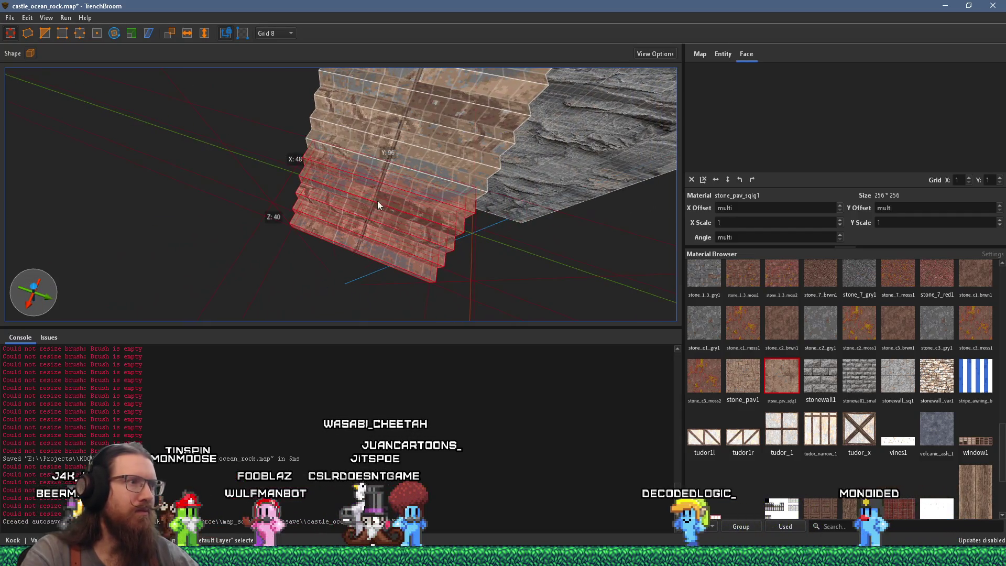
mouse_move(356, 194)
mouse_down()
mouse_move(290, 174)
mouse_move(419, 225)
mouse_up()
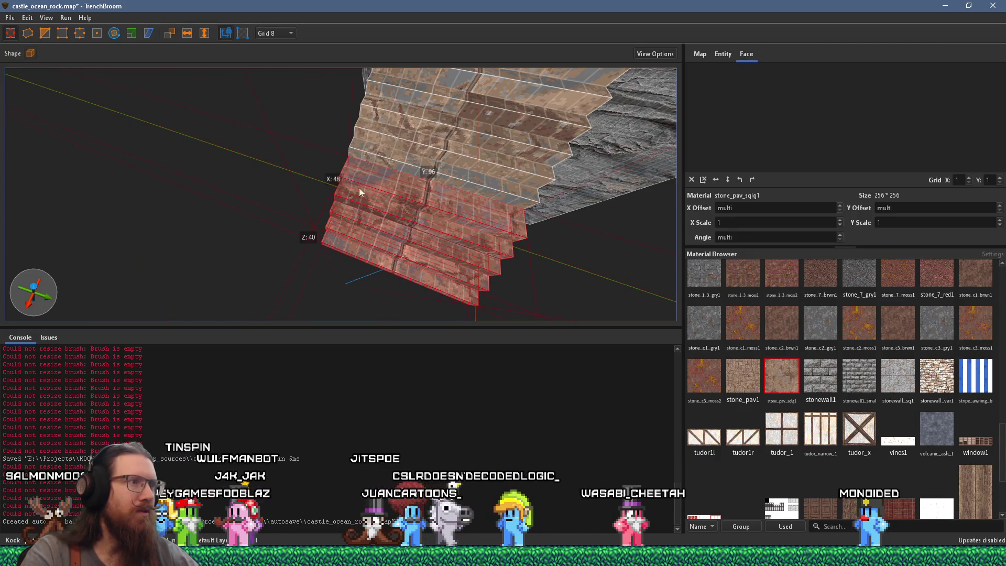
drag(335, 199, 370, 194)
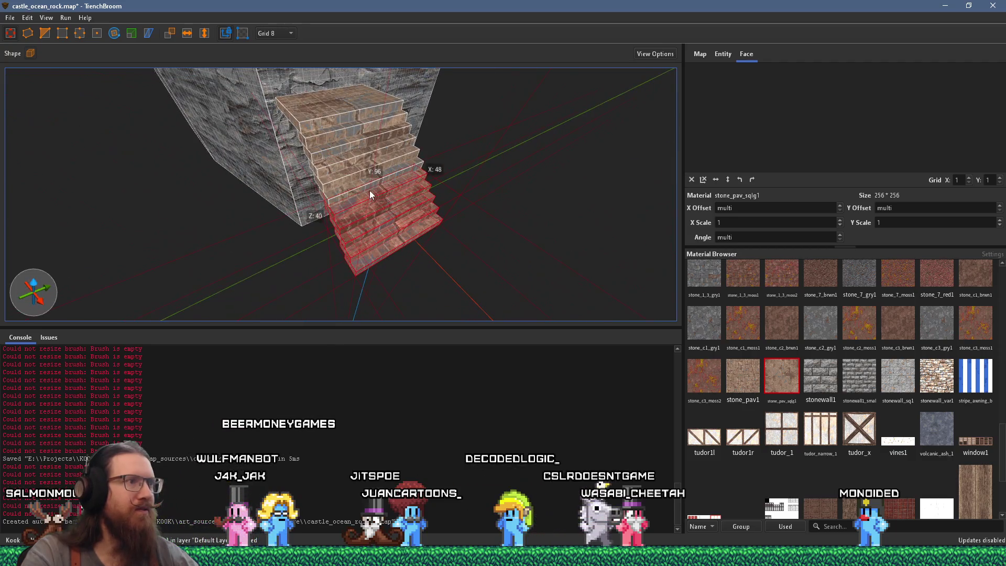
ctrl+drag(335, 128, 361, 196)
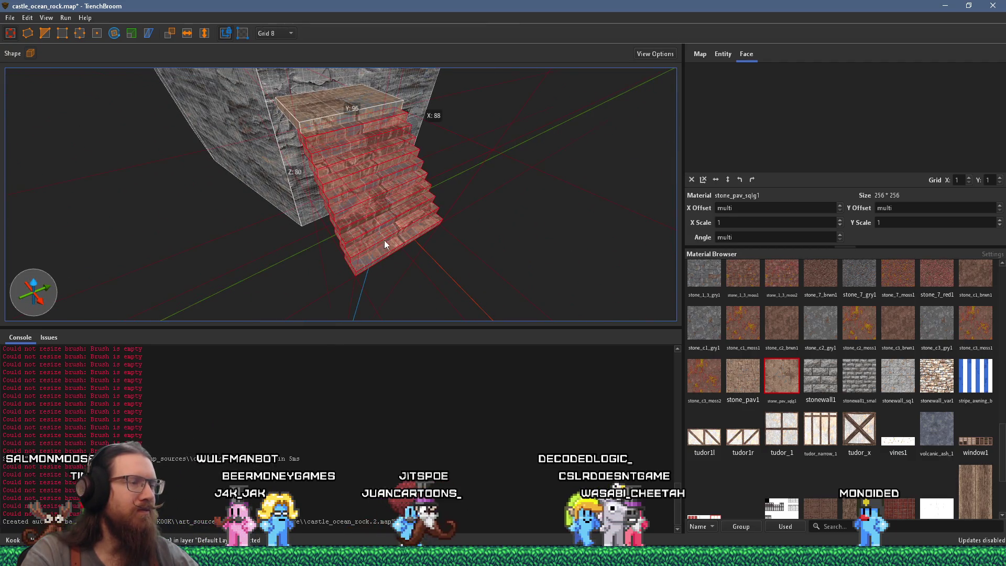
mouse_move(369, 152)
ctrl+mouse_down()
mouse_move(360, 218)
mouse_move(411, 260)
mouse_move(406, 289)
mouse_move(384, 196)
mouse_move(356, 246)
mouse_move(457, 177)
mouse_move(421, 213)
mouse_move(413, 191)
mouse_move(419, 218)
mouse_move(399, 211)
mouse_move(373, 278)
ctrl+mouse_up()
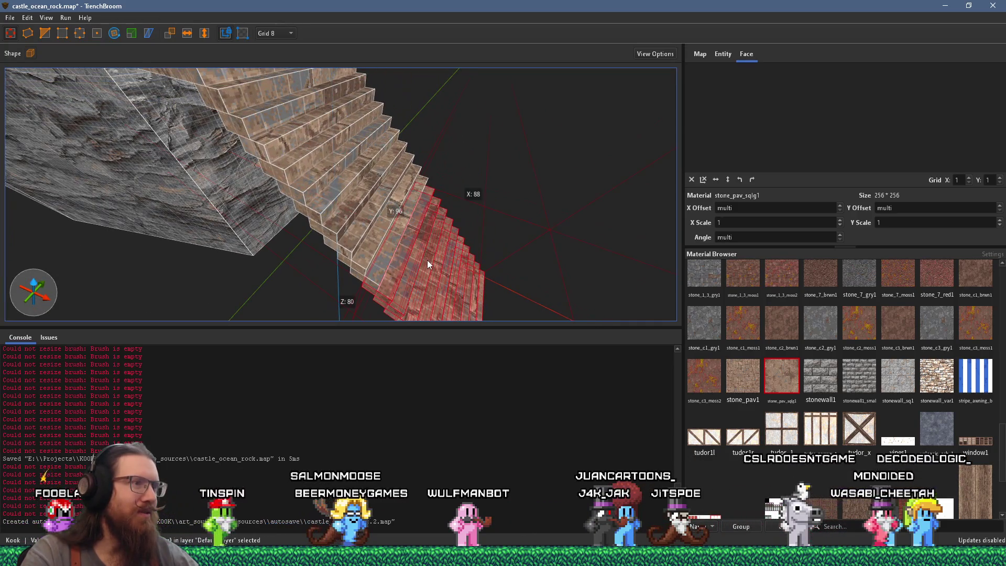
Step: Delete the trial stair copies and check texture alignment on the remaining stair faces
key(Delete)
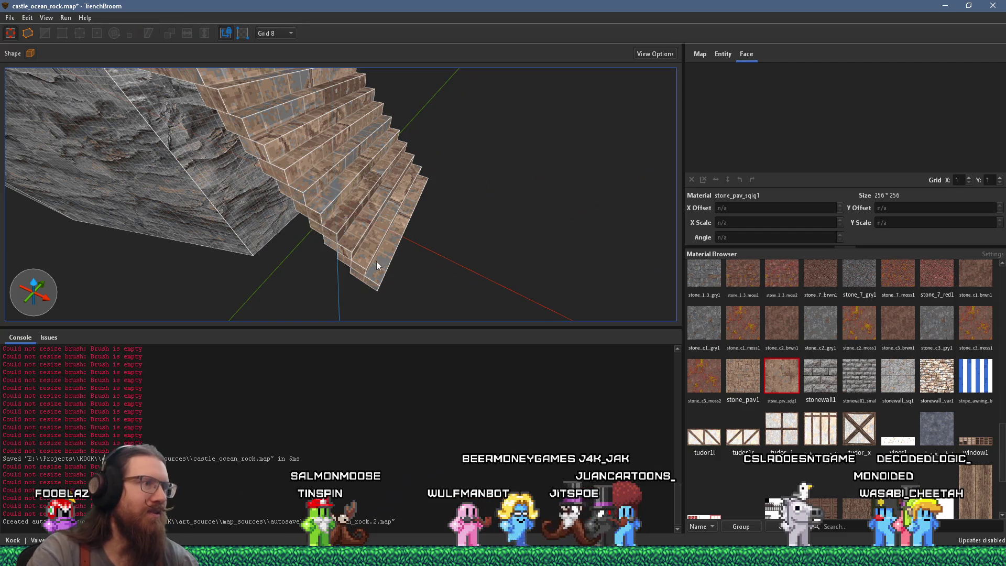
shift+click(374, 267)
mouse_move(370, 287)
mouse_down()
mouse_move(339, 232)
mouse_move(290, 200)
mouse_move(307, 221)
mouse_move(426, 207)
mouse_up()
shift+click(262, 199)
shift+click(417, 225)
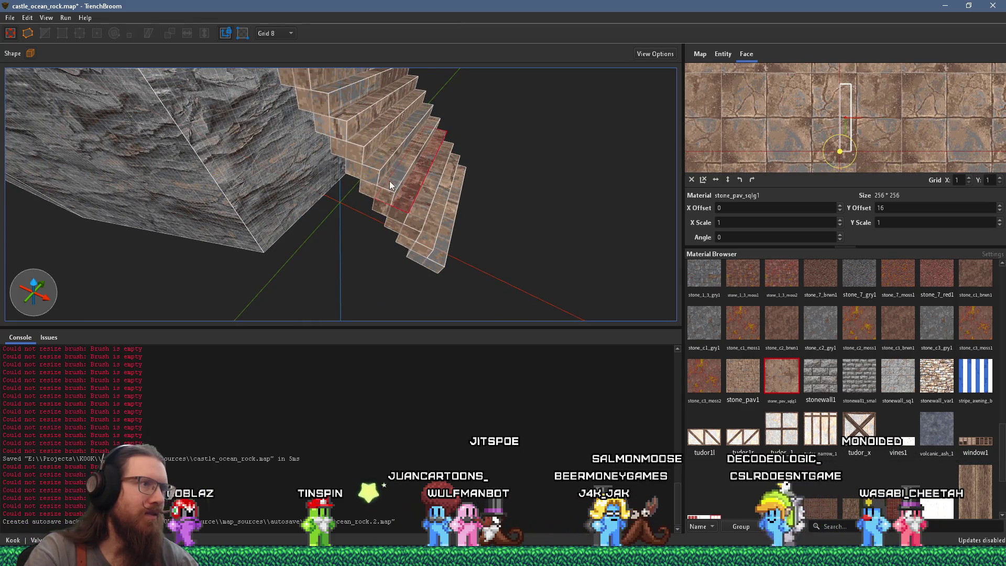
Step: Select the whole staircase, duplicate it with Ctrl+D, and lower the copy by 8 units
shift+click(358, 147)
mouse_move(351, 120)
mouse_down()
mouse_move(360, 177)
mouse_move(351, 151)
mouse_move(320, 136)
mouse_up()
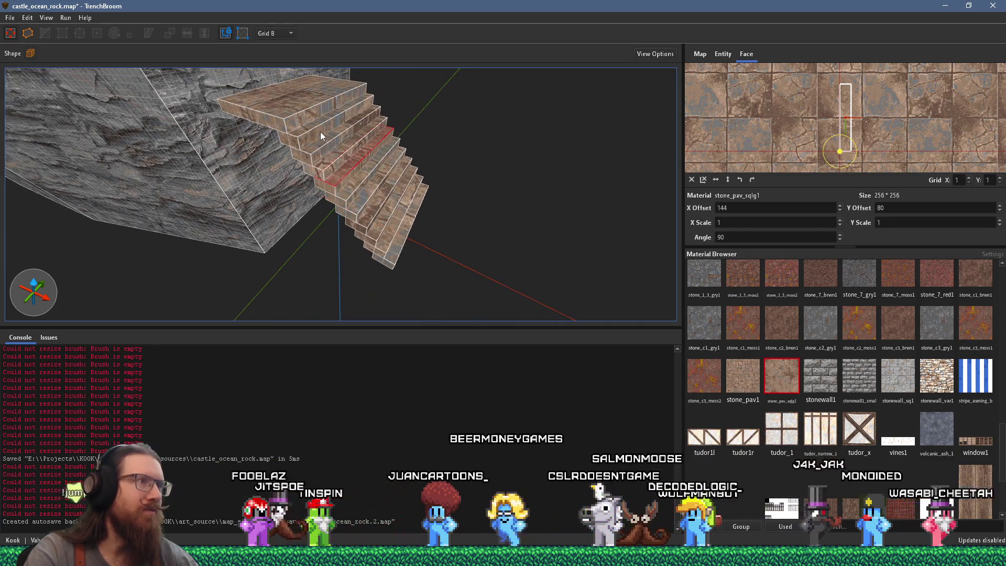
click(321, 135)
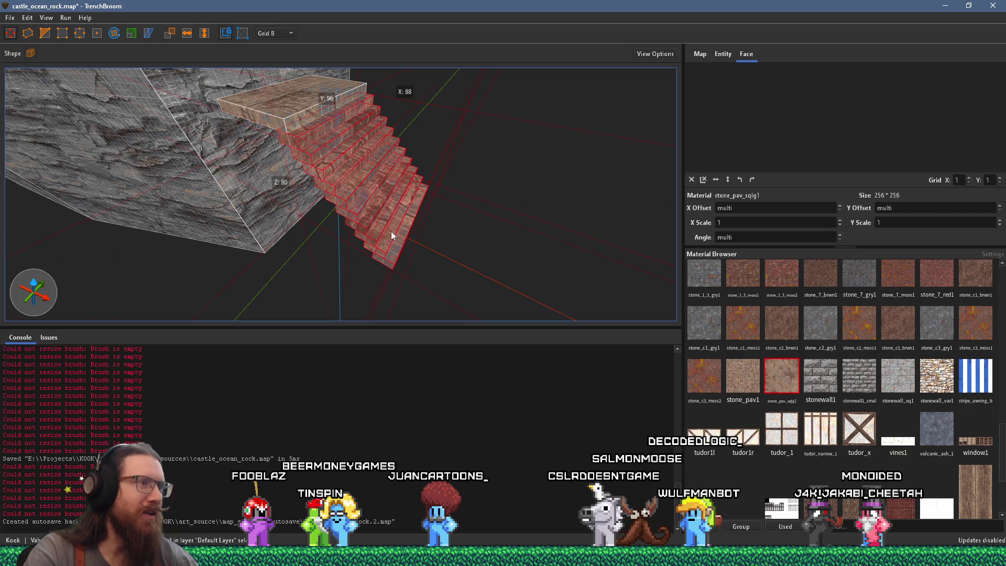
key(ctrl+d)
mouse_move(410, 252)
mouse_down()
mouse_move(416, 260)
mouse_move(415, 204)
mouse_move(382, 174)
mouse_move(439, 217)
mouse_move(163, 212)
mouse_move(212, 206)
mouse_move(349, 222)
mouse_up()
Step: Deselect the duplicate staircase, compare against the reference photo, and reorient the view
click(439, 217)
scroll(439, 212, down, 5)
key(alt+Tab)
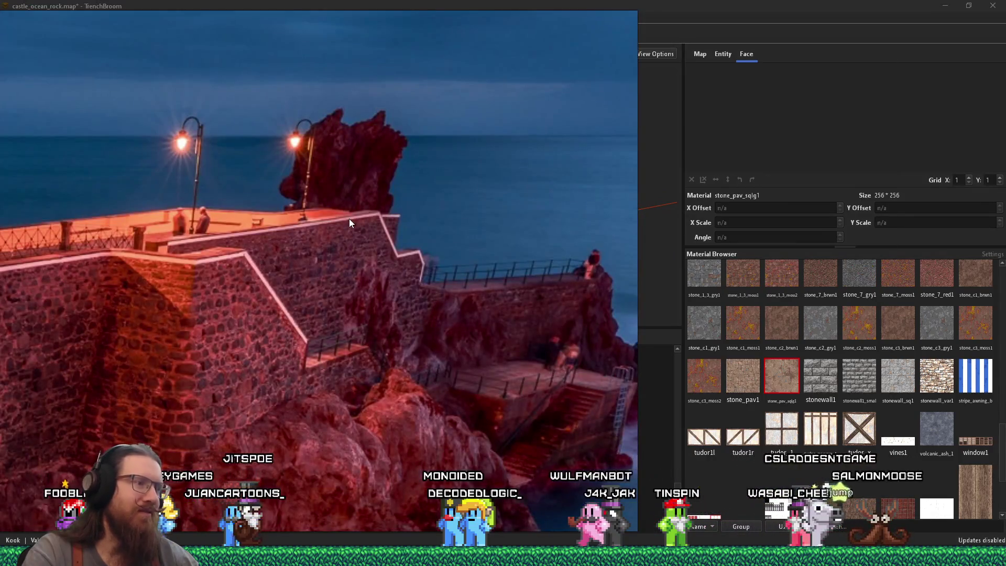
key(alt+Tab)
drag(349, 218, 432, 169)
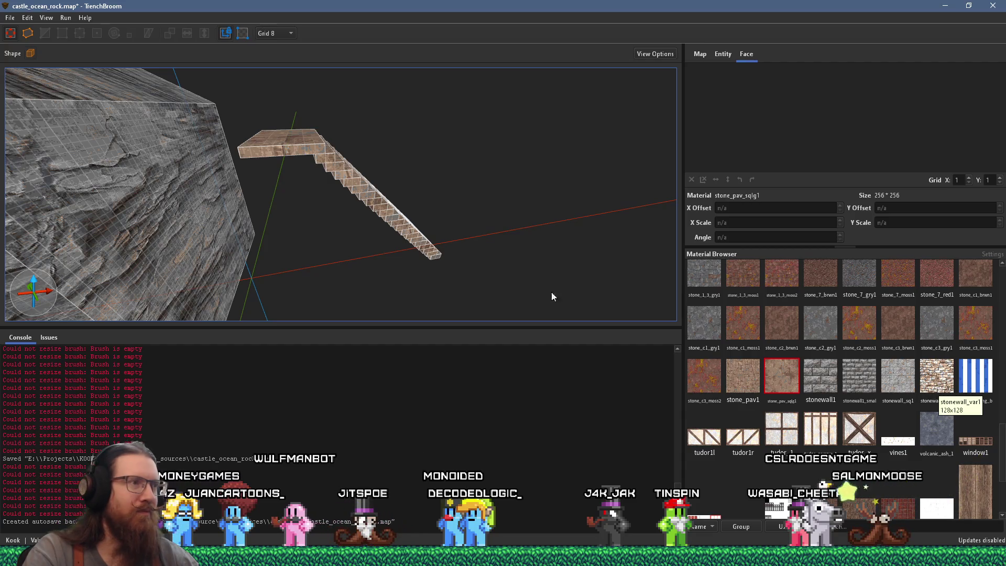
scroll(372, 199, up, 2)
Step: Select the duplicate stair steps and shift them -16 X and -8 Y
click(322, 148)
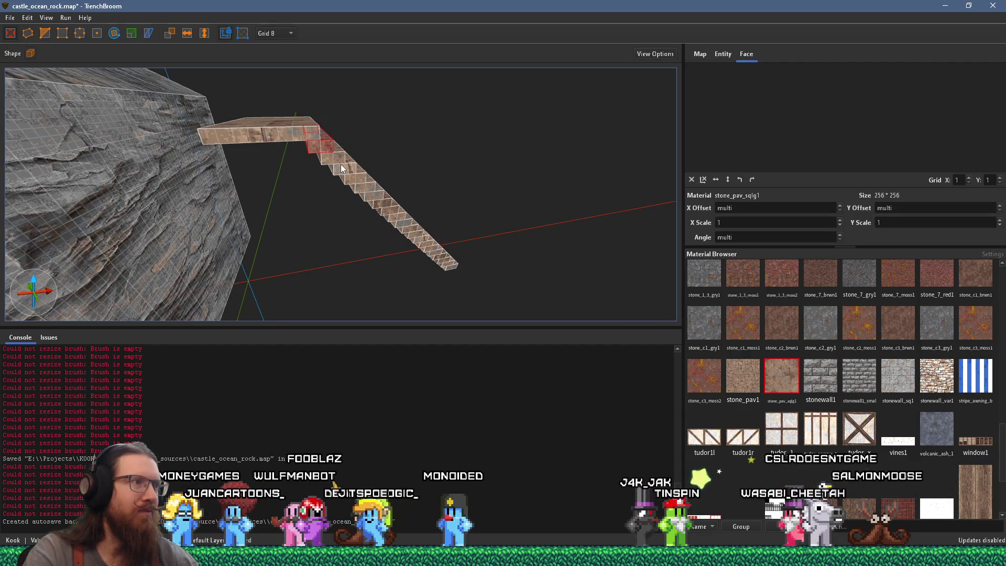
mouse_move(387, 205)
mouse_down()
mouse_move(328, 212)
mouse_move(304, 169)
mouse_move(360, 226)
mouse_up()
mouse_move(429, 265)
mouse_down()
mouse_move(435, 273)
mouse_move(432, 218)
mouse_up()
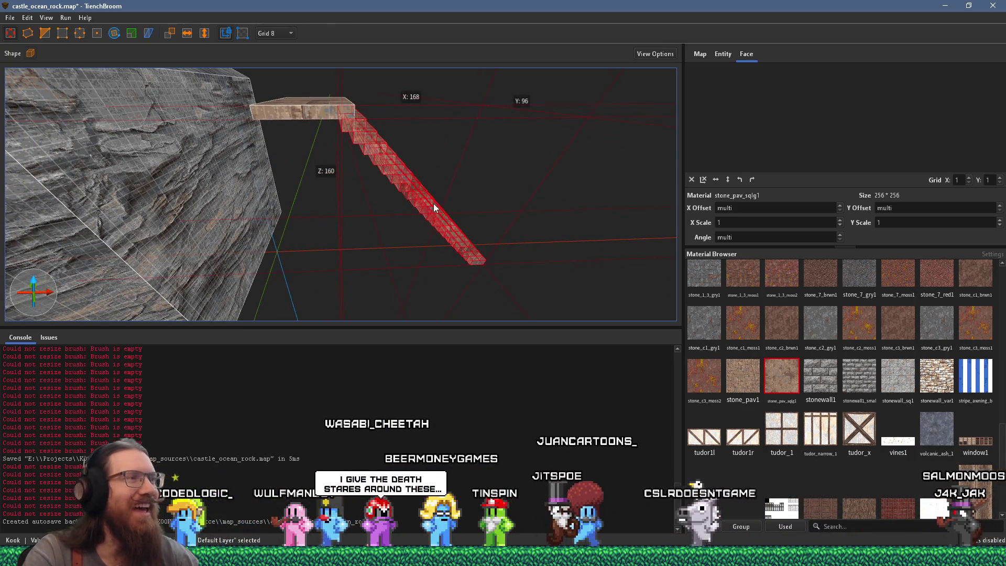
drag(421, 191, 398, 193)
Step: Apply the stonewall_var1 material to the shifted stair copy
scroll(381, 175, up, 5)
scroll(384, 169, down, 3)
click(922, 384)
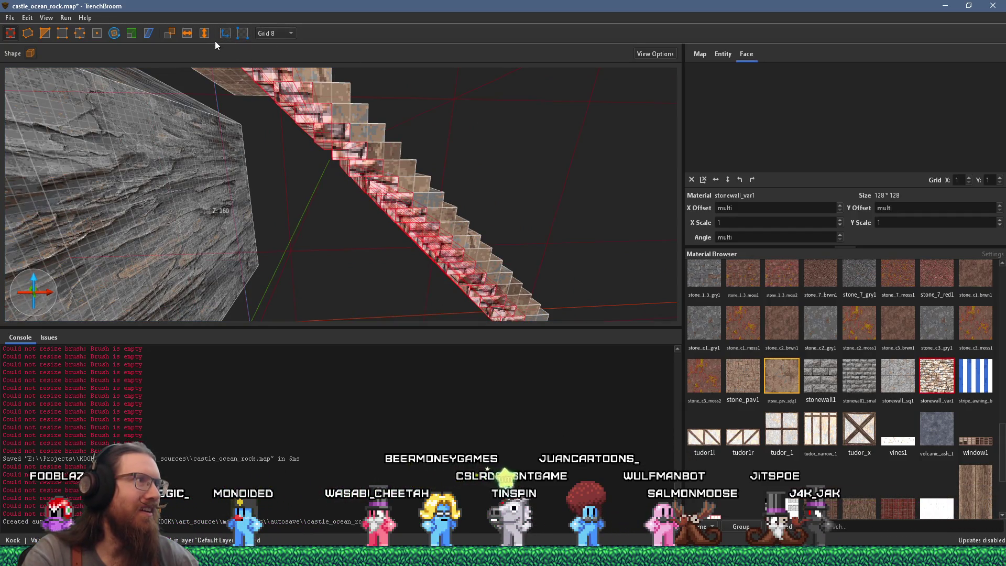
Step: Reset the stonewall_var1 texture offsets and angle to zero on the stair copy
click(691, 179)
scroll(382, 162, down, 5)
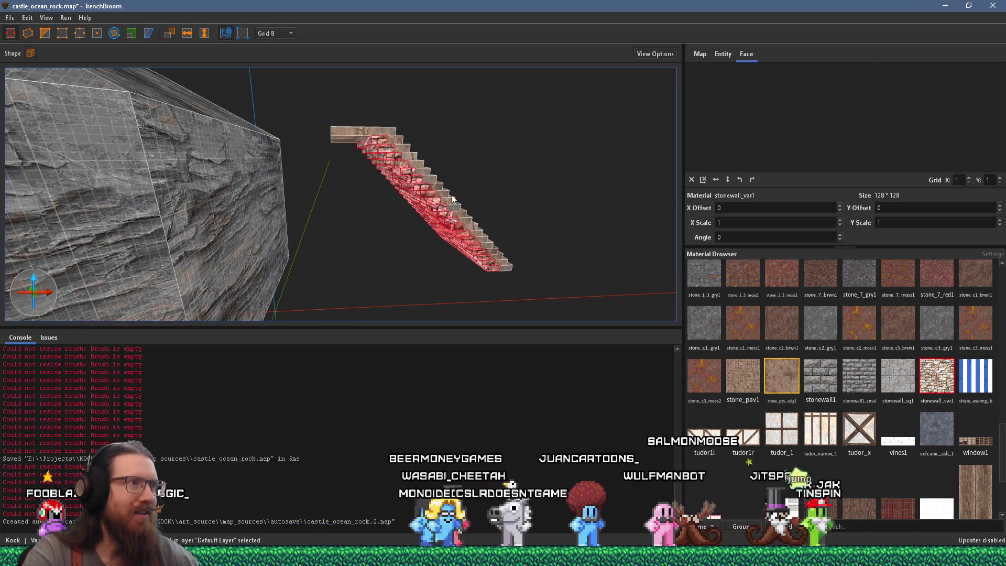
mouse_move(399, 226)
mouse_down()
mouse_move(319, 246)
mouse_move(286, 234)
mouse_move(271, 241)
mouse_up()
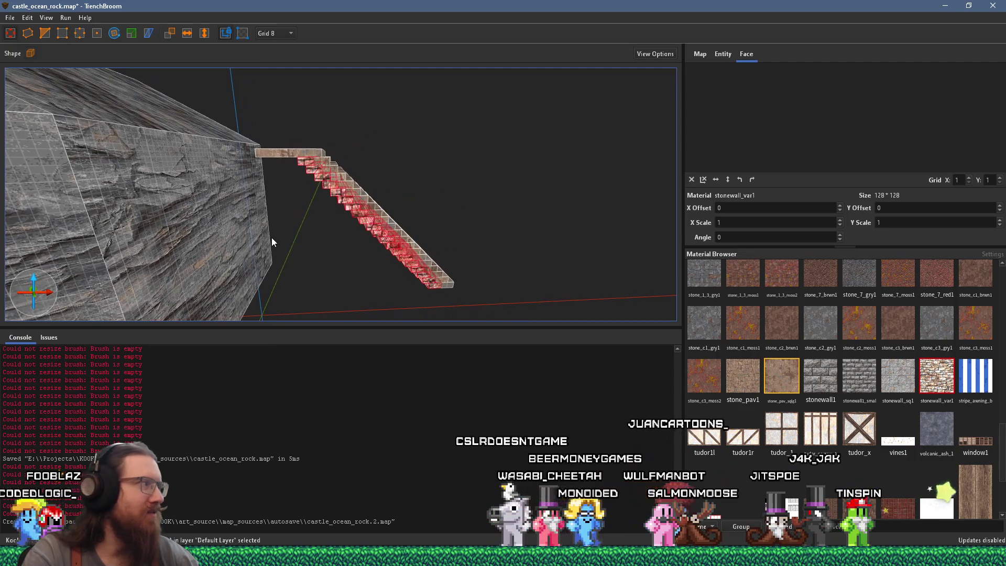
scroll(313, 240, up, 5)
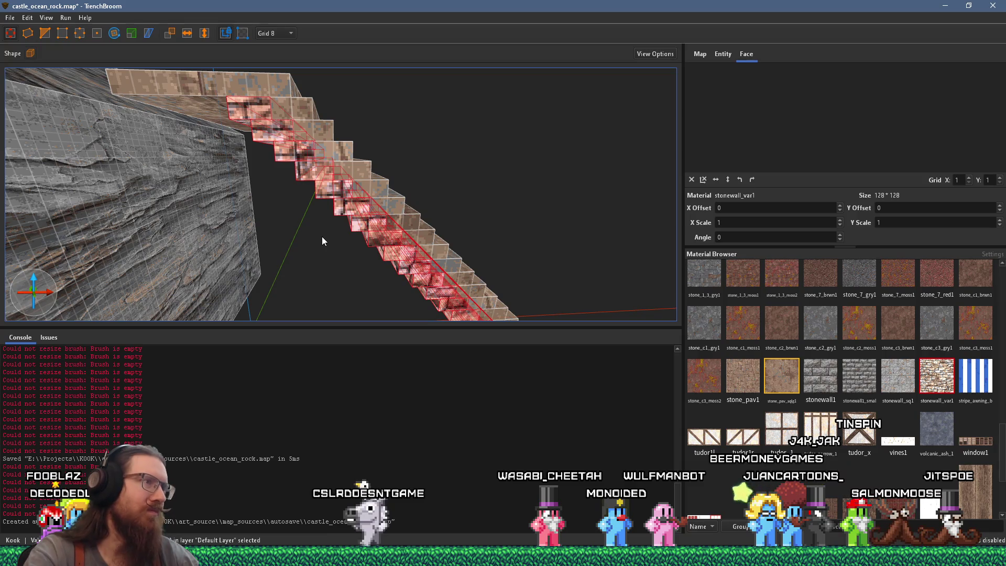
mouse_move(280, 218)
mouse_down()
mouse_move(245, 147)
mouse_move(324, 231)
mouse_move(260, 165)
mouse_up()
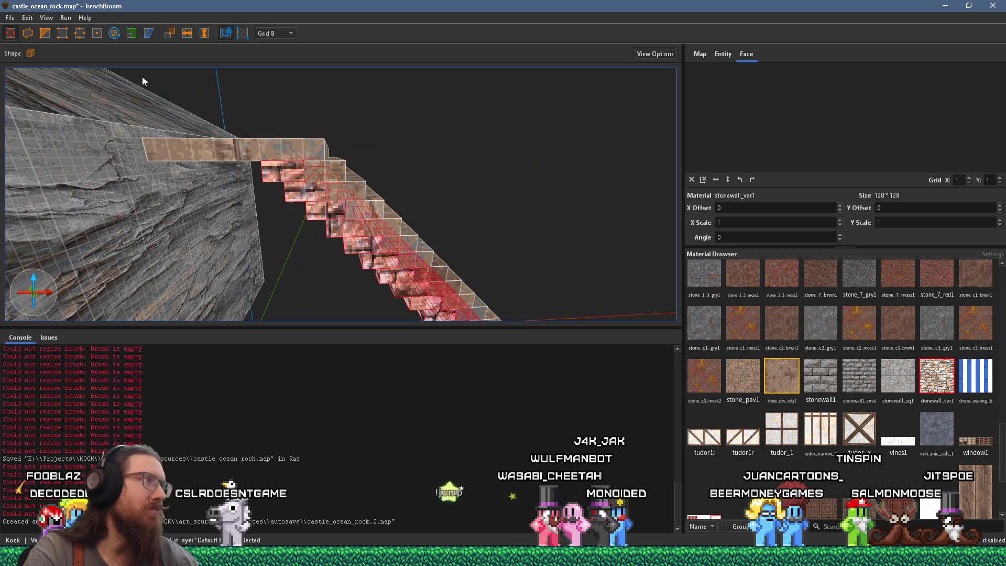
Step: Lower the top-step vertices of the stone copy with the Vertex tool, then deselect
click(45, 34)
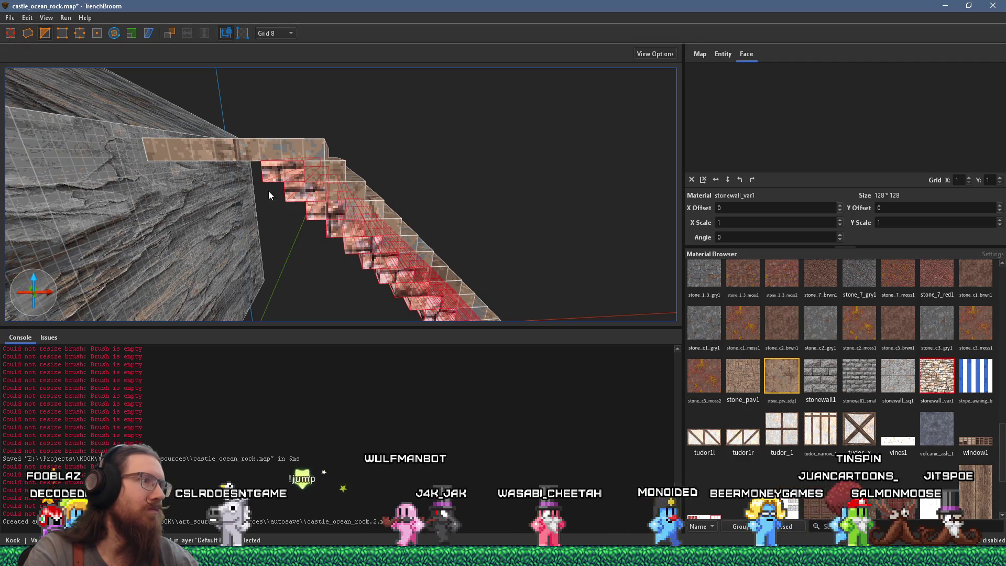
shift+click(306, 183)
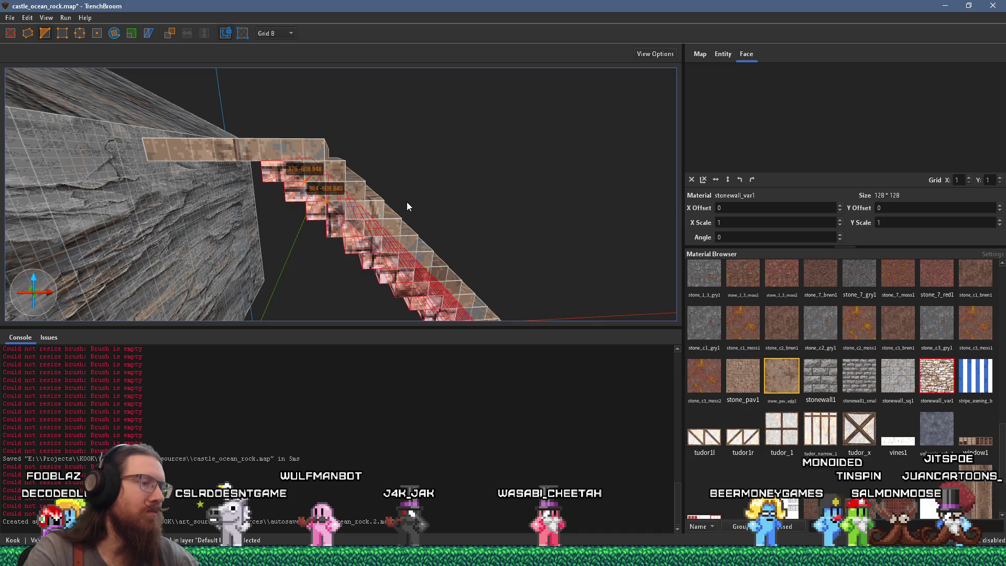
key(Down)
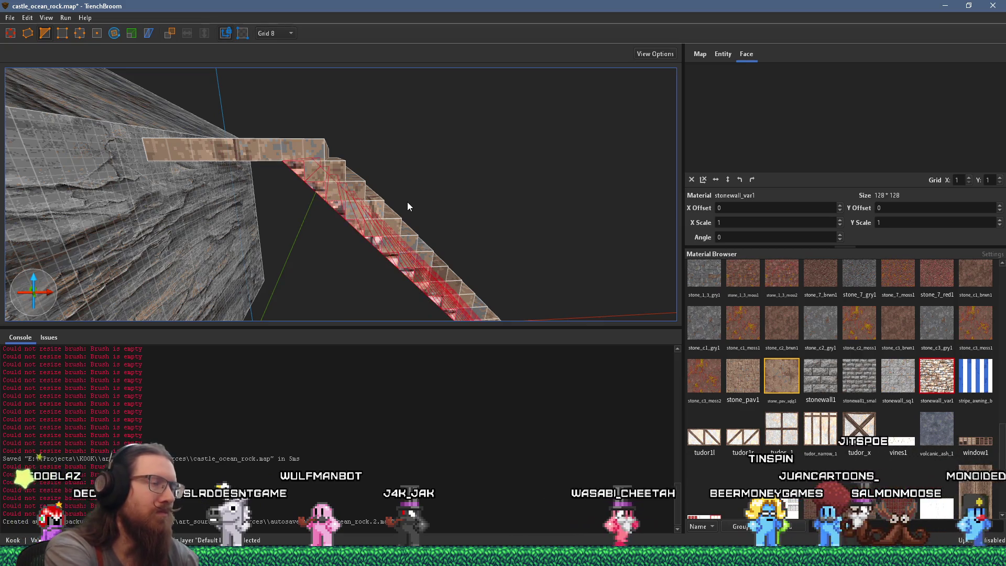
mouse_move(363, 243)
mouse_down()
mouse_move(356, 159)
mouse_move(466, 158)
mouse_move(397, 194)
mouse_up()
key(Escape)
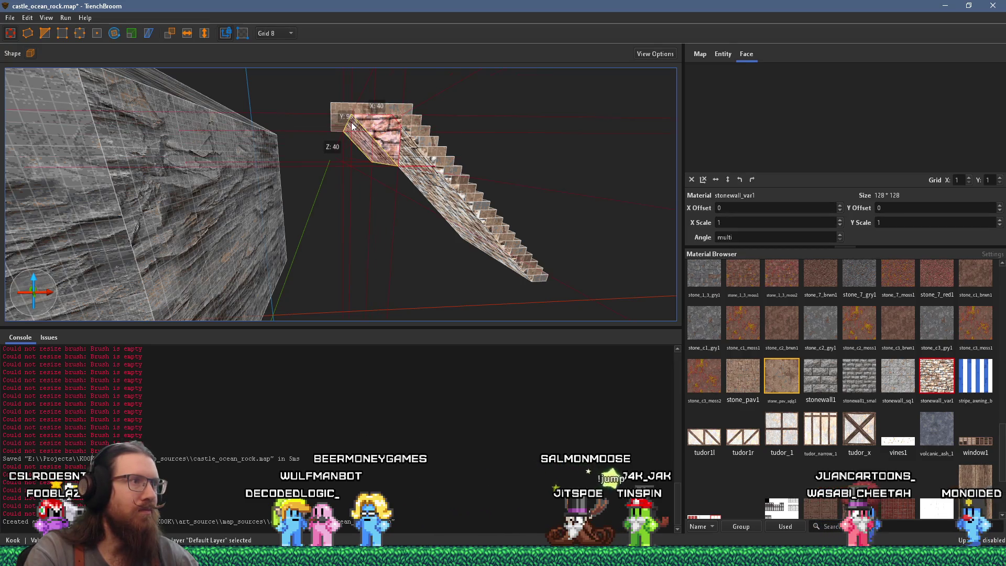
Step: Extrude the staircase underside into a large slab and clip away its left part
drag(404, 157, 553, 263)
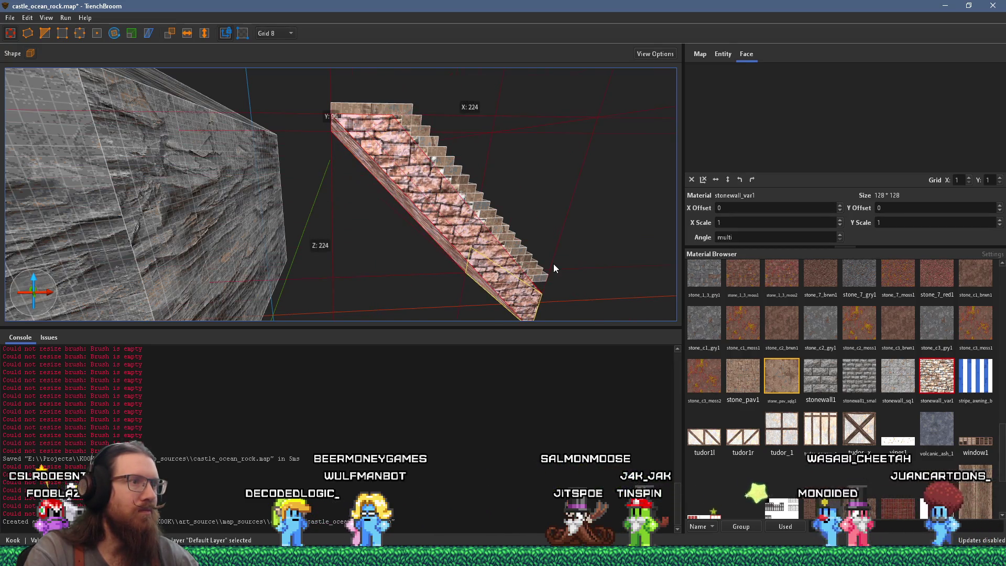
mouse_move(413, 218)
mouse_down()
mouse_move(389, 223)
mouse_move(307, 146)
mouse_up()
key(c)
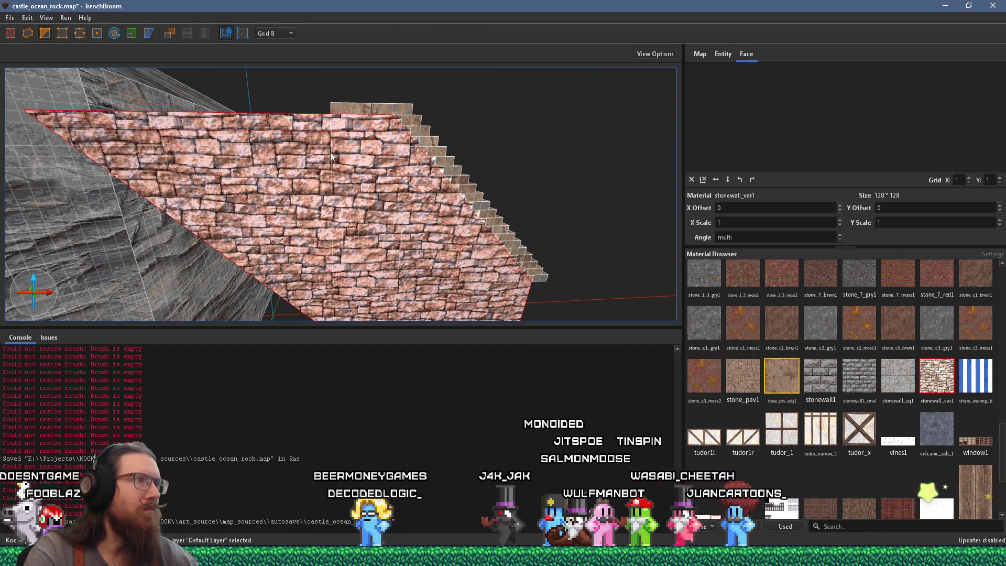
click(331, 156)
click(331, 135)
key(Return)
Step: Clip off the lower part of the brick brush with a second cut
click(459, 284)
click(414, 272)
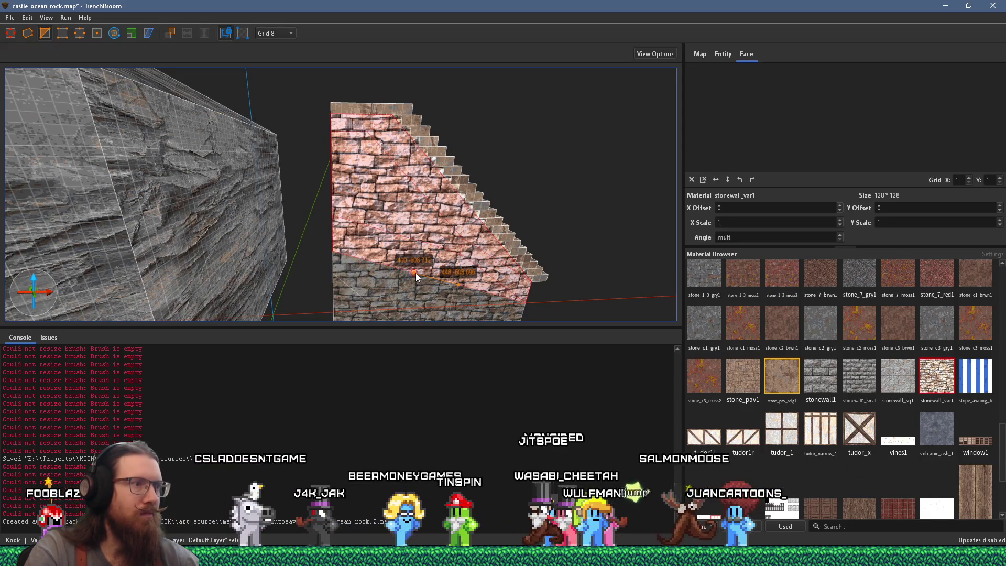
key(Return)
mouse_move(418, 283)
mouse_down()
mouse_move(379, 260)
mouse_move(300, 245)
mouse_move(307, 230)
mouse_move(385, 223)
mouse_up()
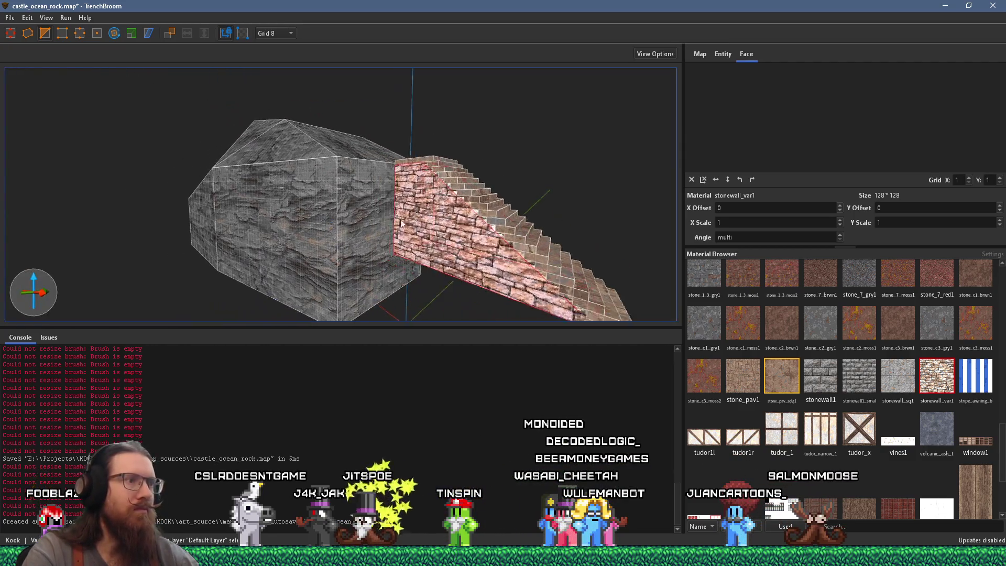
Step: Check the castle reference photo, then widen the brick base leftward against the rock
key(alt+Tab)
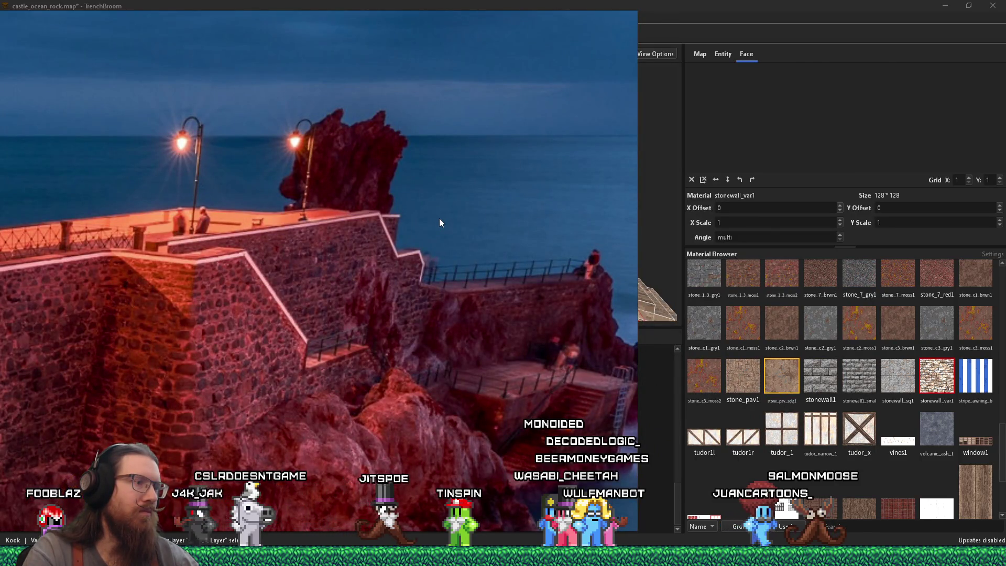
key(alt+Tab)
scroll(401, 221, up, 5)
mouse_move(508, 258)
mouse_down()
mouse_move(388, 207)
mouse_move(470, 296)
mouse_move(403, 218)
mouse_move(250, 225)
mouse_move(290, 245)
mouse_move(308, 313)
mouse_move(312, 235)
mouse_move(381, 245)
mouse_move(362, 238)
mouse_up()
click(406, 184)
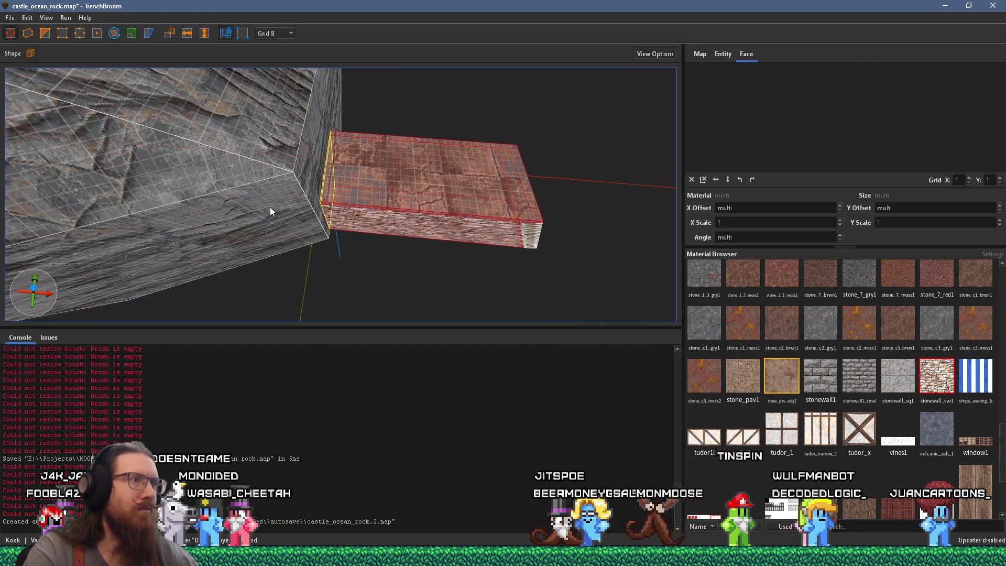
Step: Compare the brick base with the reference photo and inspect the staircase from below
drag(314, 213, 179, 206)
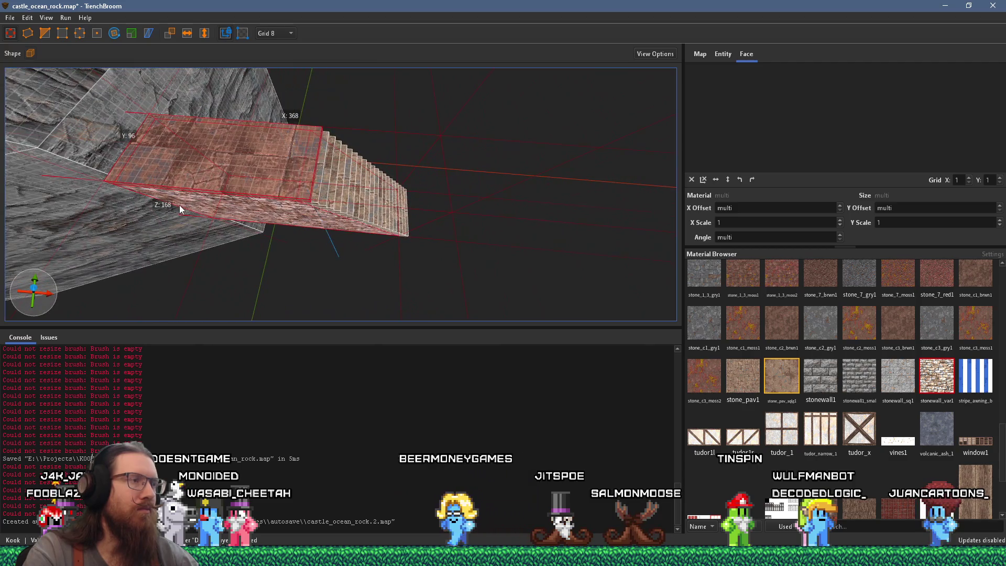
key(Escape)
key(alt+Tab)
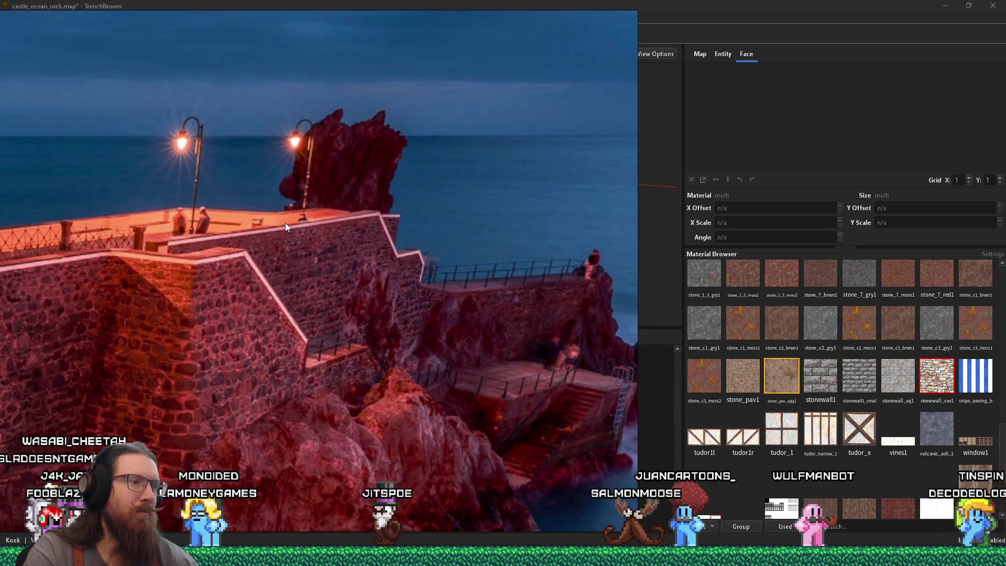
key(alt+Tab)
mouse_move(288, 227)
mouse_down()
mouse_move(398, 215)
mouse_move(319, 111)
mouse_up()
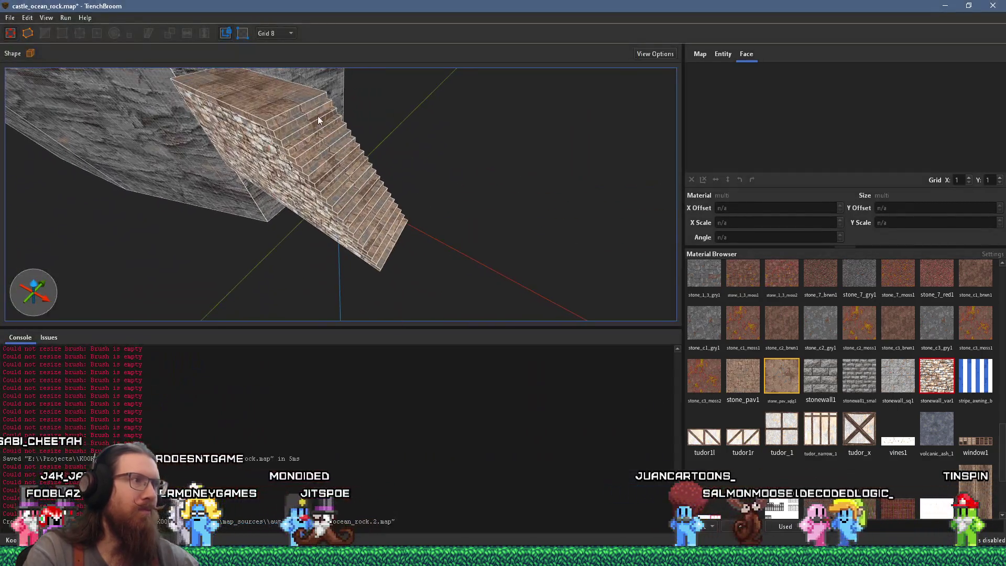
click(276, 108)
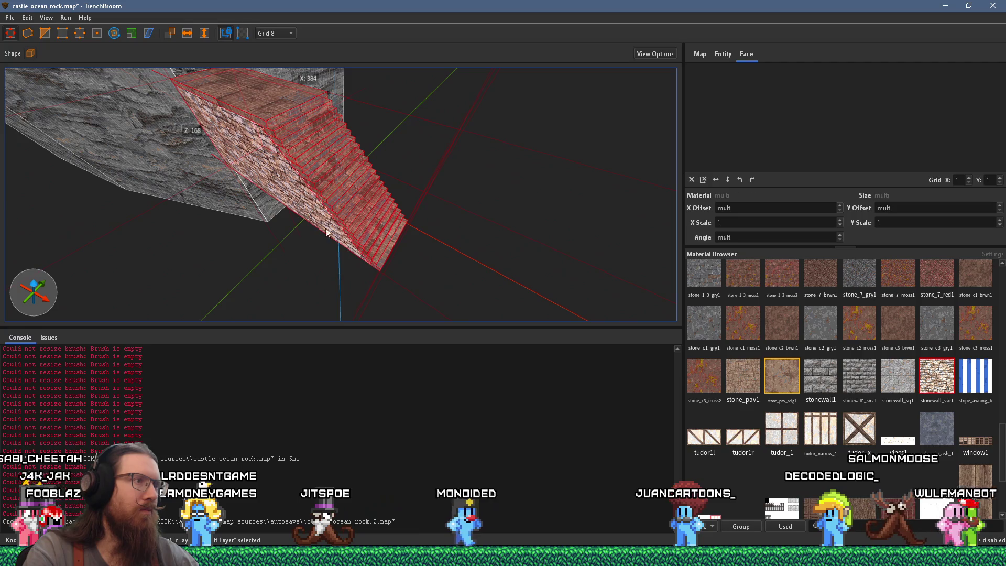
mouse_move(287, 185)
mouse_down()
mouse_move(235, 191)
mouse_move(328, 92)
mouse_move(371, 69)
mouse_move(330, 145)
mouse_move(359, 170)
mouse_move(359, 134)
mouse_up()
key(Escape)
Step: Select the stair brushes from above and add the lower stone slab to the selection
drag(339, 197, 236, 199)
click(236, 199)
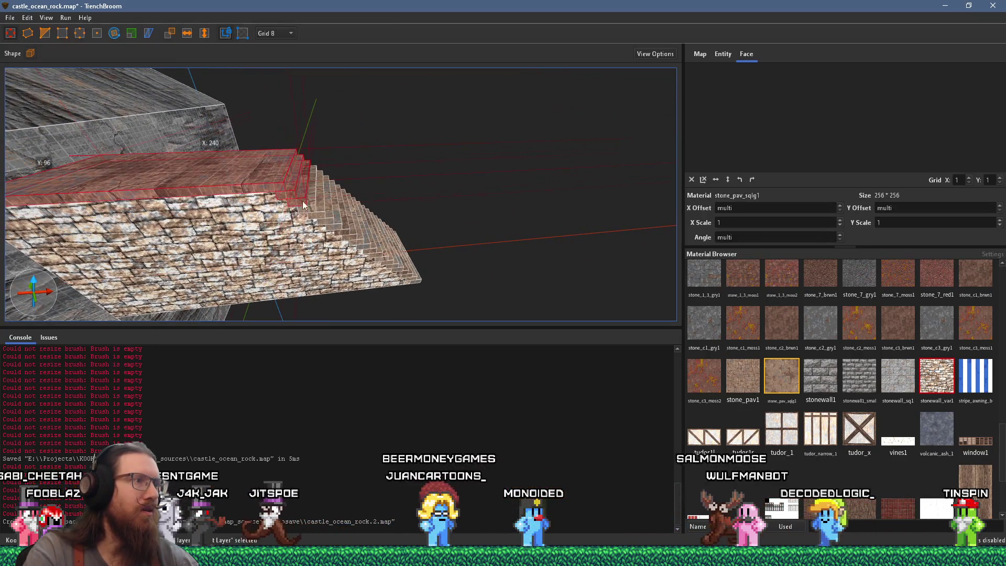
ctrl+click(410, 284)
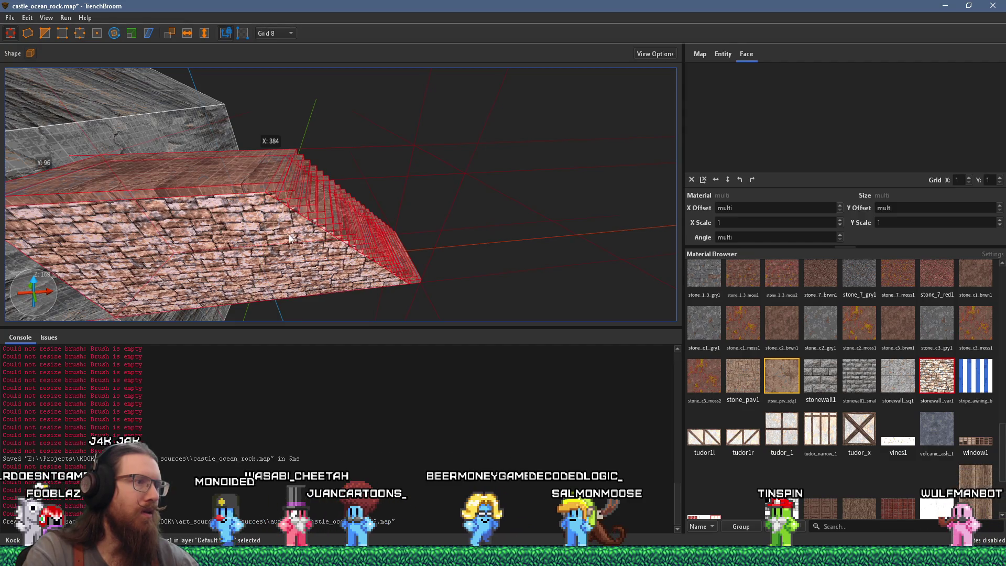
scroll(341, 259, up, 5)
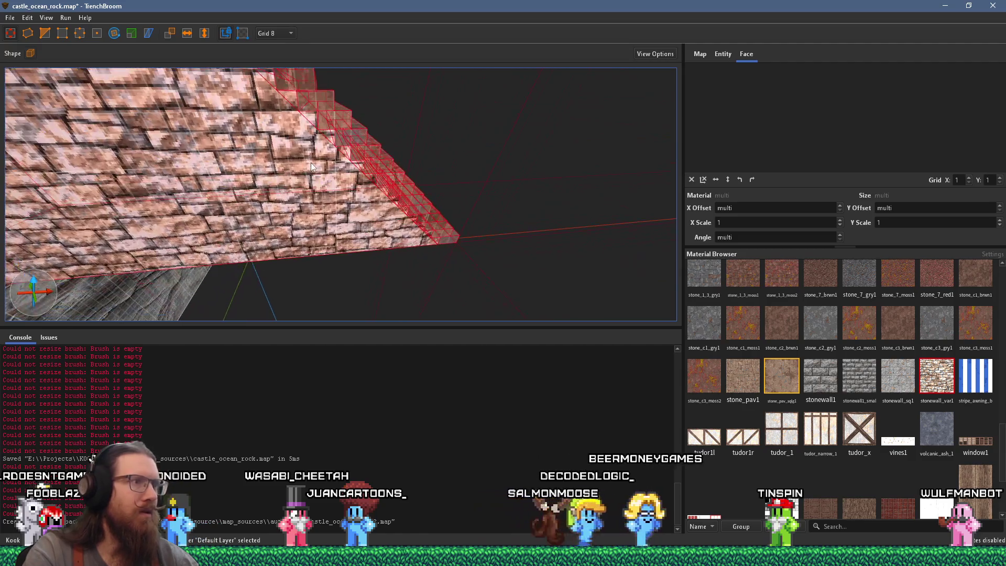
scroll(304, 157, down, 5)
Step: Group the selected stair and base brushes and name the group Stairs1
right_click(319, 215)
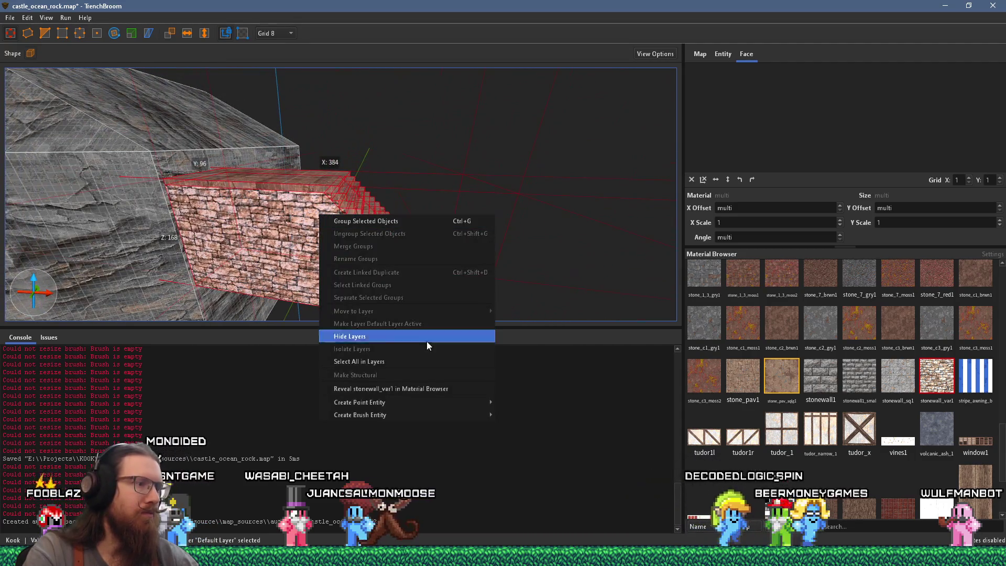
mouse_move(423, 414)
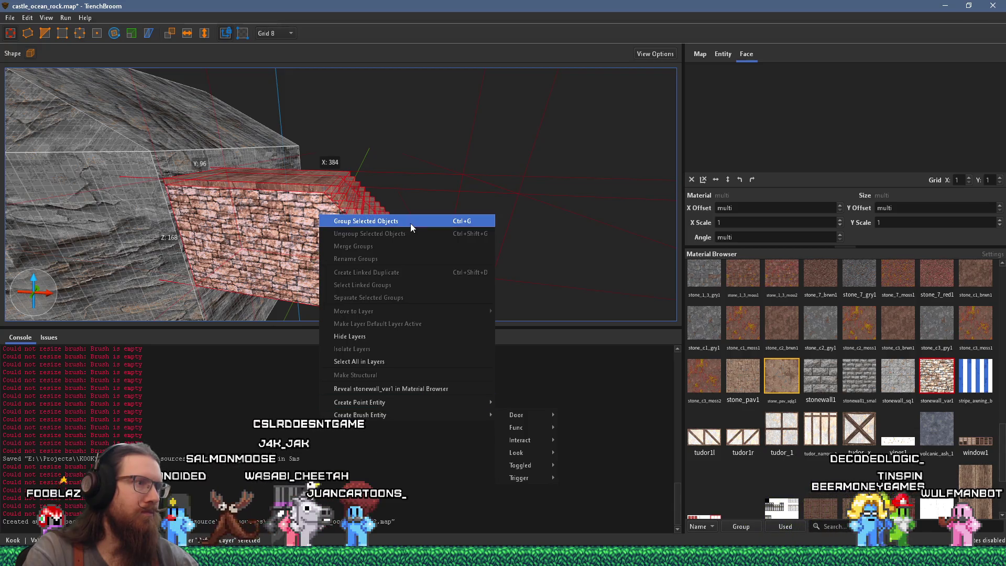
click(410, 225)
text(rs1)
key(Return)
scroll(398, 241, up, 3)
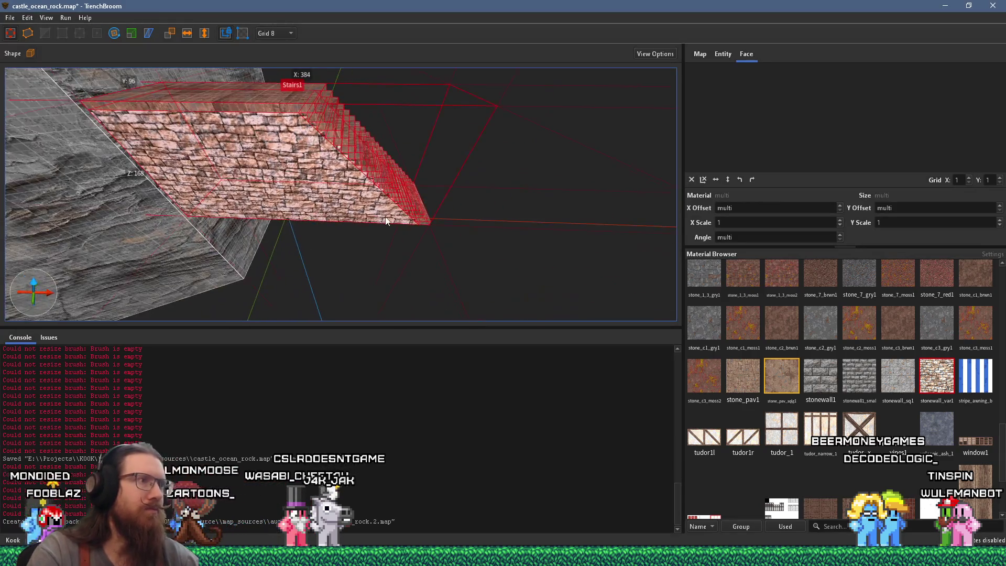
scroll(367, 243, up, 2)
Step: Duplicate the Stairs1 group and place the copy lower and to the side
click(328, 265)
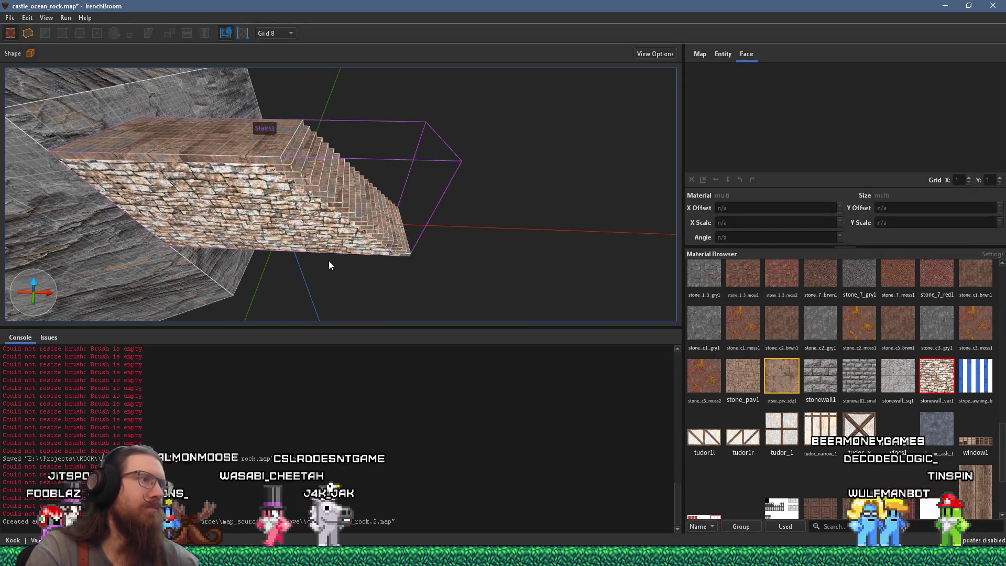
click(268, 200)
mouse_move(234, 189)
mouse_down()
mouse_move(440, 323)
mouse_move(513, 152)
mouse_move(518, 168)
mouse_up()
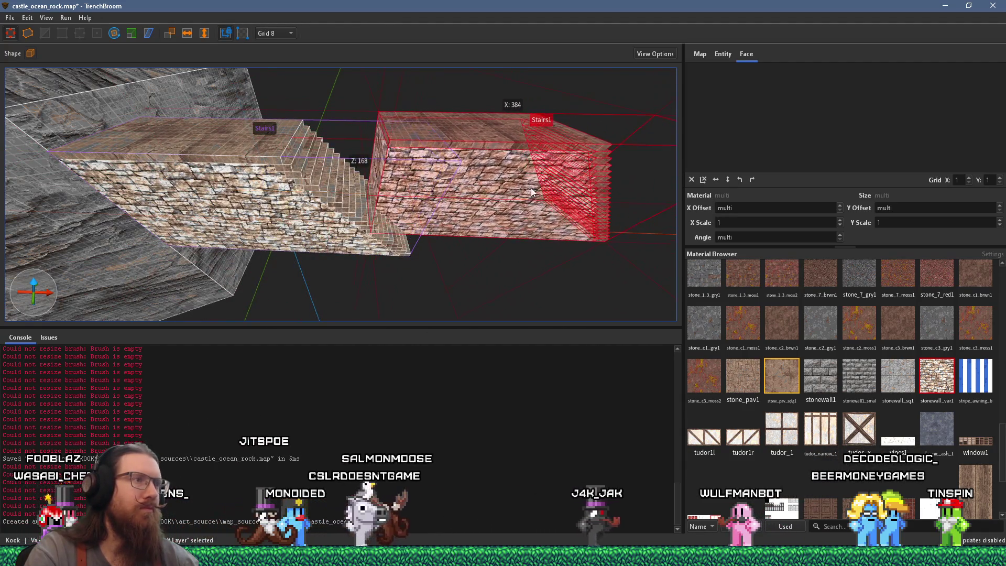
scroll(530, 188, up, 2)
scroll(383, 121, up, 2)
drag(397, 102, 455, 249)
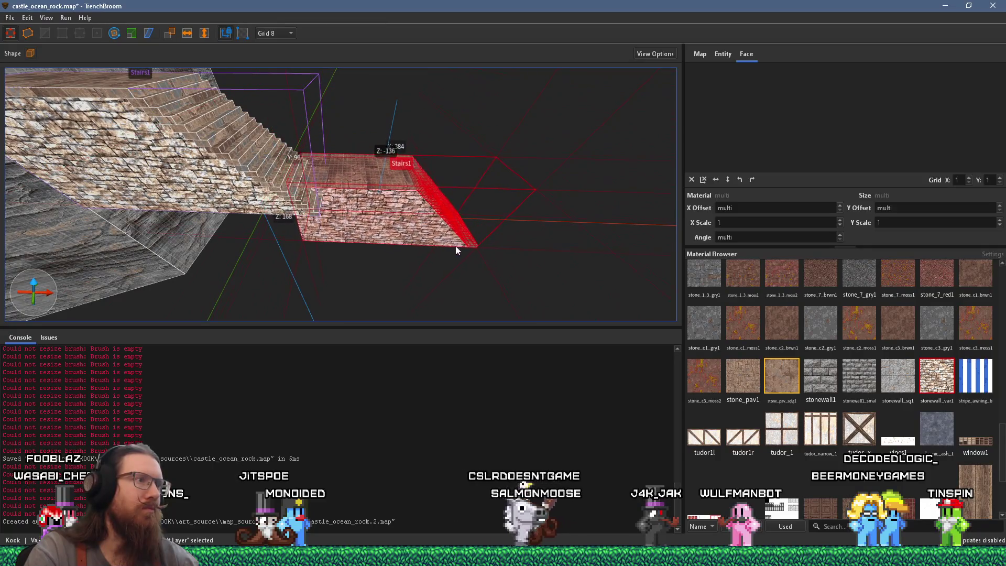
drag(468, 284, 398, 208)
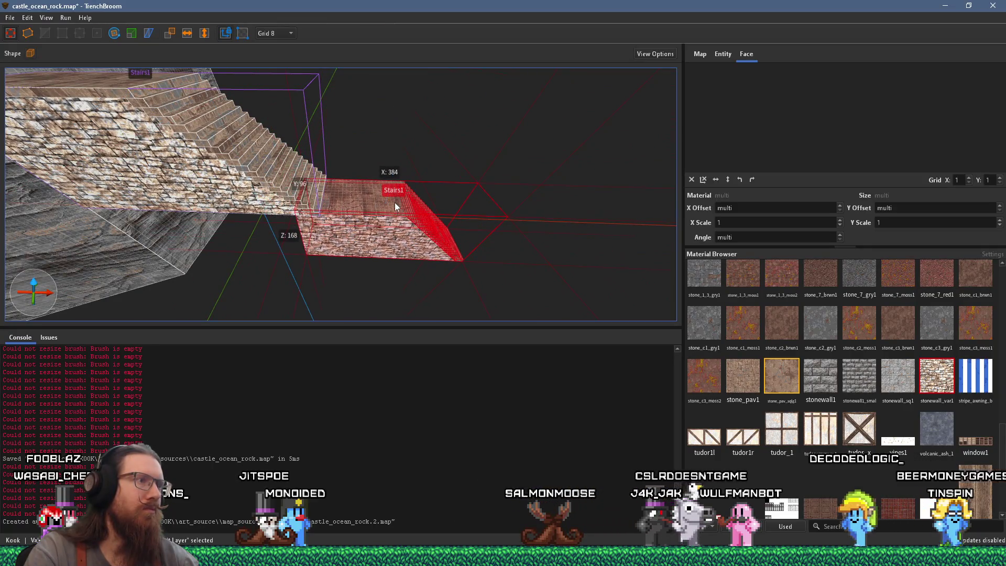
Step: Compare with the reference photo and nudge the Stairs1 copy further down-left
key(alt+Tab)
key(alt+Tab)
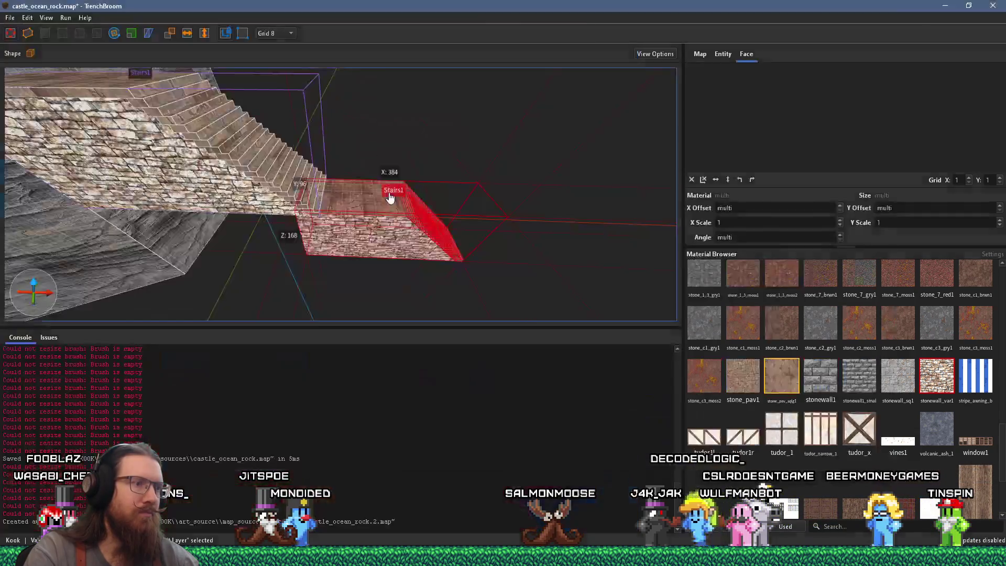
mouse_move(408, 214)
mouse_down()
mouse_move(391, 244)
mouse_move(362, 218)
mouse_move(326, 236)
mouse_move(370, 175)
mouse_move(473, 166)
mouse_up()
mouse_move(472, 166)
mouse_down()
mouse_move(375, 183)
mouse_move(472, 149)
mouse_up()
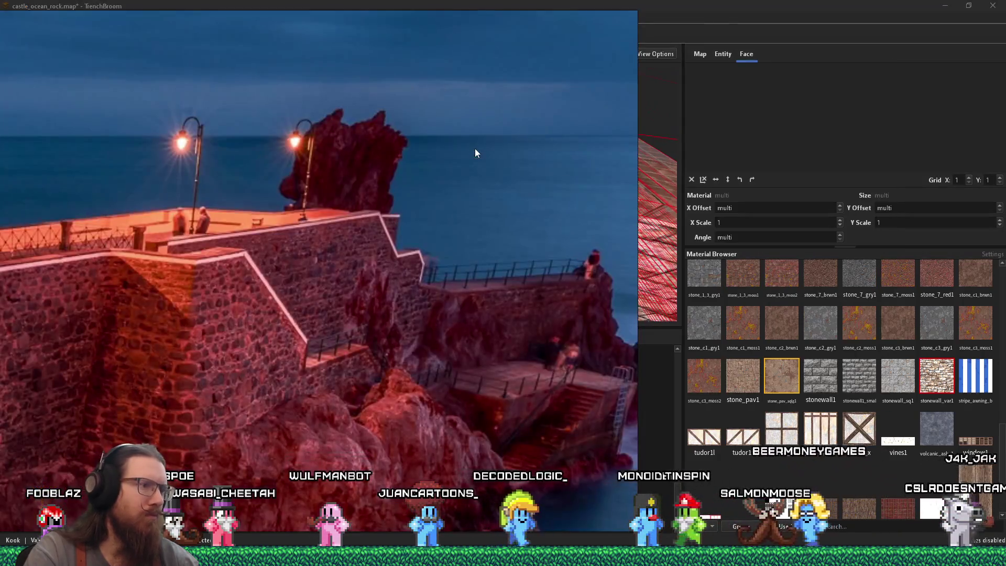
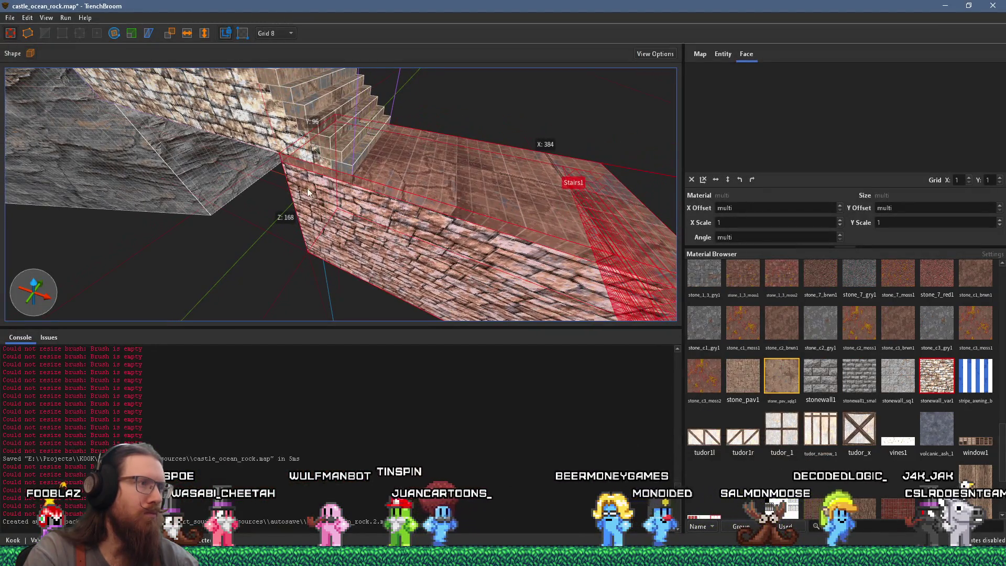
Step: Drag the stair landing's side face in to make it 304 units wide, then select its top face
mouse_move(326, 190)
mouse_down()
mouse_move(388, 178)
mouse_move(225, 181)
mouse_move(347, 208)
mouse_move(266, 178)
mouse_move(332, 233)
mouse_move(368, 322)
mouse_move(304, 175)
mouse_move(329, 198)
mouse_up()
key(Escape)
scroll(305, 175, up, 3)
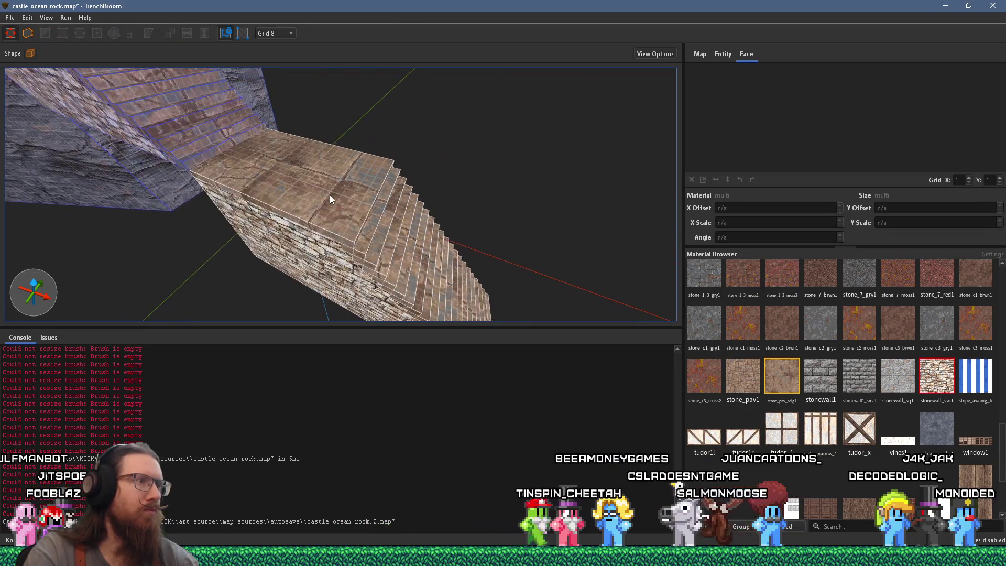
shift+click(330, 196)
Step: Change the landing top face's paving X offset from -96 to -288, then clear the selection
scroll(765, 206, down, 20)
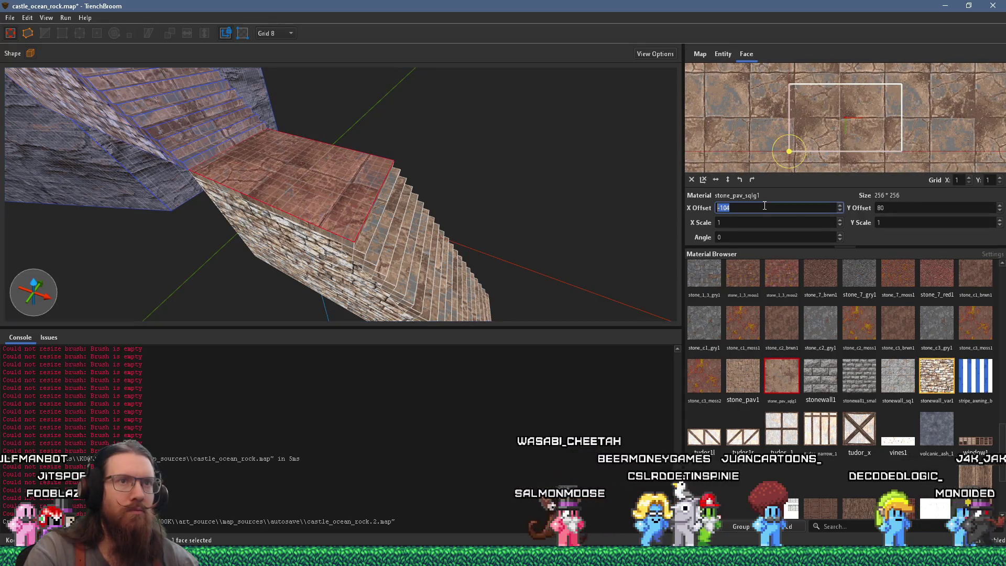
scroll(763, 208, down, 12)
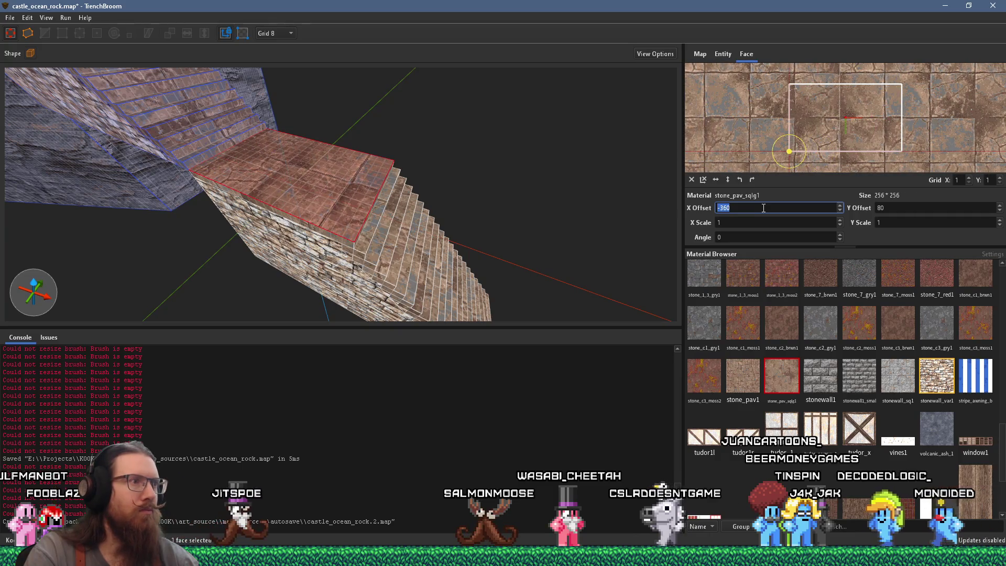
scroll(763, 208, up, 1)
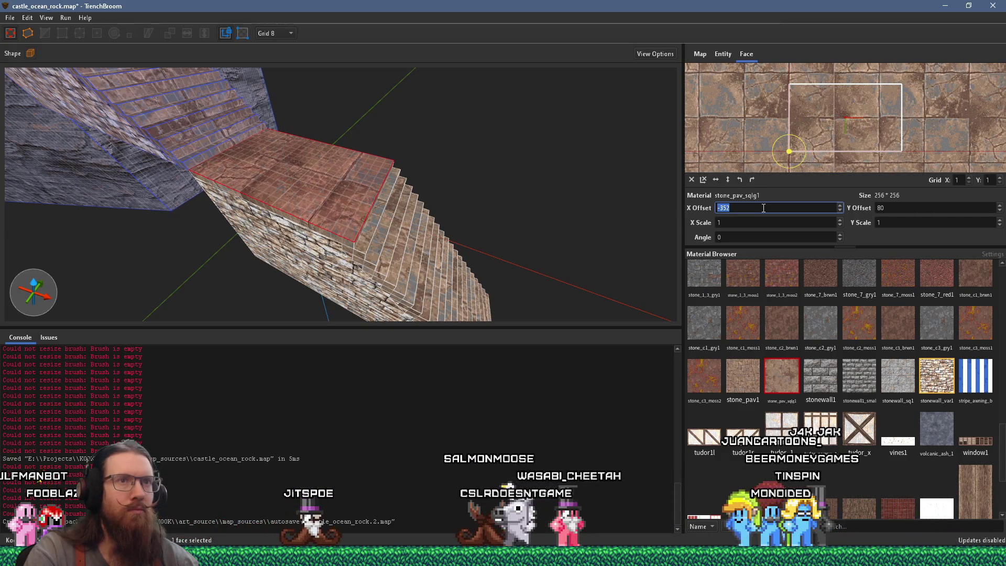
mouse_move(606, 210)
mouse_down()
mouse_move(412, 165)
mouse_move(433, 168)
mouse_move(395, 171)
mouse_move(664, 293)
mouse_move(487, 253)
mouse_move(603, 225)
mouse_up()
scroll(818, 139, down, 1)
scroll(712, 143, up, 1)
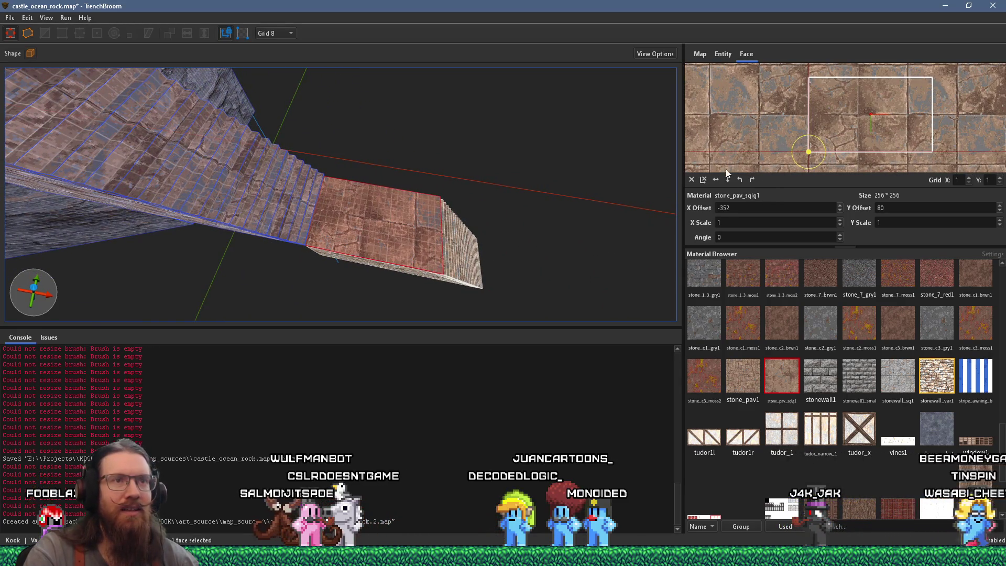
scroll(745, 207, up, 7)
scroll(745, 207, up, 1)
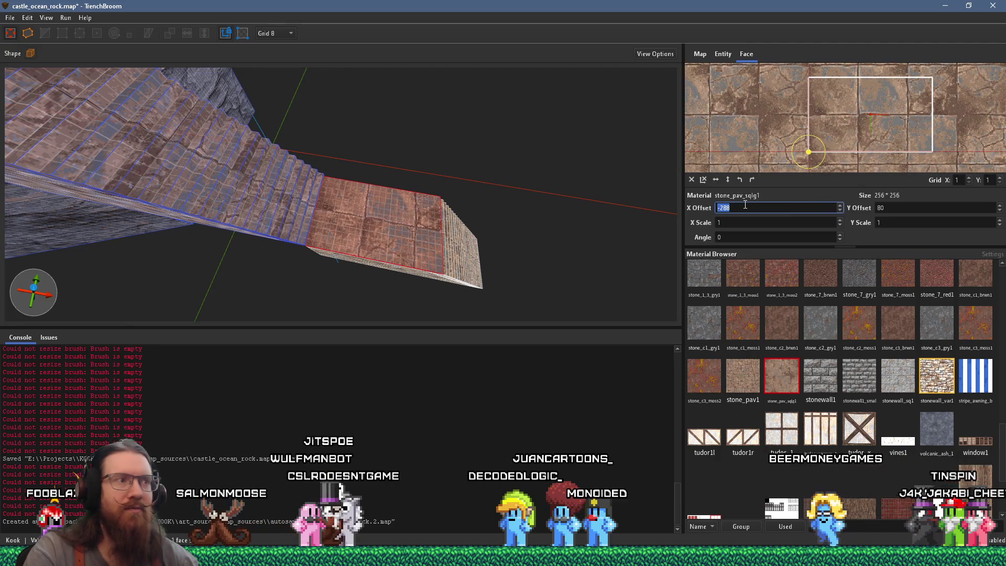
mouse_move(440, 219)
mouse_down()
mouse_move(323, 137)
mouse_move(299, 144)
mouse_up()
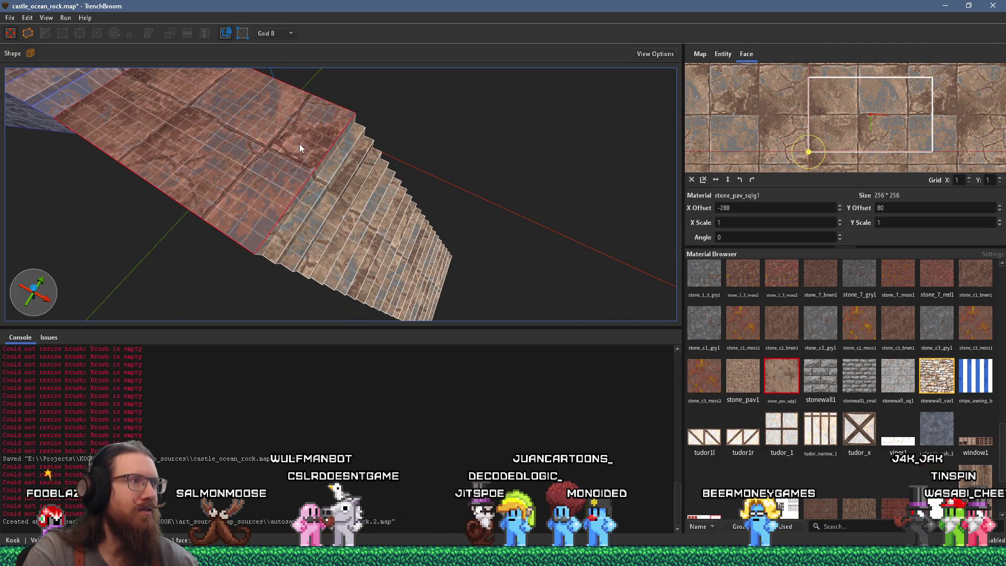
mouse_move(323, 184)
mouse_down()
mouse_move(265, 150)
mouse_move(254, 159)
mouse_move(421, 175)
mouse_move(426, 199)
mouse_move(297, 121)
mouse_move(448, 201)
mouse_move(219, 127)
mouse_move(306, 197)
mouse_move(485, 157)
mouse_move(417, 182)
mouse_move(505, 172)
mouse_move(457, 225)
mouse_move(366, 203)
mouse_move(488, 237)
mouse_move(349, 172)
mouse_move(362, 199)
mouse_up()
click(265, 151)
Step: Select the Stairs1 stone side wall face, then its entire wall brush
click(457, 225)
scroll(489, 237, up, 2)
scroll(349, 172, up, 2)
scroll(339, 122, up, 2)
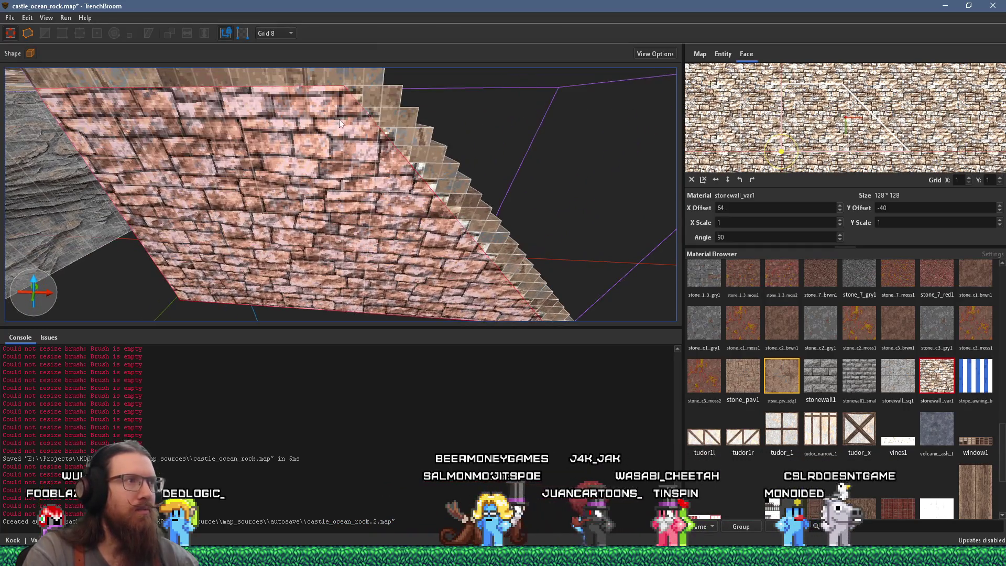
click(350, 95)
click(366, 149)
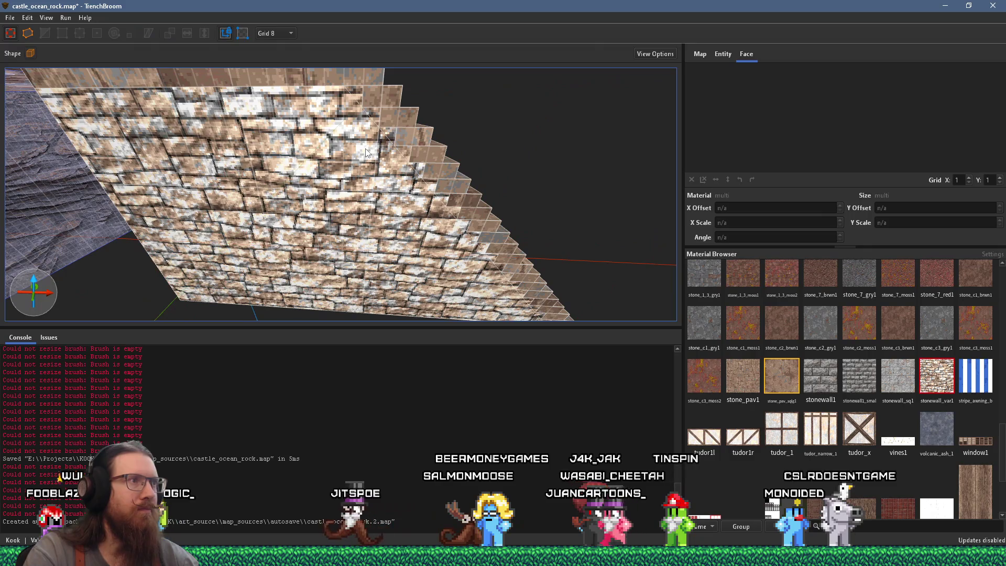
click(360, 99)
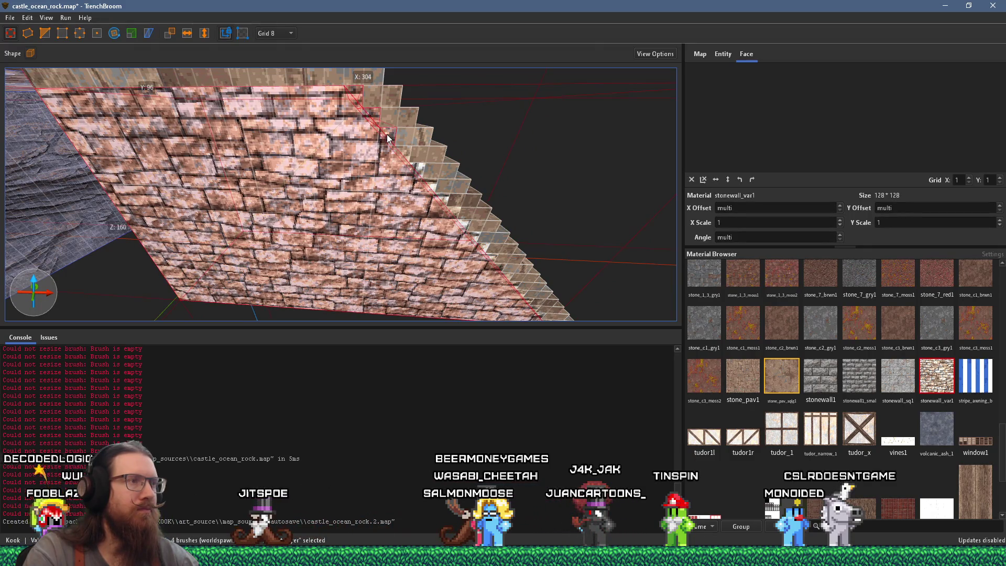
Step: Bring the PureRef photo of the seaside castle stairway over the map
scroll(443, 178, down, 3)
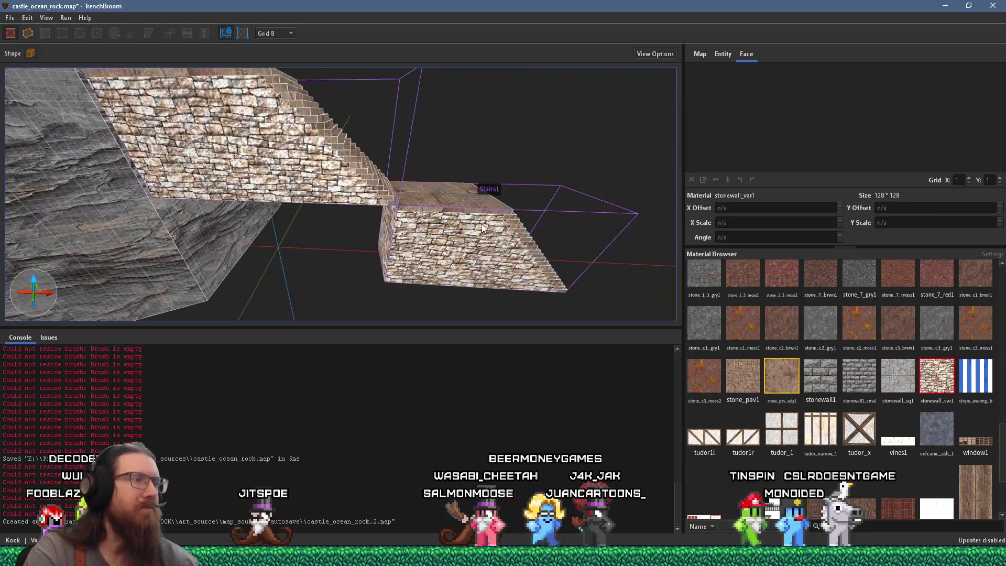
key(super+Tab)
key(Escape)
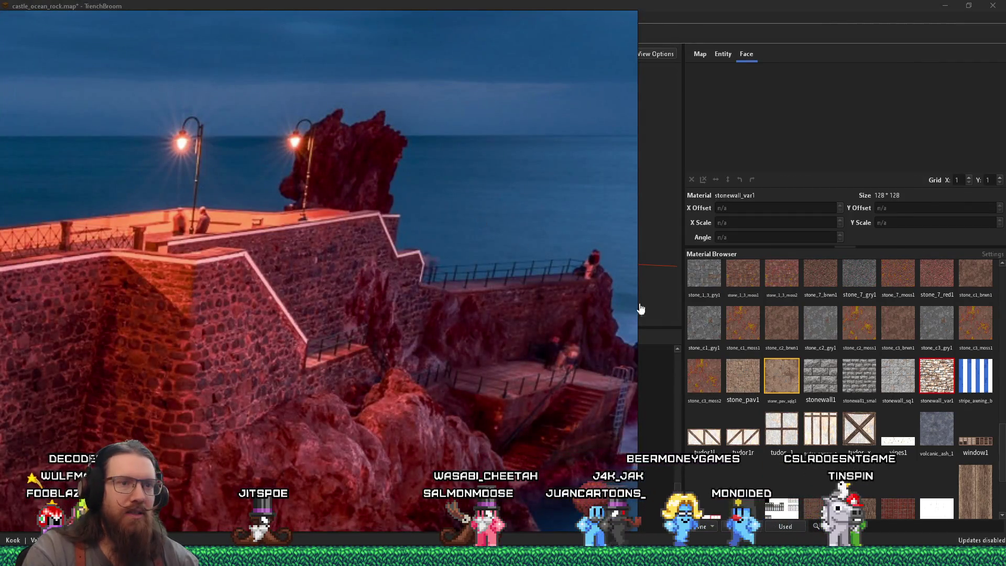
Step: Back in TrenchBroom, select the whole rockcliffsagcp brush beside the stair wall and orbit around it
key(super+Tab)
click(404, 190)
shift+click(275, 178)
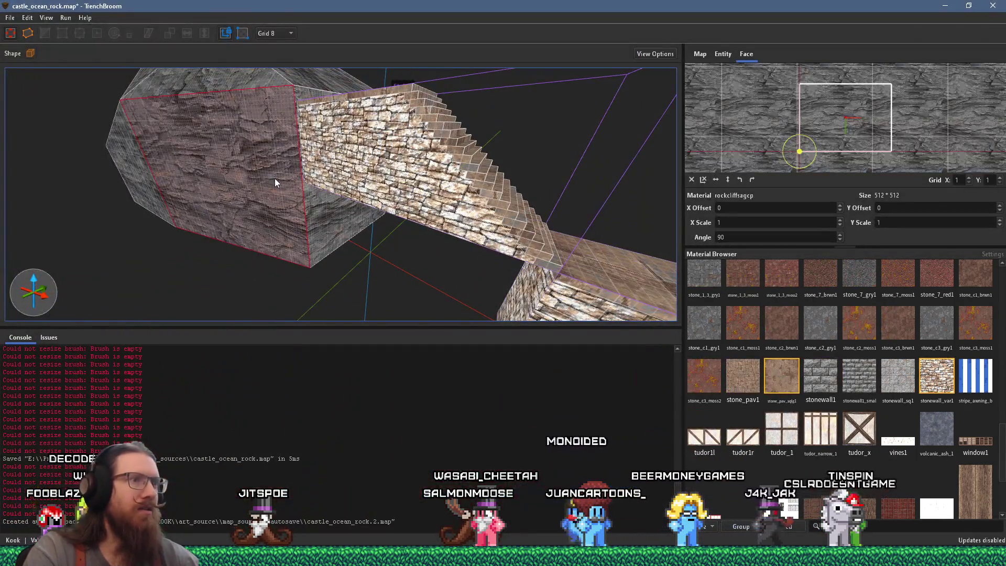
click(276, 182)
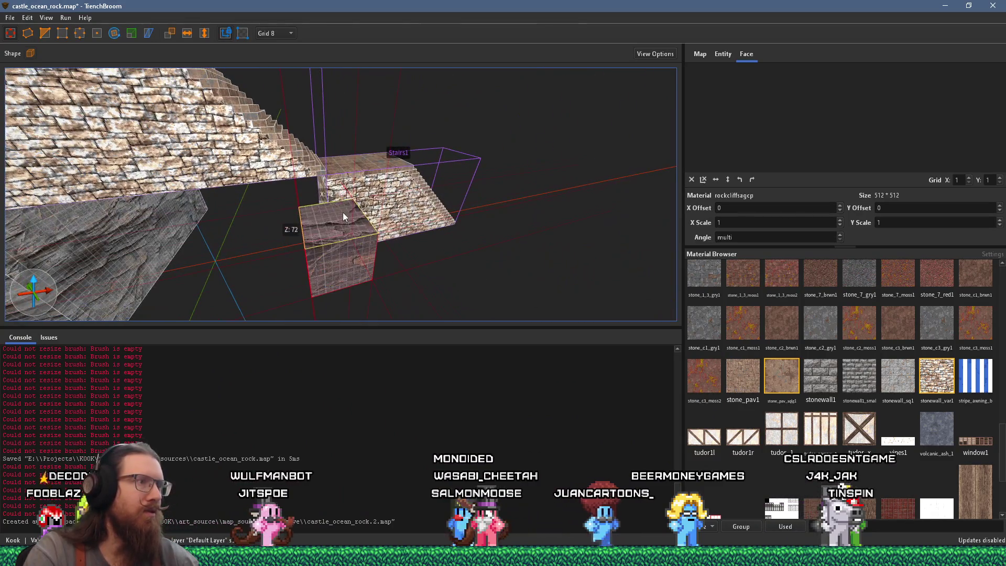
mouse_move(333, 183)
mouse_down()
mouse_move(382, 272)
mouse_move(448, 280)
mouse_up()
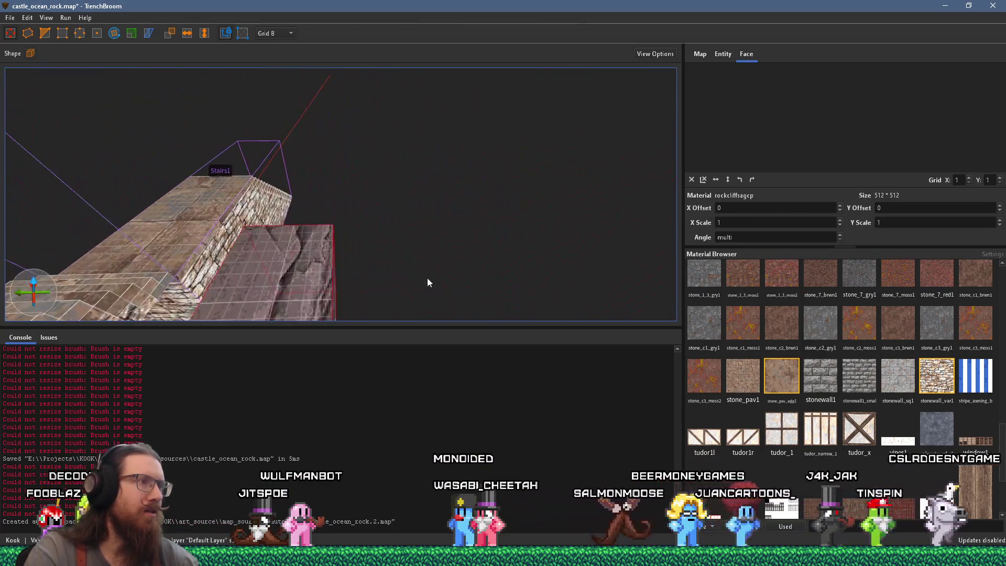
mouse_move(125, 266)
mouse_down()
mouse_move(327, 213)
mouse_move(315, 236)
mouse_move(344, 264)
mouse_move(304, 271)
mouse_move(360, 263)
mouse_move(438, 127)
mouse_move(434, 150)
mouse_up()
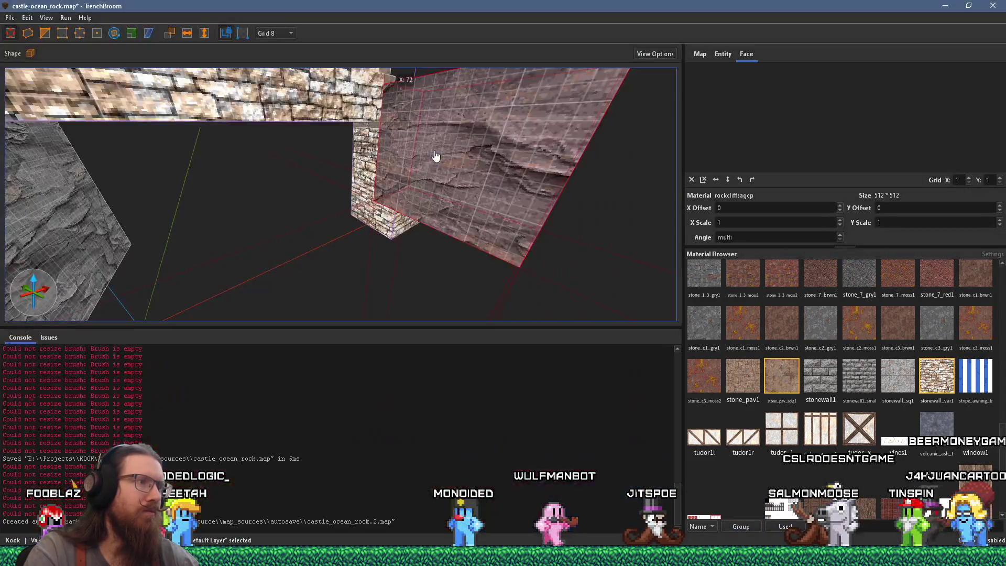
mouse_move(435, 150)
mouse_down()
mouse_move(385, 278)
mouse_move(308, 232)
mouse_move(274, 227)
mouse_move(396, 278)
mouse_move(370, 256)
mouse_move(532, 222)
mouse_move(392, 198)
mouse_move(393, 187)
mouse_move(519, 169)
mouse_move(395, 171)
mouse_move(428, 119)
mouse_move(432, 180)
mouse_move(422, 174)
mouse_move(466, 184)
mouse_move(444, 177)
mouse_up()
Step: Move the rock brush along the base of the stone wall, checking the reference photo
scroll(426, 190, up, 5)
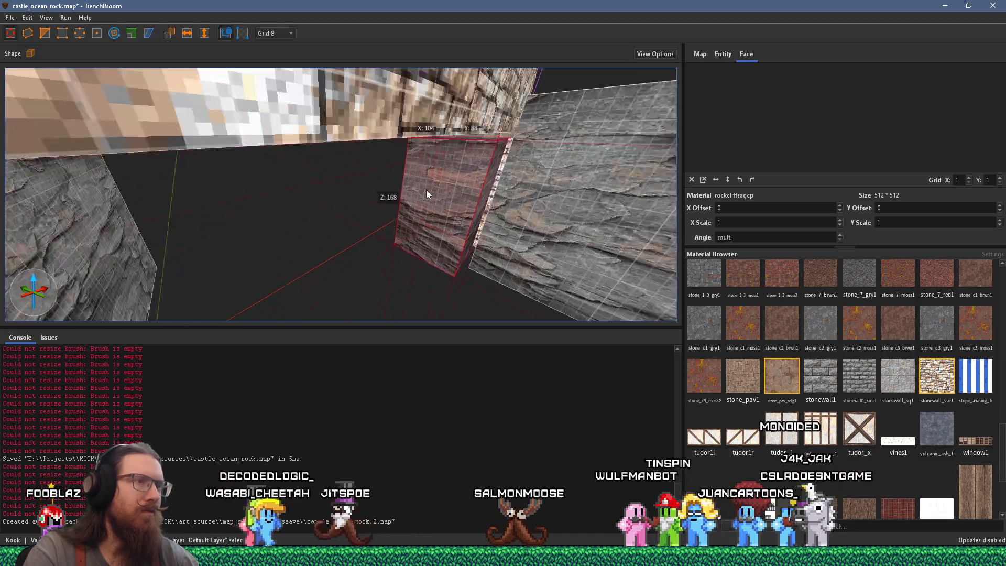
scroll(456, 155, up, 5)
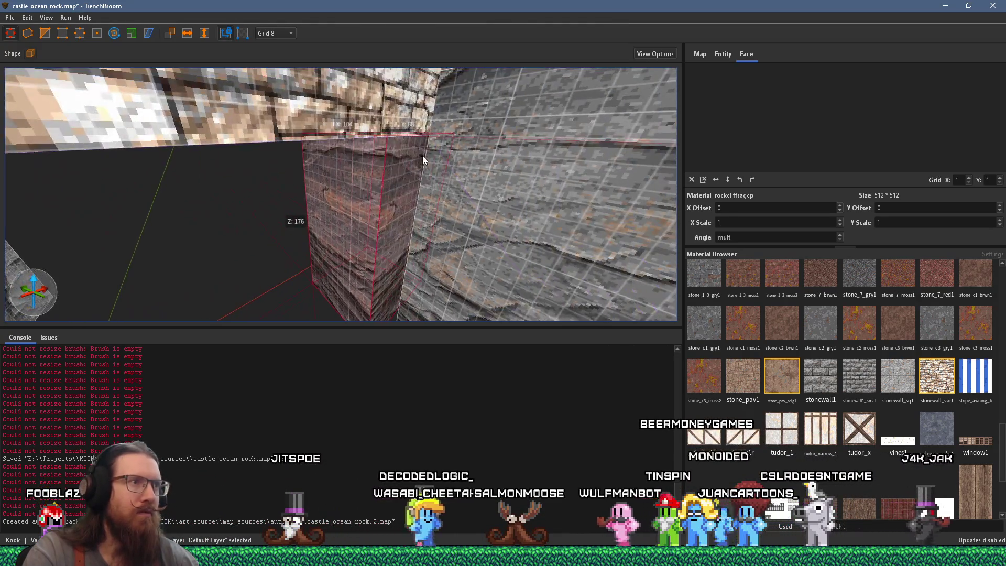
scroll(379, 177, down, 5)
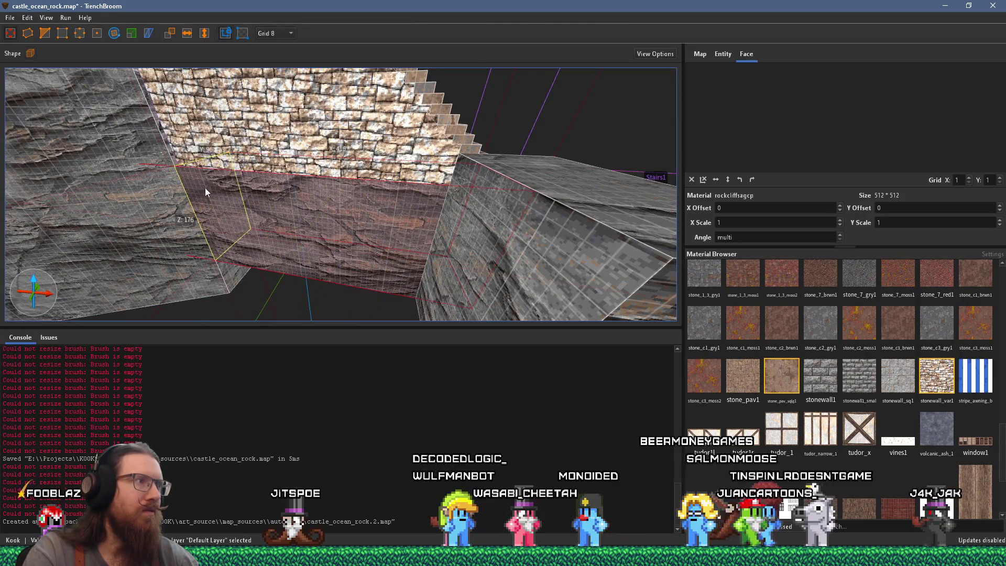
scroll(343, 221, up, 3)
key(Escape)
scroll(325, 222, down, 3)
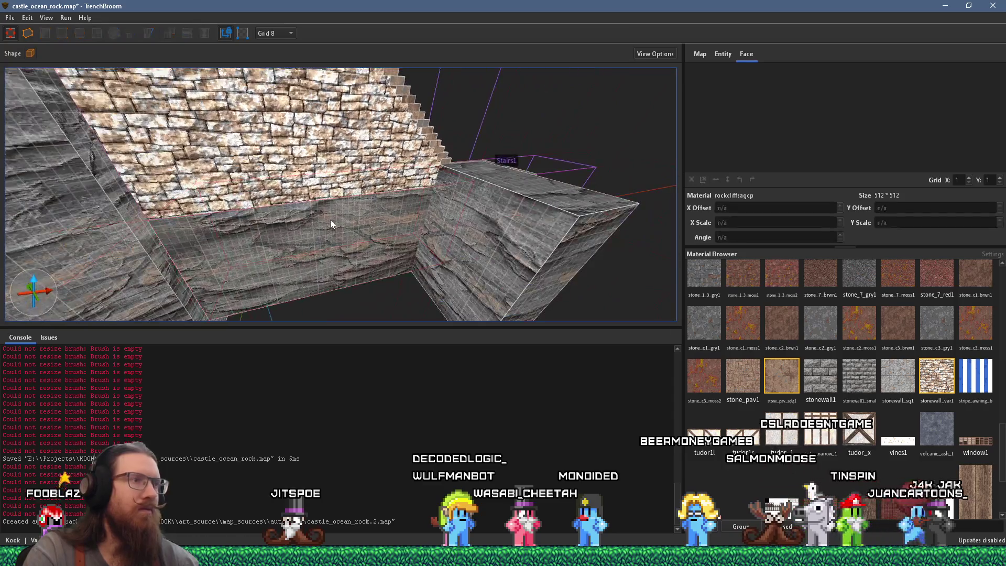
click(504, 189)
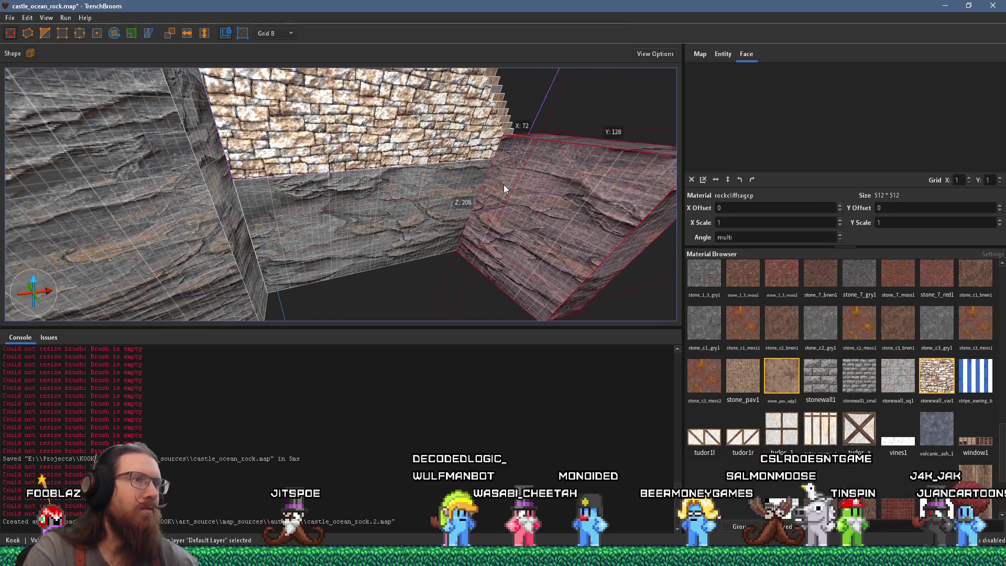
mouse_move(504, 198)
mouse_down()
mouse_move(408, 225)
mouse_move(486, 234)
mouse_move(441, 210)
mouse_up()
key(alt+Tab)
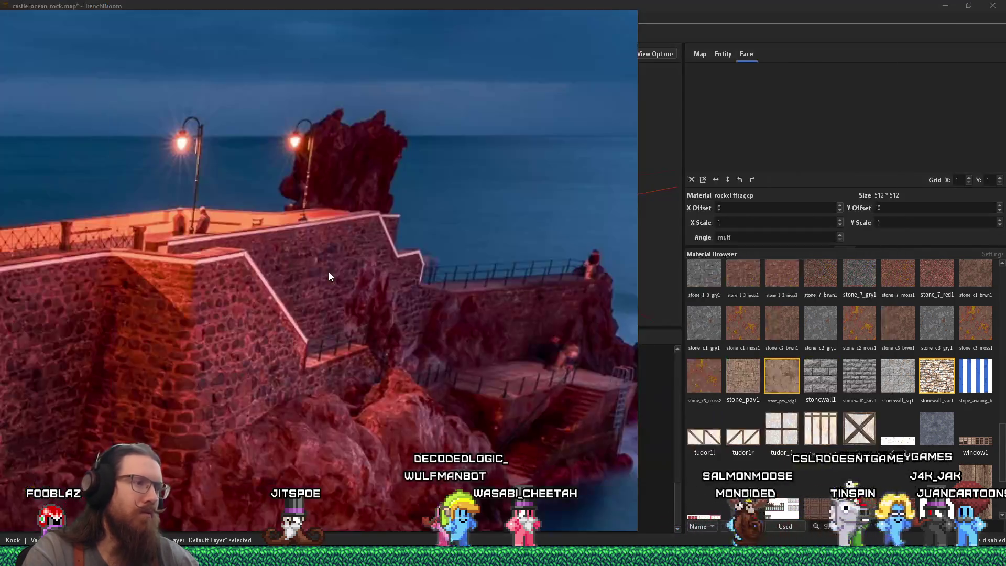
key(alt+Tab)
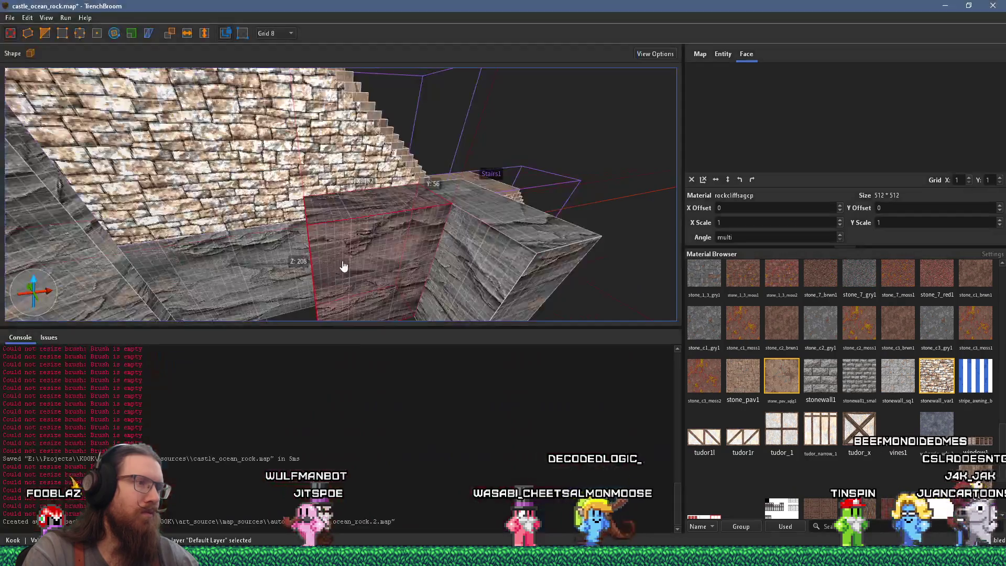
Step: Reselect the rock-cliff brush in front of the wall and pull its top edge upward
scroll(350, 271, up, 2)
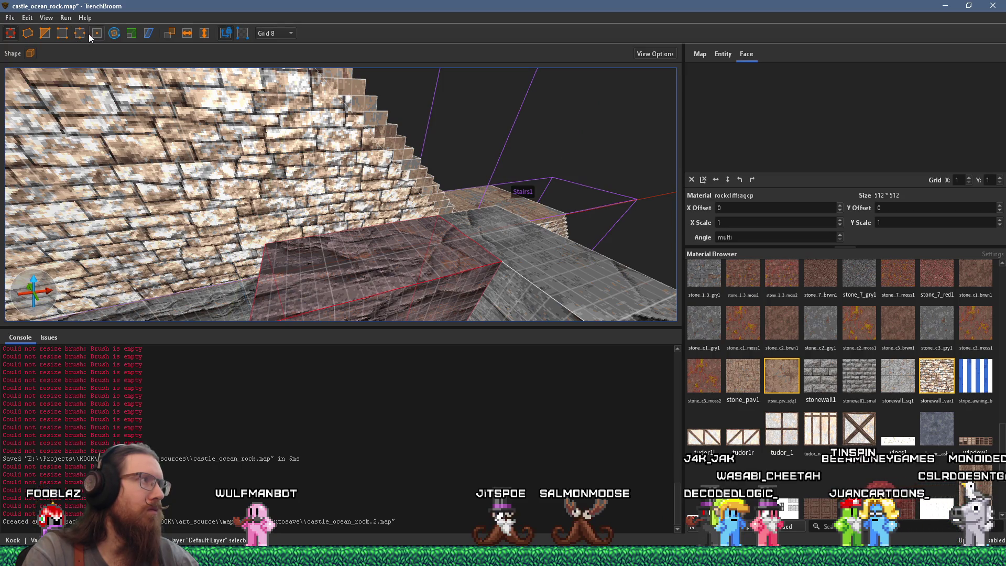
shift+click(361, 216)
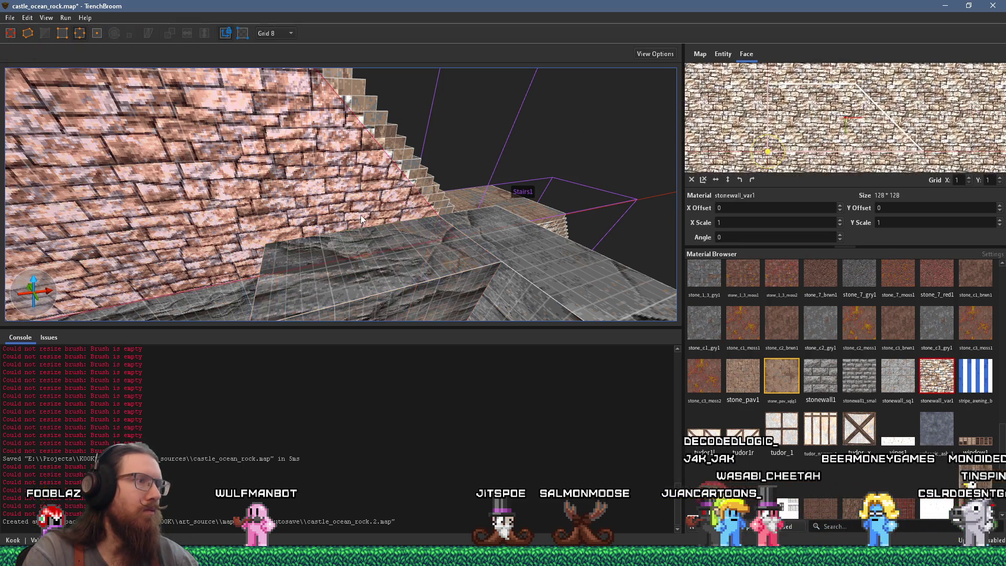
click(366, 242)
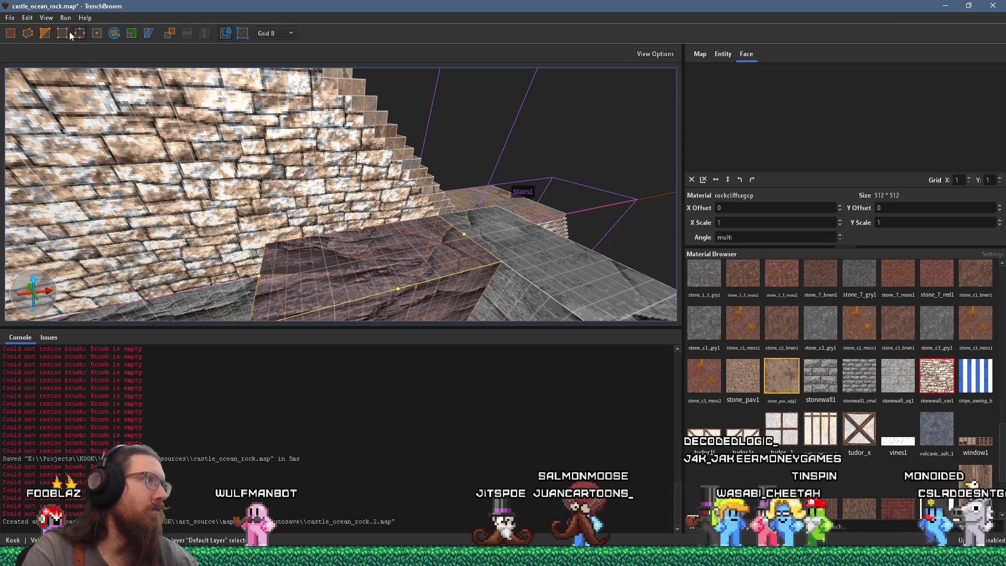
shift+click(362, 227)
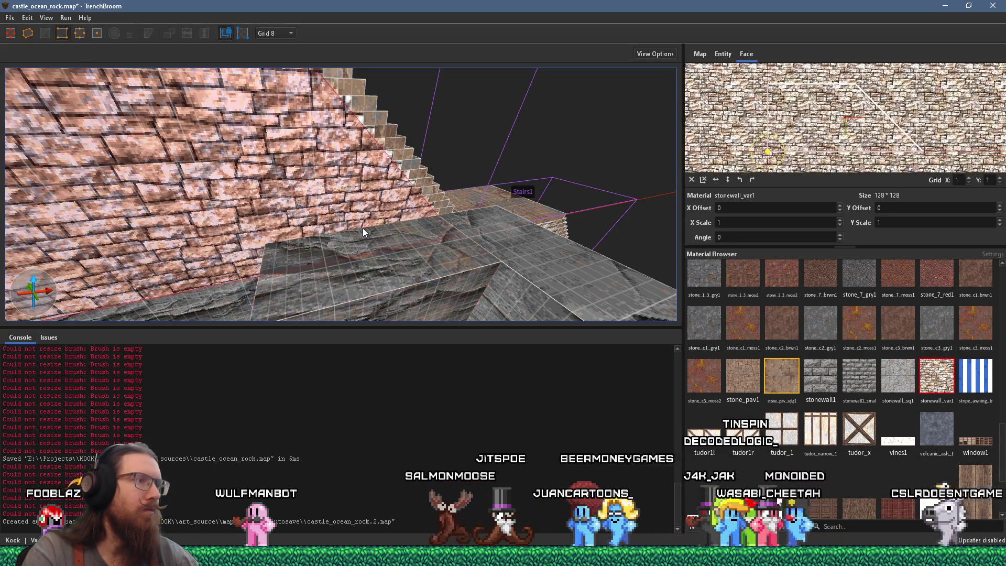
click(367, 243)
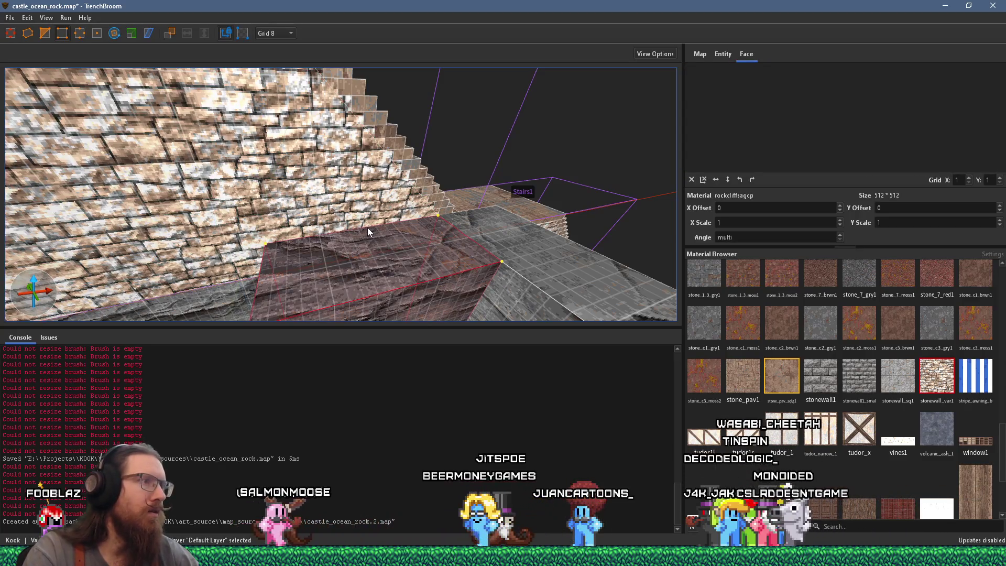
shift+click(397, 290)
click(385, 281)
scroll(388, 262, up, 2)
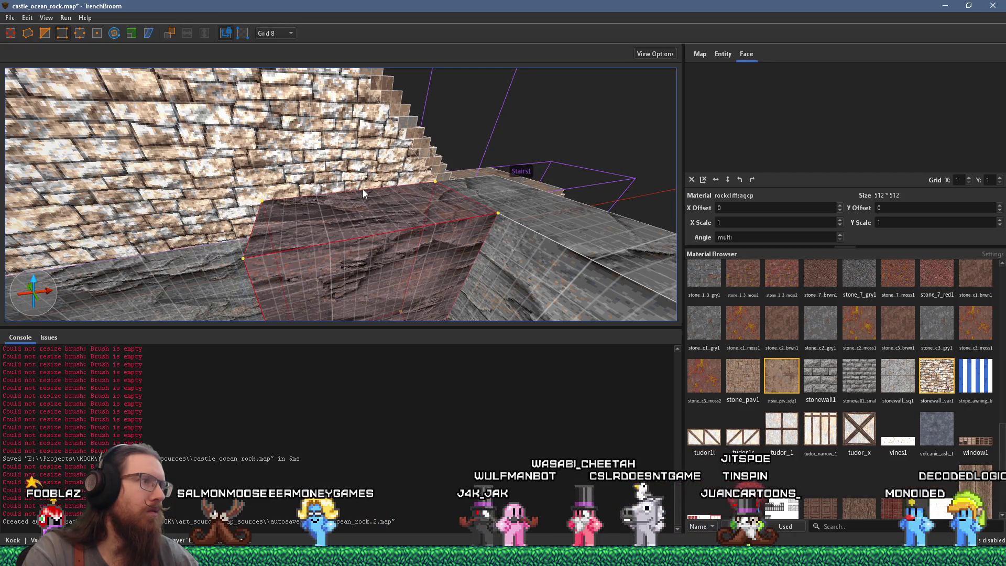
drag(363, 191, 363, 153)
scroll(371, 194, down, 2)
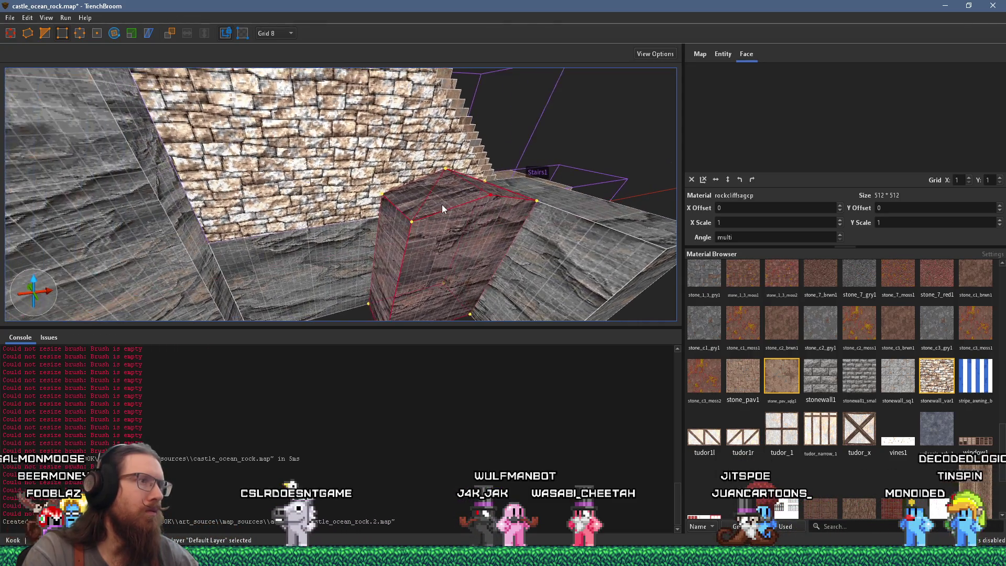
Step: Push the rock's top corners down unevenly for a jagged top, comparing against the photo
key(alt+Tab)
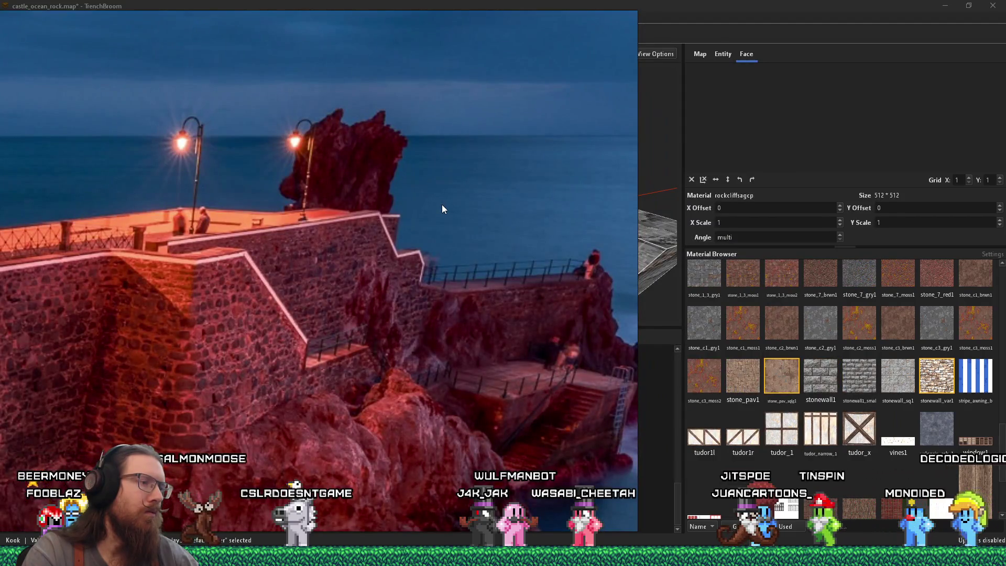
key(alt+Tab)
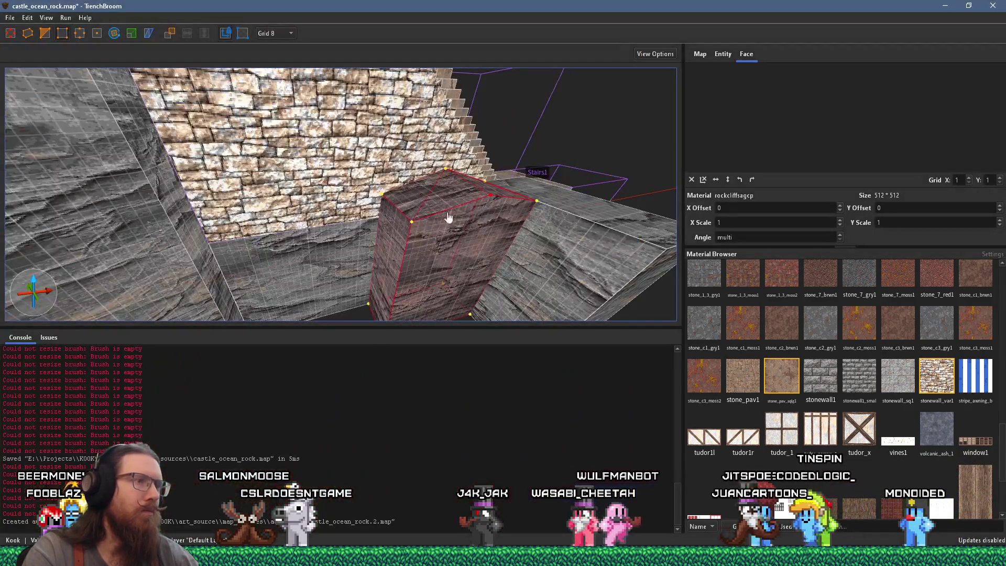
drag(413, 226, 407, 242)
mouse_move(490, 195)
mouse_down()
mouse_move(485, 207)
mouse_move(535, 207)
mouse_move(530, 217)
mouse_move(554, 181)
mouse_move(294, 160)
mouse_move(393, 156)
mouse_up()
key(alt+Tab)
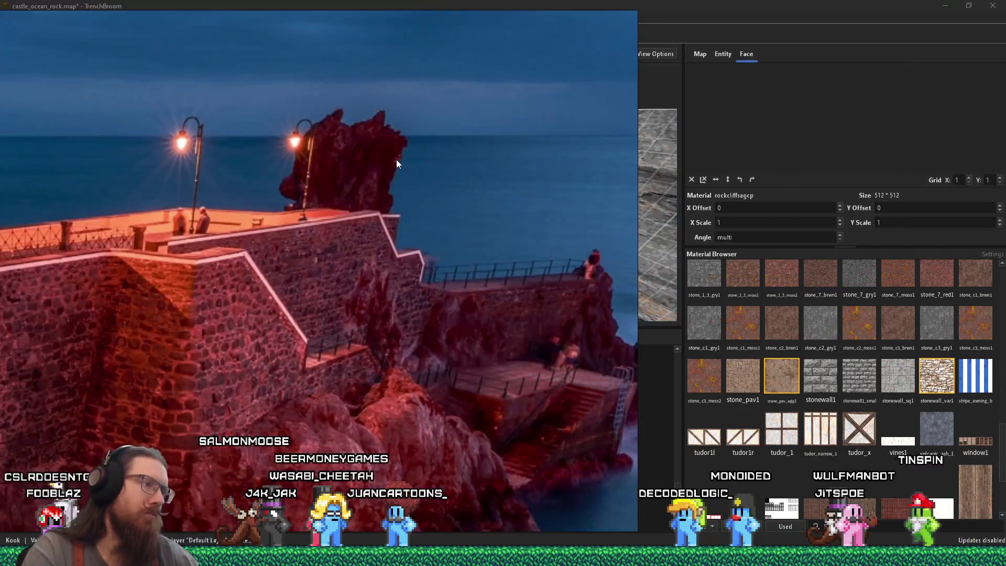
key(alt+Tab)
mouse_move(396, 159)
mouse_down()
mouse_move(438, 211)
mouse_move(472, 210)
mouse_move(470, 201)
mouse_up()
key(Escape)
Step: Select the rock brush and its neighbour, then review the reference photo again
click(499, 206)
click(346, 213)
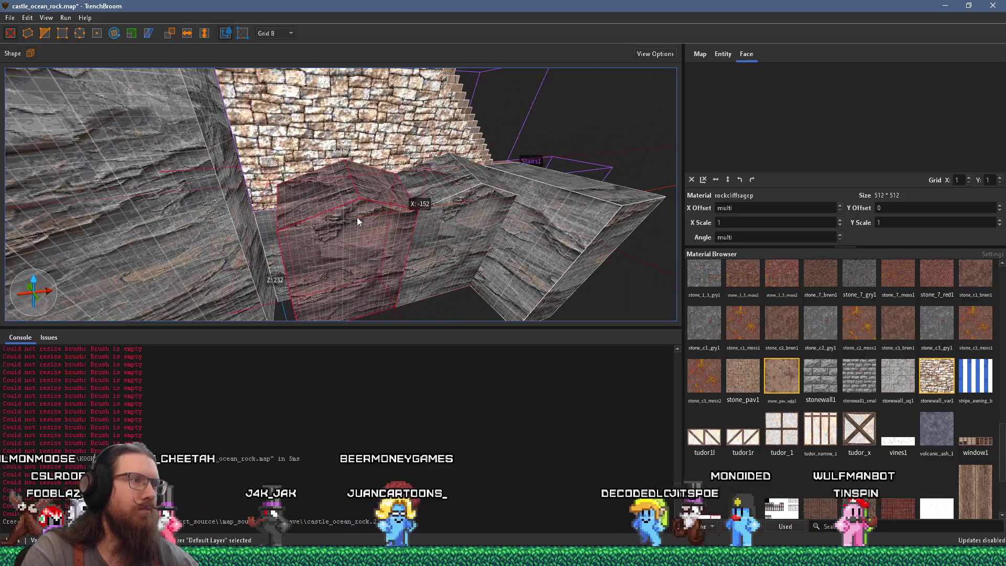
key(alt+Tab)
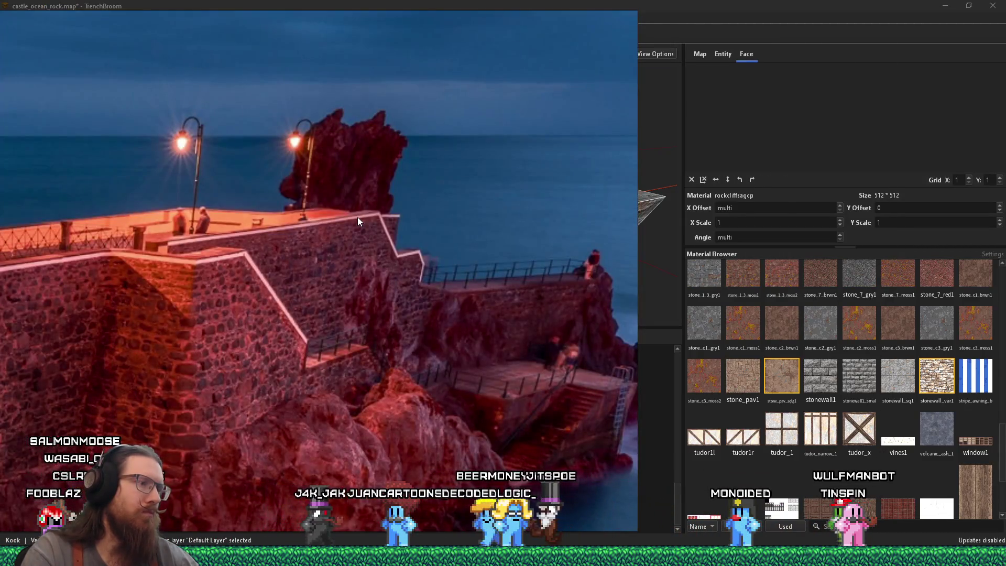
key(alt+Tab)
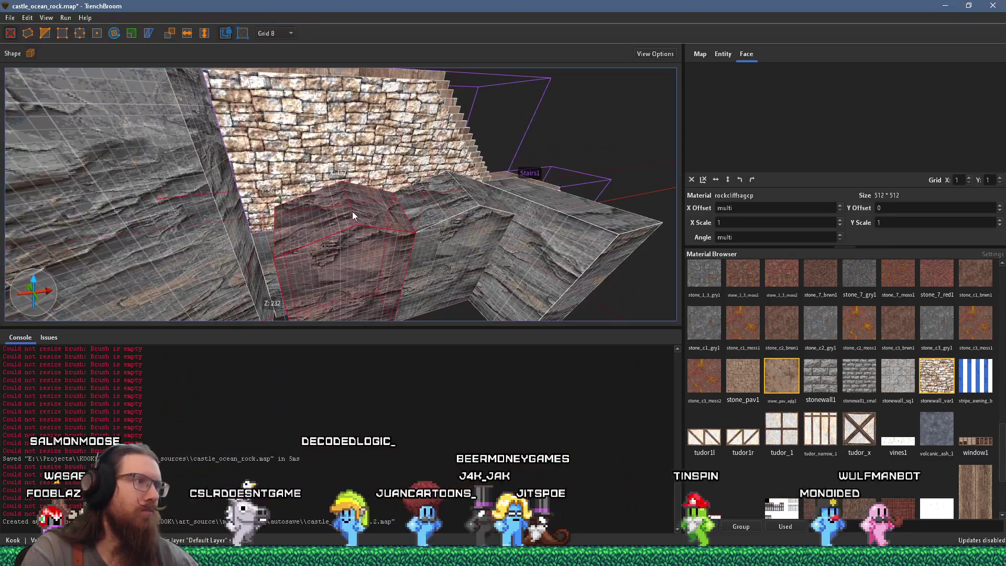
key(alt+Tab)
mouse_move(366, 244)
mouse_down()
mouse_move(371, 178)
mouse_move(370, 257)
mouse_up()
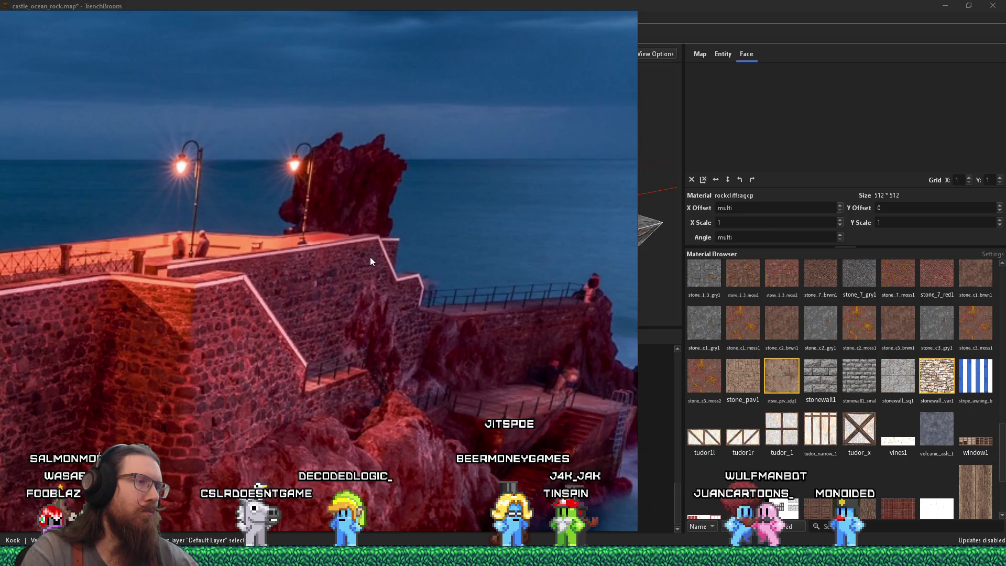
key(alt+Tab)
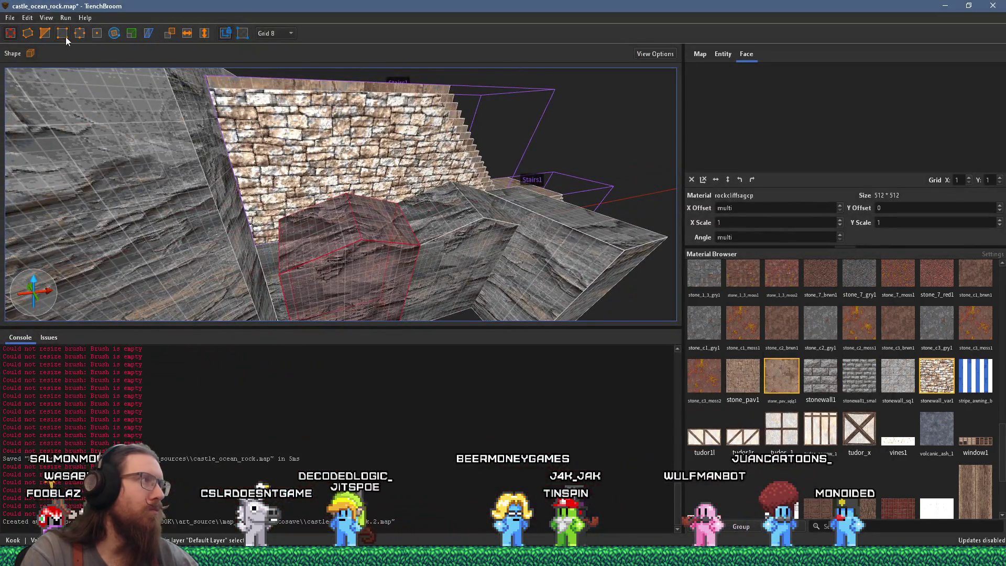
Step: Raise the rock's top corner into a pointed peak and tilt it into a slanted slab
drag(346, 187, 346, 174)
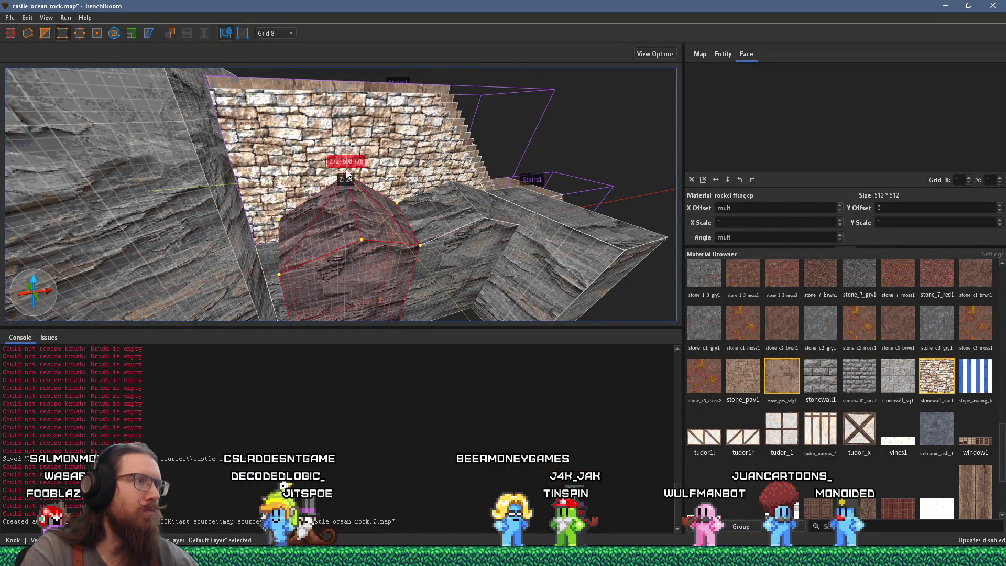
mouse_move(358, 210)
mouse_down()
mouse_move(362, 186)
mouse_move(369, 200)
mouse_up()
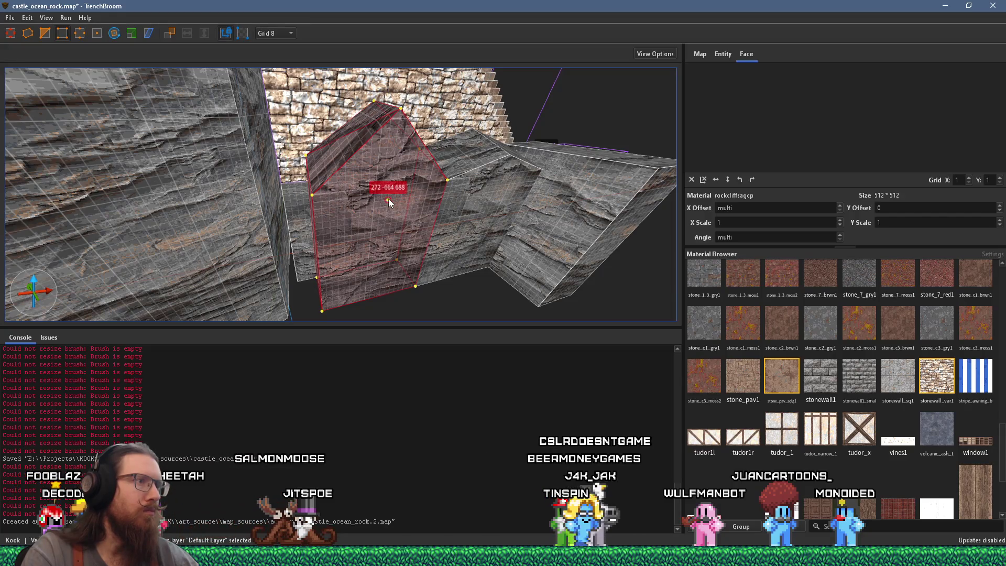
mouse_move(371, 185)
mouse_down()
mouse_move(396, 219)
mouse_move(410, 145)
mouse_move(403, 172)
mouse_move(455, 177)
mouse_move(442, 190)
mouse_move(424, 162)
mouse_move(435, 182)
mouse_move(260, 190)
mouse_up()
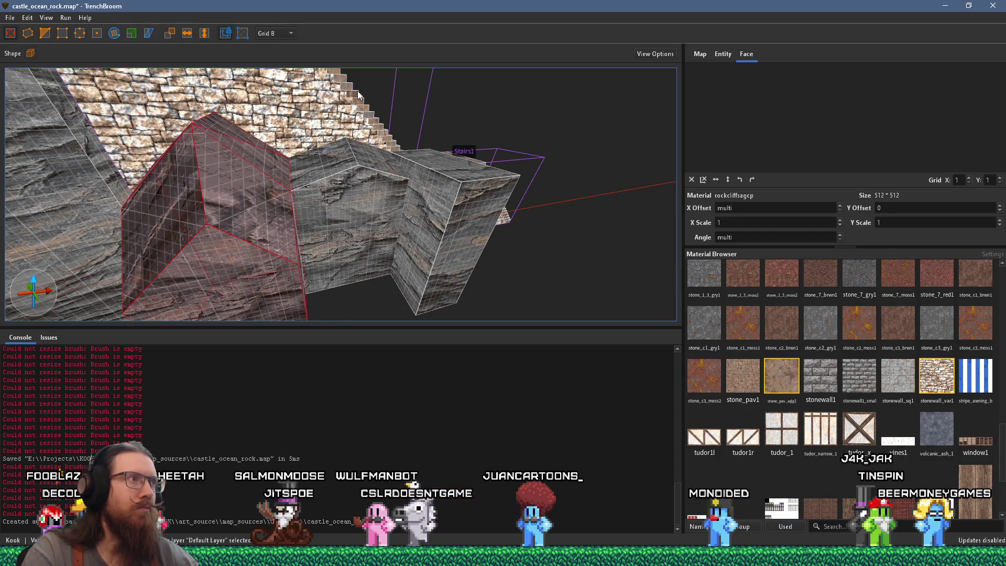
Step: Duplicate the pointed rock, move the copy to the right, and rotate it
mouse_move(411, 209)
mouse_down()
mouse_move(286, 203)
mouse_move(292, 141)
mouse_move(373, 164)
mouse_move(341, 219)
mouse_up()
key(alt+Tab)
key(alt+Tab)
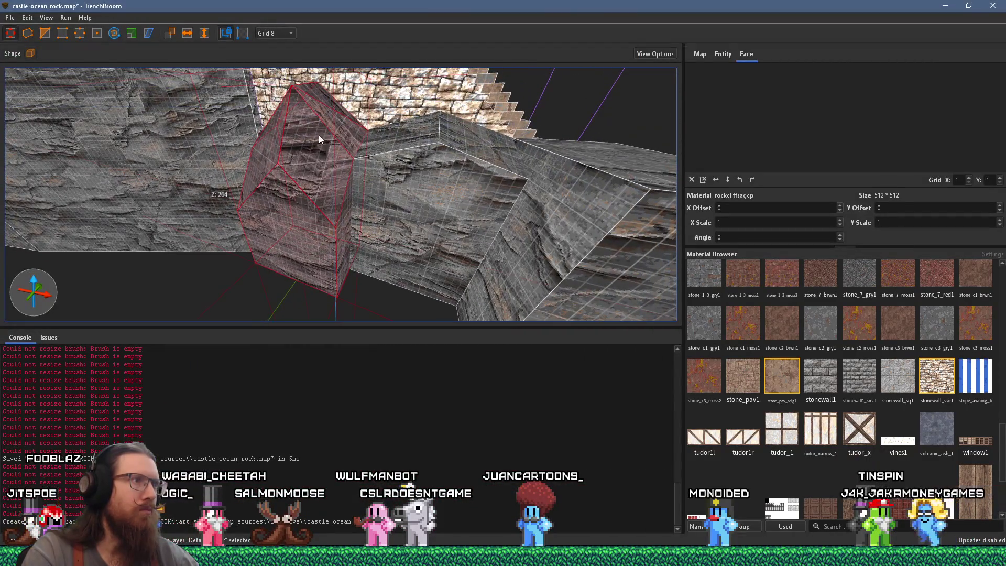
mouse_move(325, 125)
mouse_down()
mouse_move(329, 165)
mouse_move(470, 187)
mouse_move(511, 157)
mouse_move(517, 137)
mouse_move(479, 168)
mouse_move(415, 117)
mouse_move(335, 124)
mouse_move(384, 140)
mouse_move(464, 138)
mouse_move(542, 184)
mouse_move(459, 202)
mouse_up()
key(alt+Left)
key(alt+Left)
key(alt+Left)
key(alt+Left)
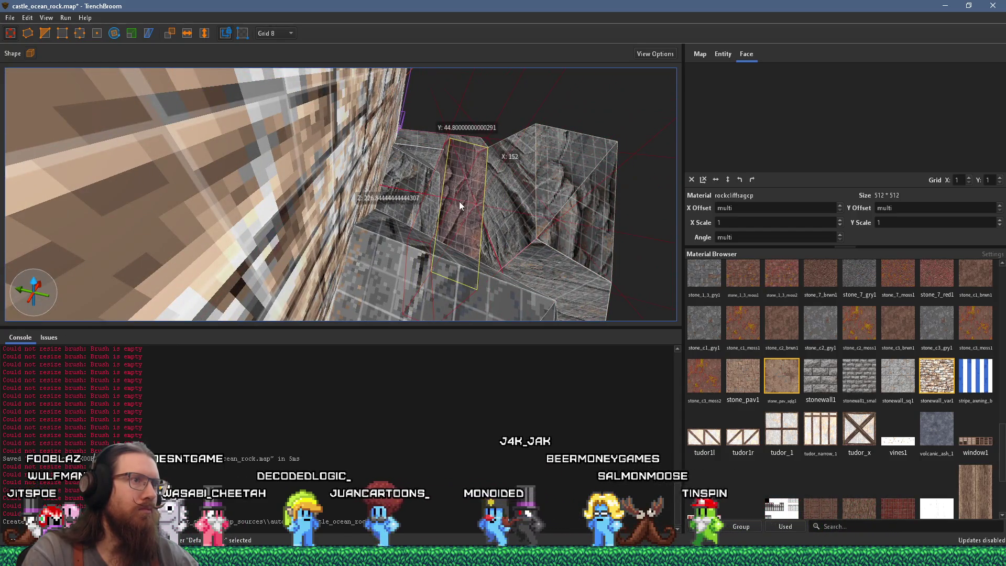
Step: Extend the narrow rock brush outward into the gap, then select the neighbouring rock
mouse_move(461, 161)
mouse_down()
mouse_move(382, 157)
mouse_move(401, 184)
mouse_up()
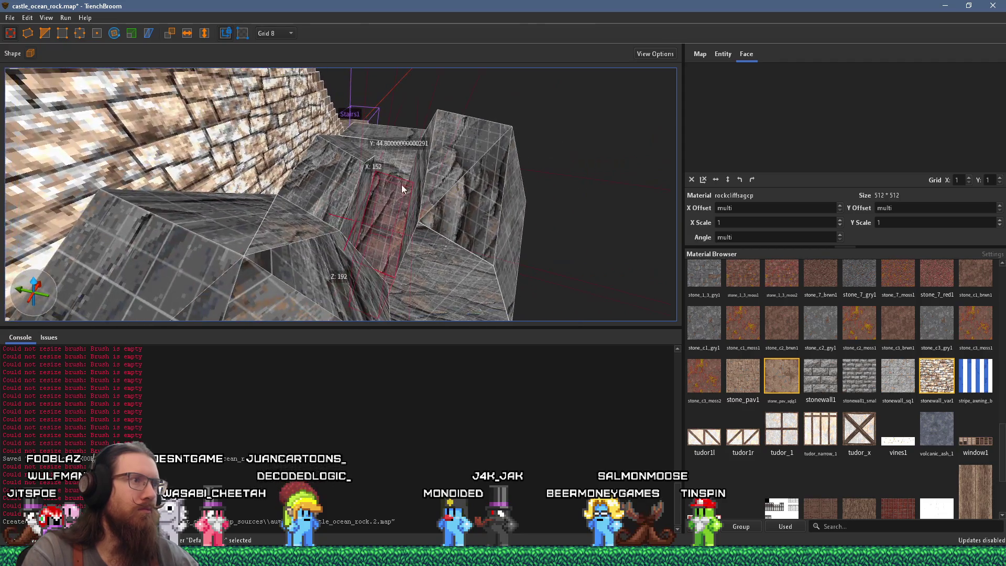
mouse_move(329, 183)
mouse_down()
mouse_move(389, 202)
mouse_move(454, 192)
mouse_move(386, 208)
mouse_move(353, 188)
mouse_move(318, 199)
mouse_move(252, 197)
mouse_up()
click(453, 191)
scroll(275, 300, up, 5)
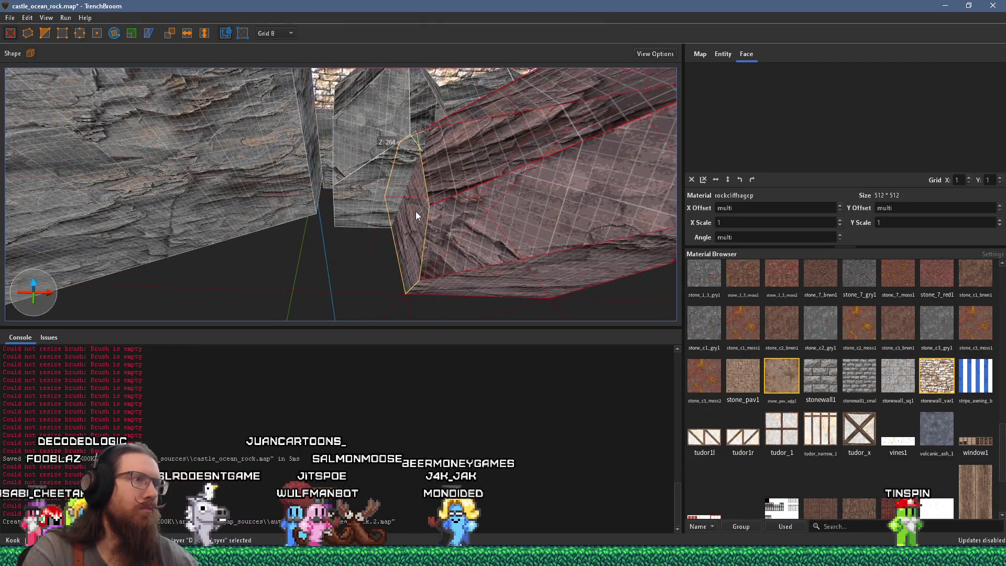
Step: Look around the rocks and stairs, comparing the layout with the reference photo
key(alt+Tab)
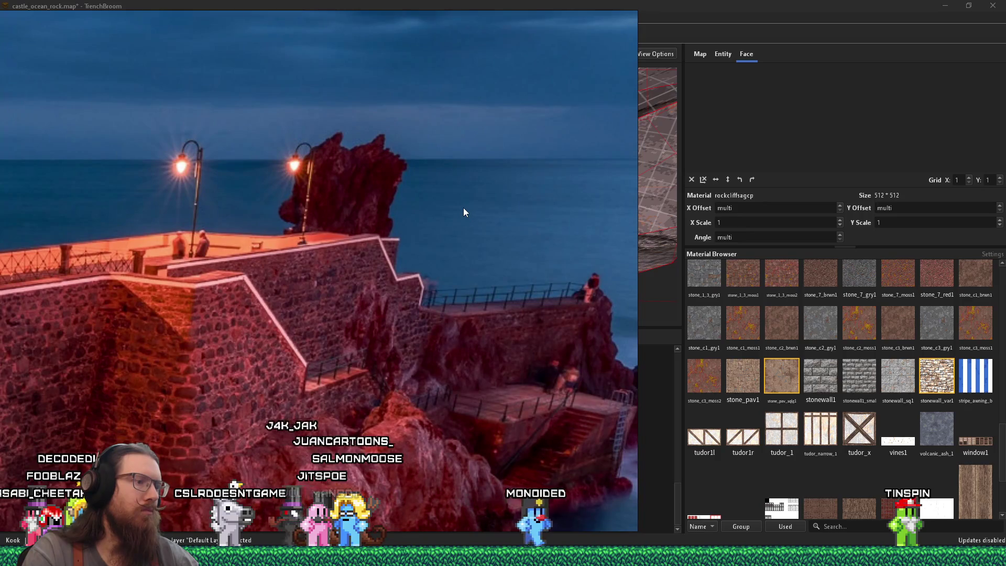
key(alt+Tab)
mouse_move(357, 211)
mouse_down()
mouse_move(370, 196)
mouse_move(111, 247)
mouse_move(252, 250)
mouse_move(286, 227)
mouse_up()
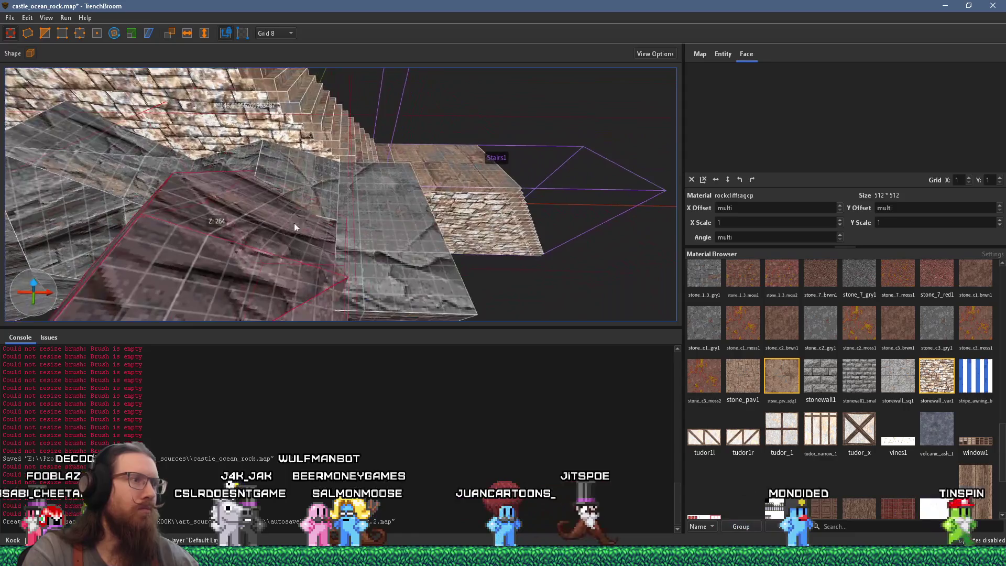
mouse_move(356, 249)
mouse_down()
mouse_move(435, 246)
mouse_move(333, 251)
mouse_up()
key(alt+Tab)
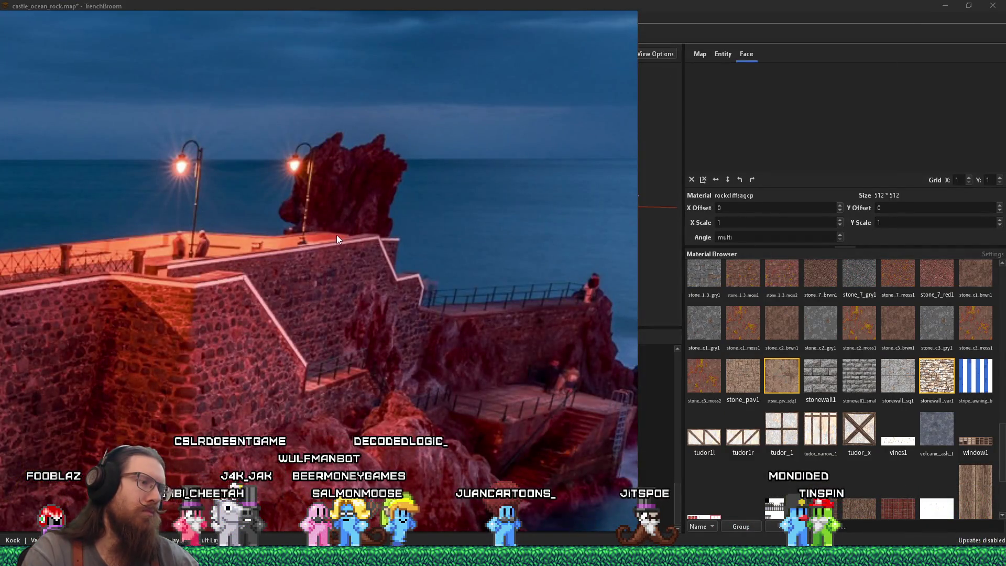
key(alt+Tab)
mouse_move(256, 224)
mouse_down()
mouse_move(307, 209)
mouse_move(243, 217)
mouse_move(147, 179)
mouse_move(259, 210)
mouse_move(230, 230)
mouse_move(244, 214)
mouse_move(353, 217)
mouse_move(292, 217)
mouse_up()
key(alt+Tab)
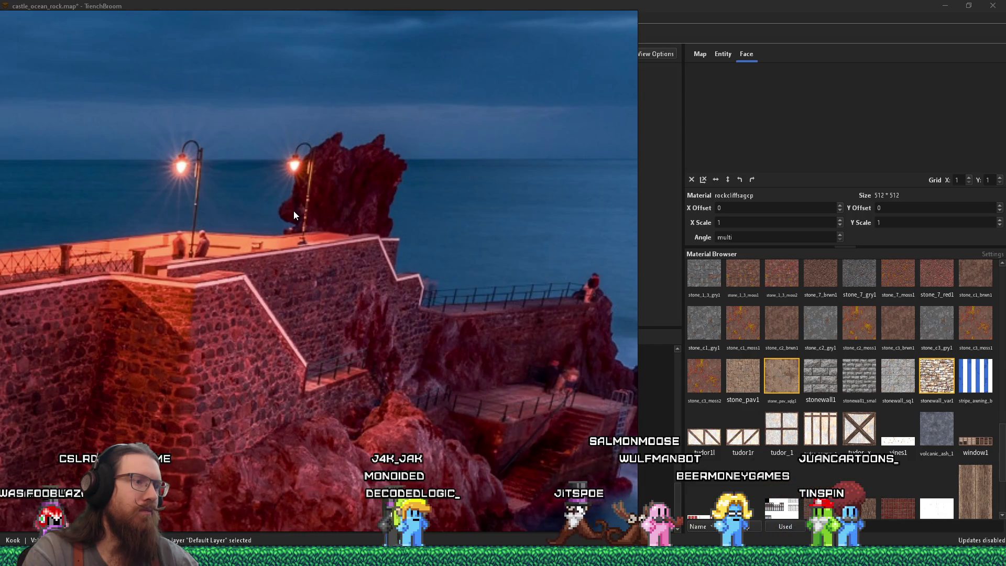
key(alt+Tab)
mouse_move(294, 210)
mouse_down()
mouse_move(283, 230)
mouse_move(284, 218)
mouse_move(14, 199)
mouse_move(27, 175)
mouse_move(85, 146)
mouse_move(215, 205)
mouse_move(225, 186)
mouse_move(261, 172)
mouse_up()
Step: Draw a new stonewall_var1-textured brush along the wall beside the stairs
click(280, 132)
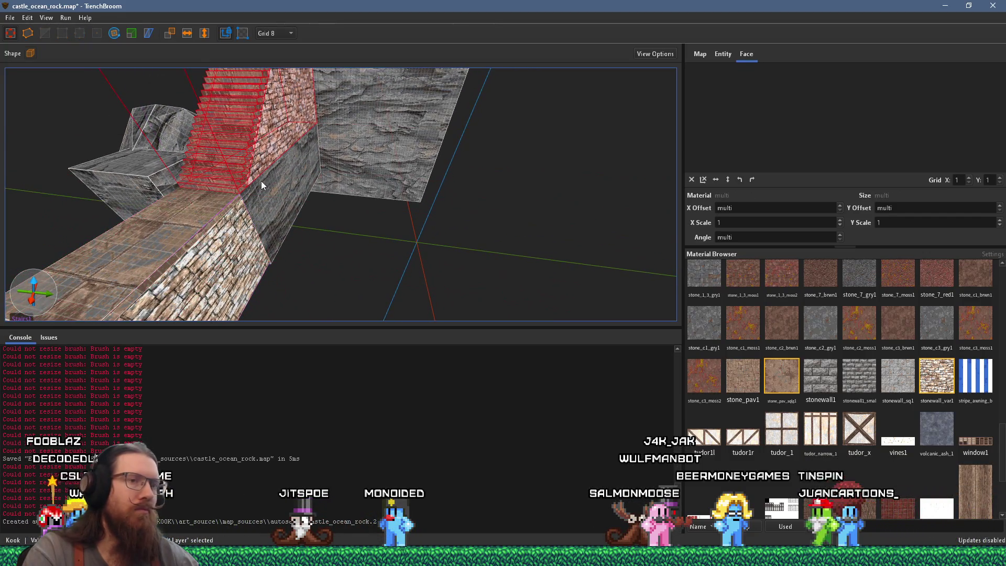
click(420, 242)
click(923, 378)
mouse_move(261, 243)
mouse_down()
mouse_move(293, 229)
mouse_move(256, 146)
mouse_move(553, 181)
mouse_move(624, 259)
mouse_move(417, 172)
mouse_move(451, 247)
mouse_move(310, 258)
mouse_move(290, 124)
mouse_move(278, 107)
mouse_up()
mouse_move(216, 162)
mouse_down()
mouse_move(236, 168)
mouse_move(254, 158)
mouse_move(314, 183)
mouse_up()
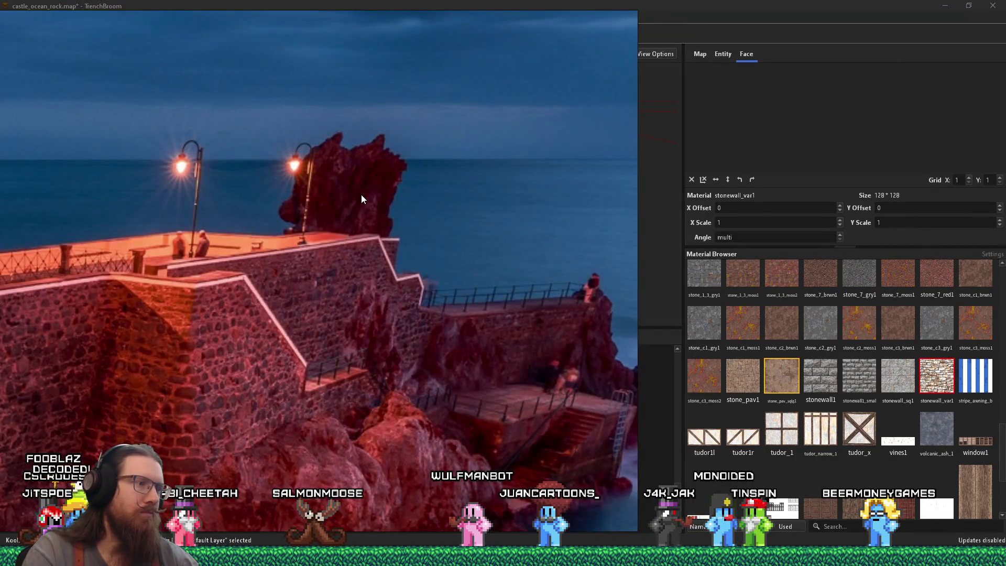
key(alt+Tab)
mouse_move(361, 199)
mouse_down()
mouse_move(373, 165)
mouse_move(237, 285)
mouse_up()
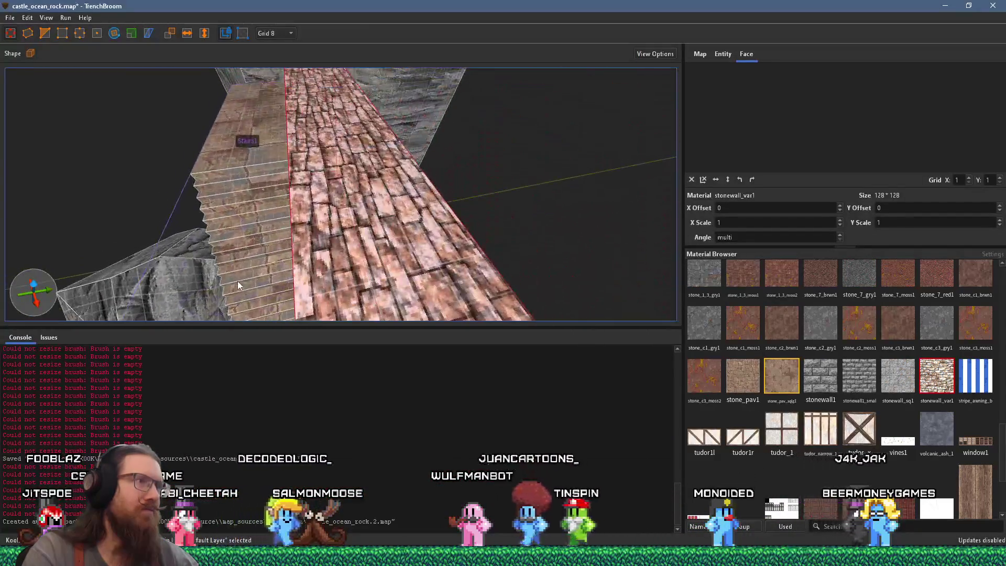
Step: Set the grid size to 32
click(265, 35)
click(283, 109)
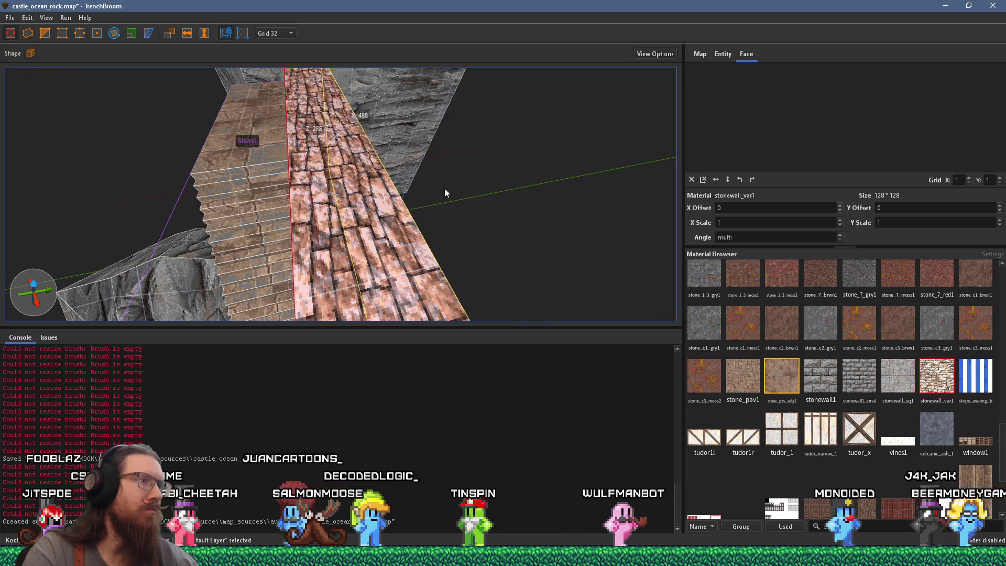
mouse_move(403, 200)
mouse_down()
mouse_move(248, 229)
mouse_move(452, 174)
mouse_up()
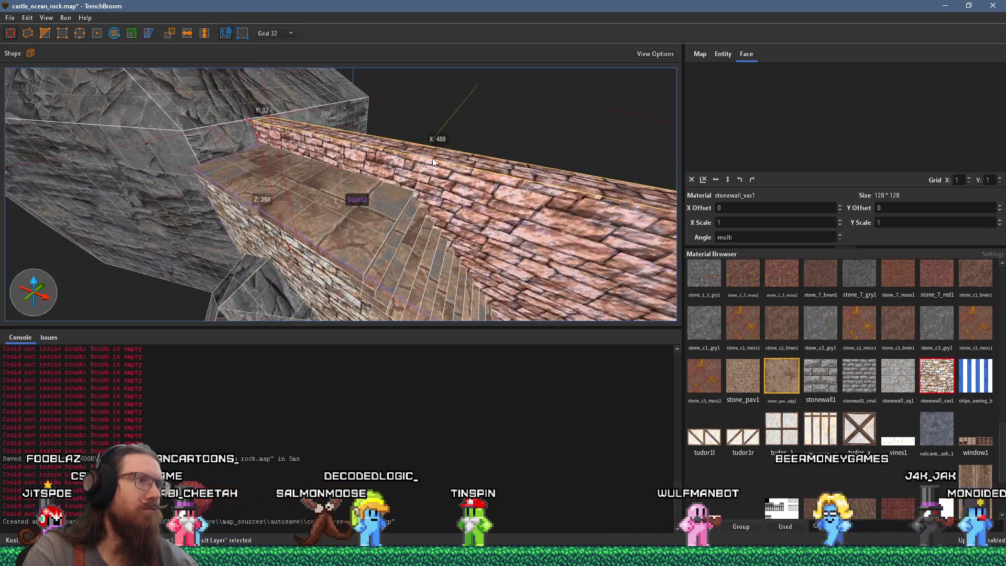